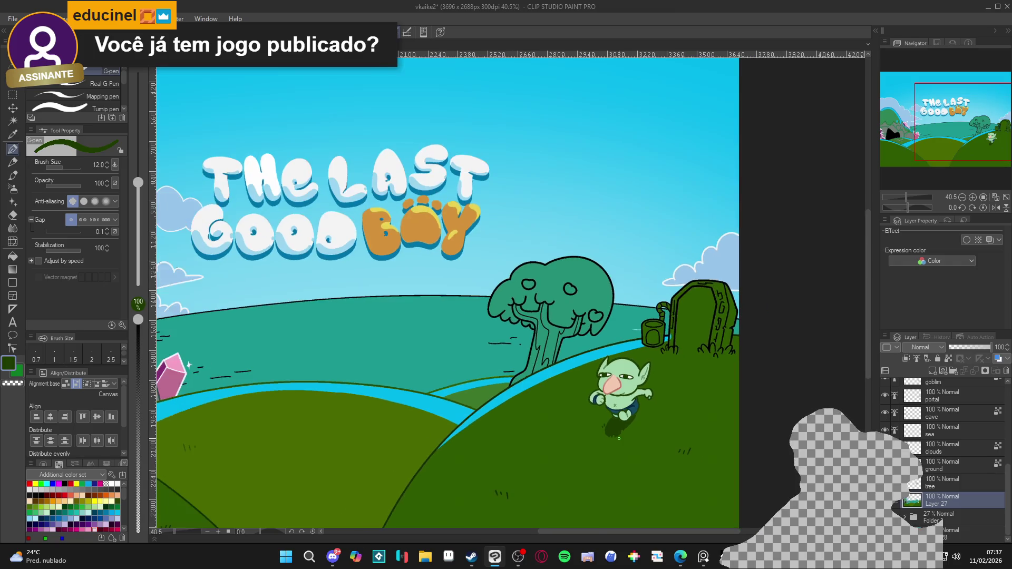
Show and hide the faded dog sketch layer while zooming around the scene
{"action": "scroll", "coordinate": [619, 438], "scroll_direction": "up", "scroll_amount": 3}
{"action": "scroll", "coordinate": [628, 443], "scroll_direction": "down", "scroll_amount": 2}
{"action": "scroll", "coordinate": [635, 445], "scroll_direction": "up", "scroll_amount": 4}
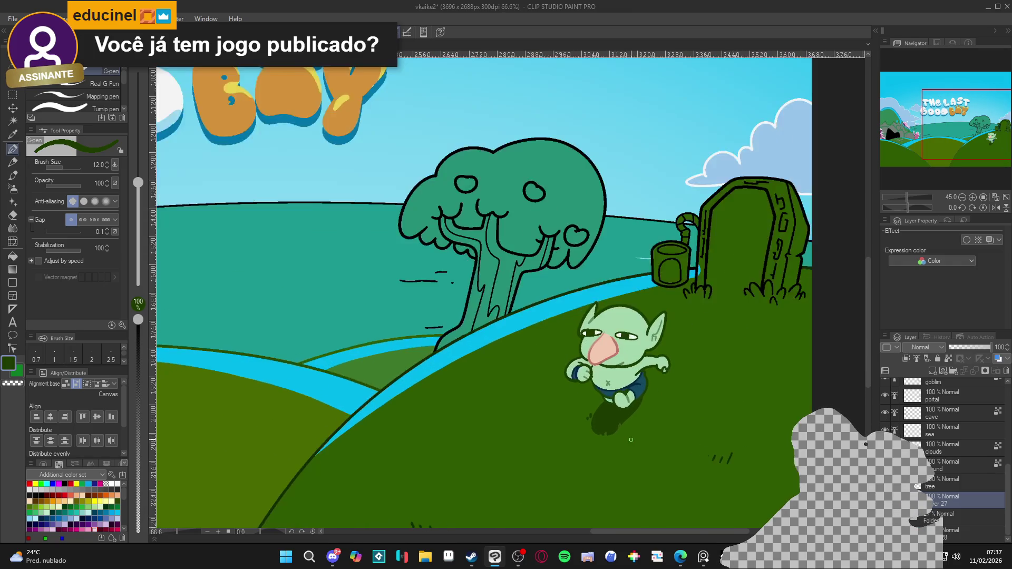
{"action": "scroll", "coordinate": [611, 438], "scroll_direction": "down", "scroll_amount": 4}
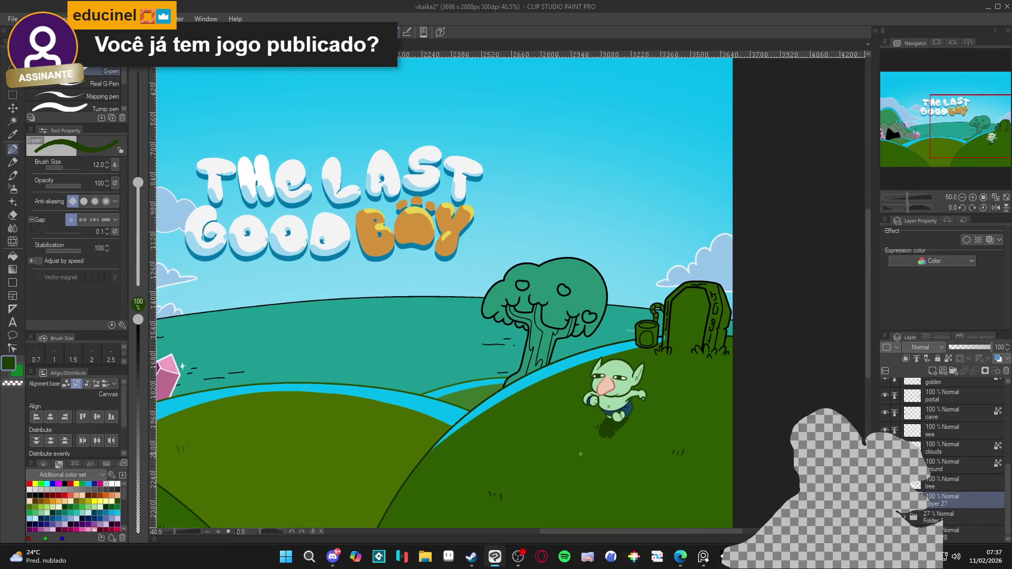
{"action": "scroll", "coordinate": [611, 427], "scroll_direction": "down", "scroll_amount": 1}
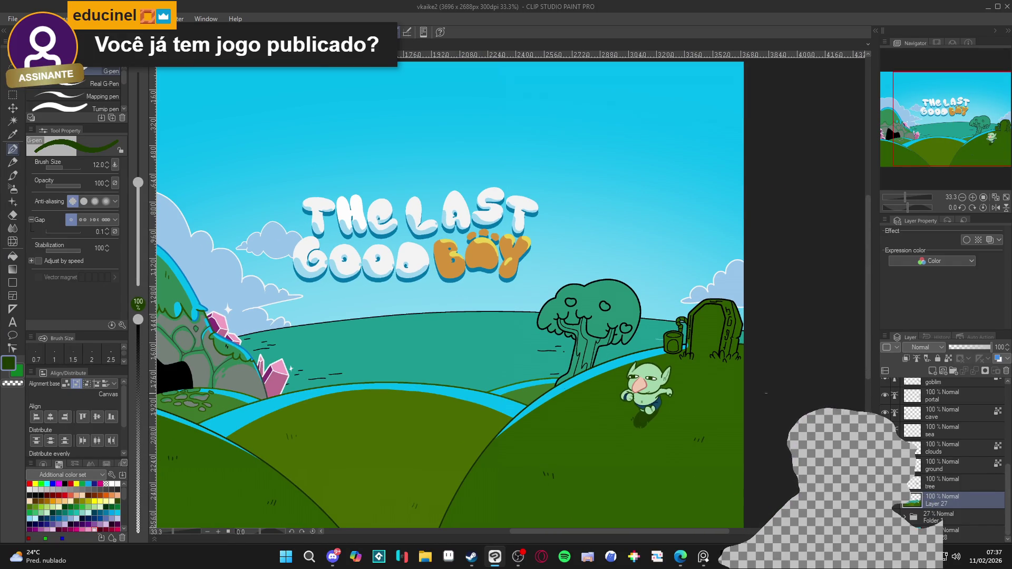
{"action": "scroll", "coordinate": [949, 459], "scroll_direction": "up", "scroll_amount": 3}
{"action": "left_click", "coordinate": [885, 450]}
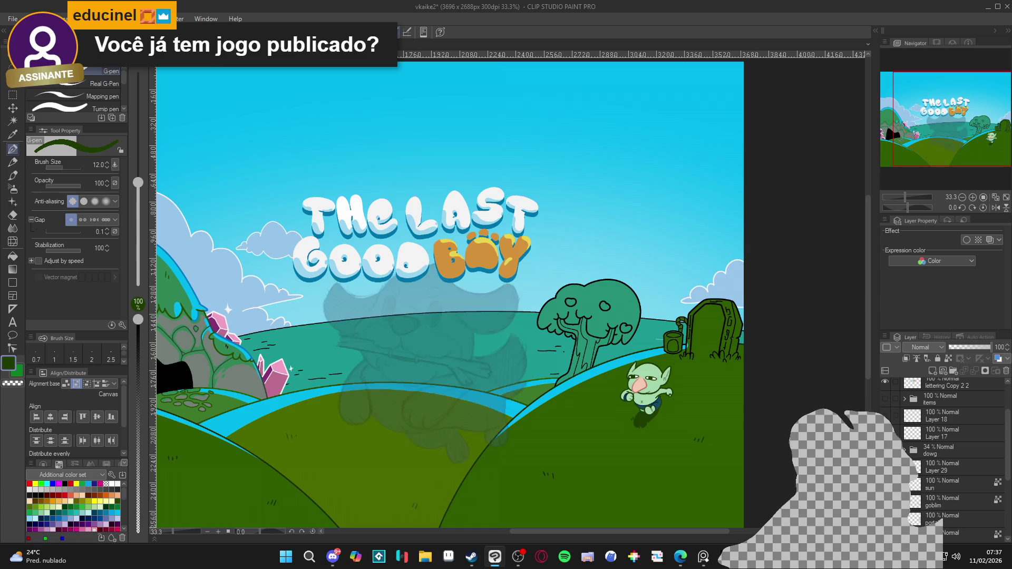
{"action": "left_click", "coordinate": [885, 450]}
Preview the finished dog character and the apple, pickaxe and popsicle items, then hide them again
{"action": "scroll", "coordinate": [949, 458], "scroll_direction": "up", "scroll_amount": 2}
{"action": "scroll", "coordinate": [613, 430], "scroll_direction": "up", "scroll_amount": 1}
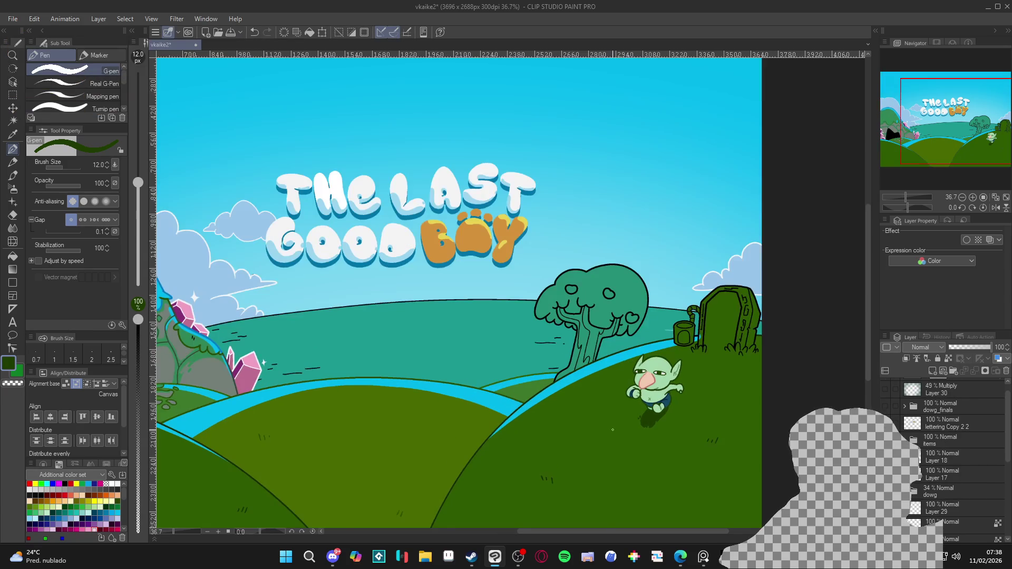
{"action": "scroll", "coordinate": [613, 430], "scroll_direction": "down", "scroll_amount": 1}
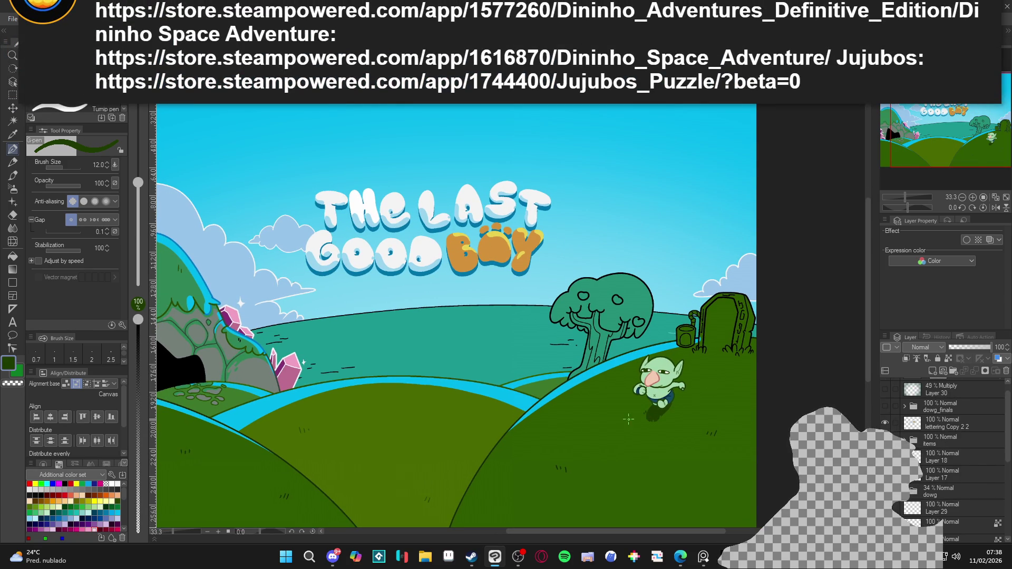
{"action": "scroll", "coordinate": [628, 419], "scroll_direction": "down", "scroll_amount": 1}
{"action": "scroll", "coordinate": [707, 375], "scroll_direction": "up", "scroll_amount": 1}
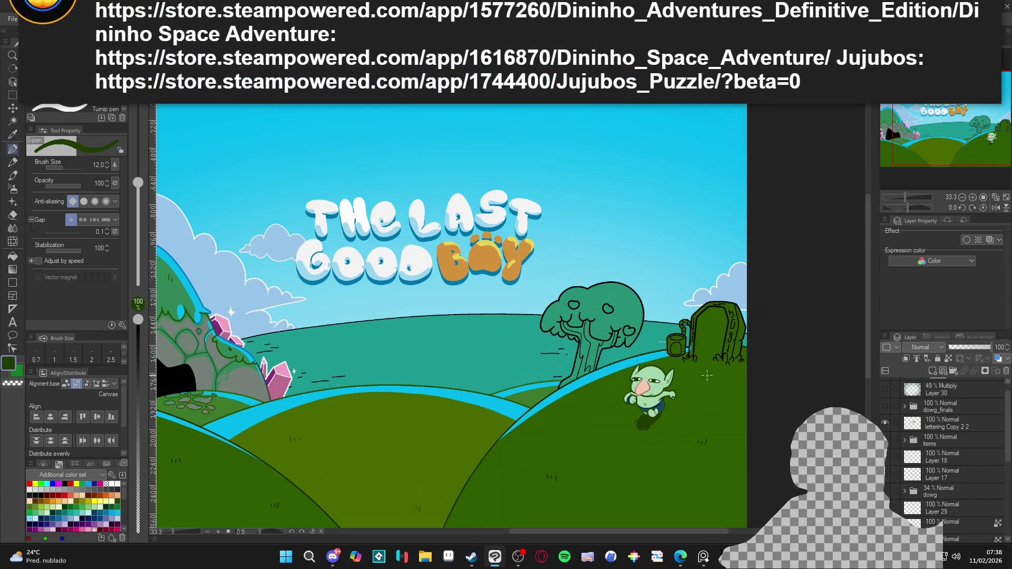
{"action": "scroll", "coordinate": [706, 375], "scroll_direction": "down", "scroll_amount": 1}
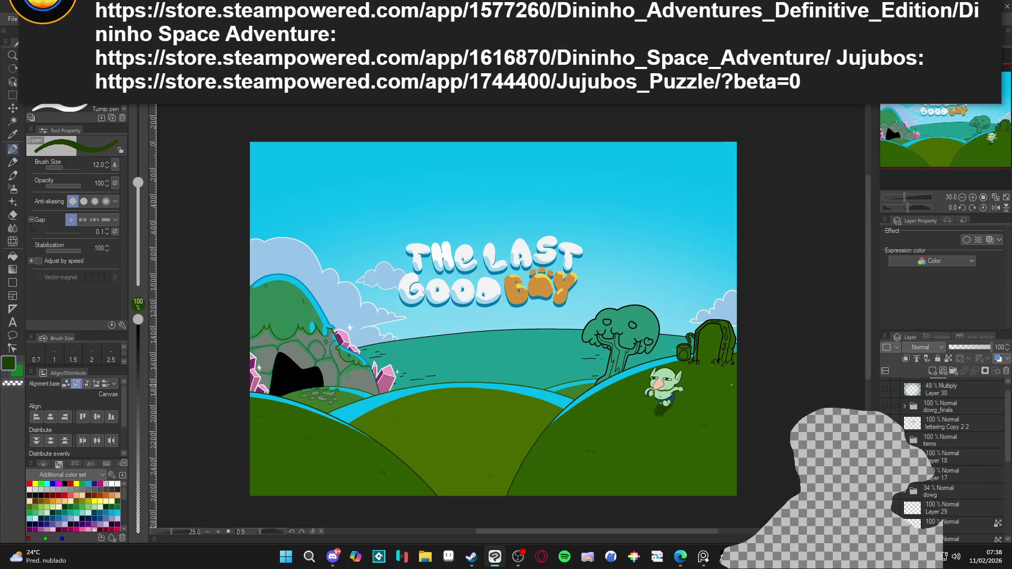
{"action": "scroll", "coordinate": [915, 431], "scroll_direction": "up", "scroll_amount": 1}
{"action": "left_click", "coordinate": [885, 420]}
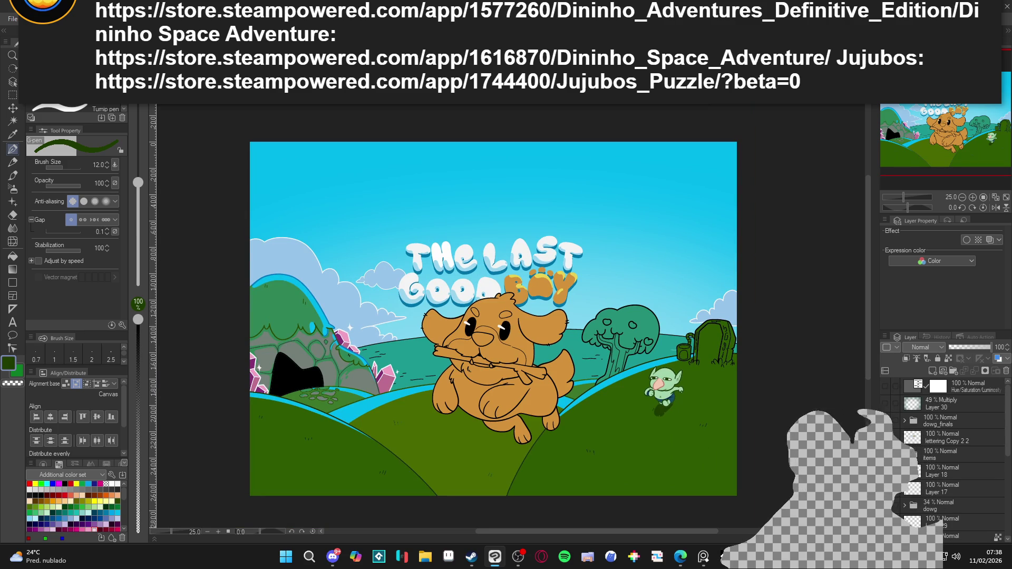
{"action": "left_click", "coordinate": [885, 454]}
{"action": "left_click", "coordinate": [885, 454]}
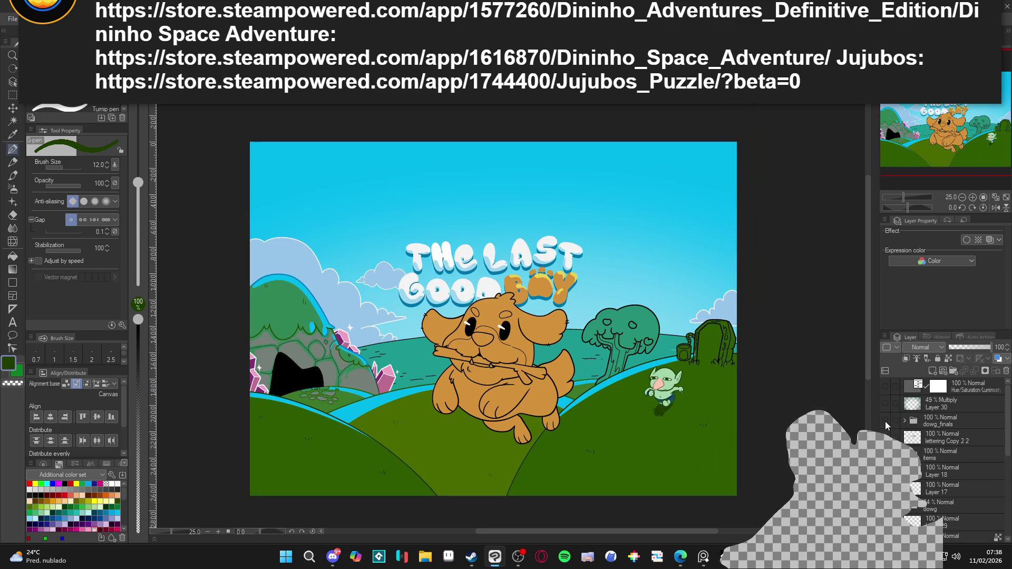
{"action": "left_click", "coordinate": [885, 421]}
{"action": "scroll", "coordinate": [701, 406], "scroll_direction": "up", "scroll_amount": 1}
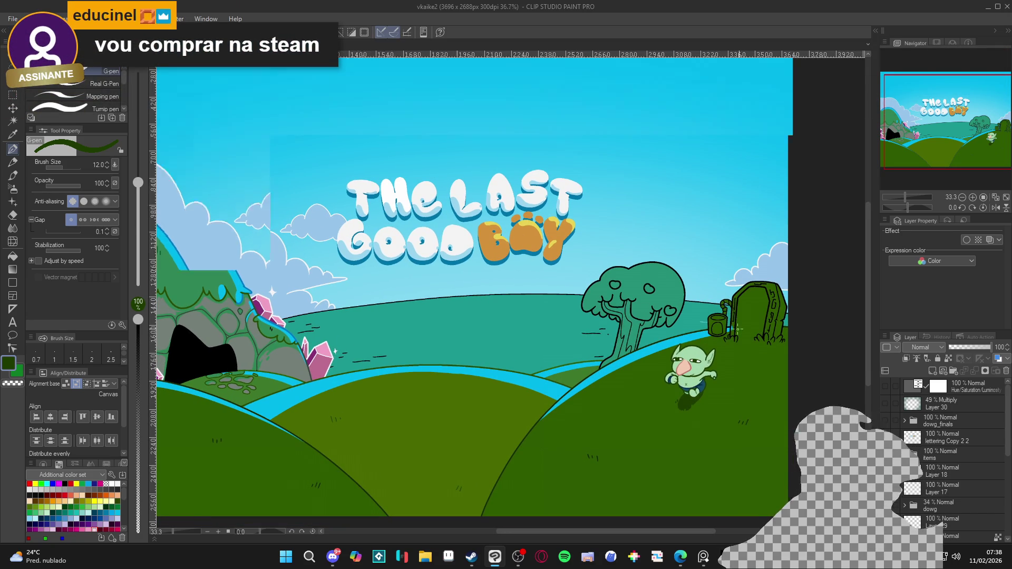
Eyedrop the cyan of the water, then the dark green of the grass
{"action": "scroll", "coordinate": [721, 339], "scroll_direction": "up", "scroll_amount": 1}
{"action": "scroll", "coordinate": [949, 448], "scroll_direction": "down", "scroll_amount": 5}
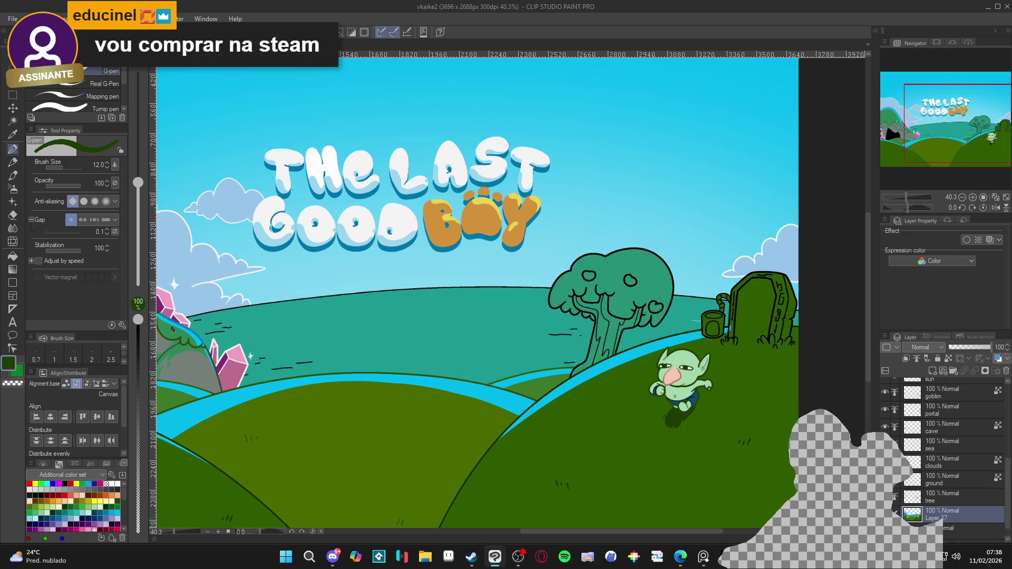
{"action": "scroll", "coordinate": [735, 310], "scroll_direction": "up", "scroll_amount": 5}
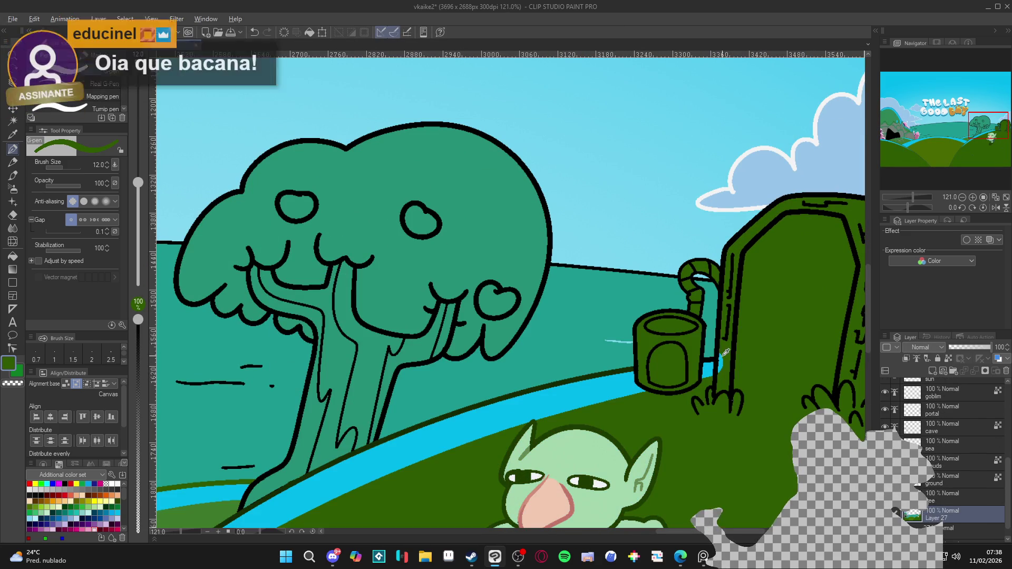
{"action": "left_click", "coordinate": [719, 373], "text": "alt"}
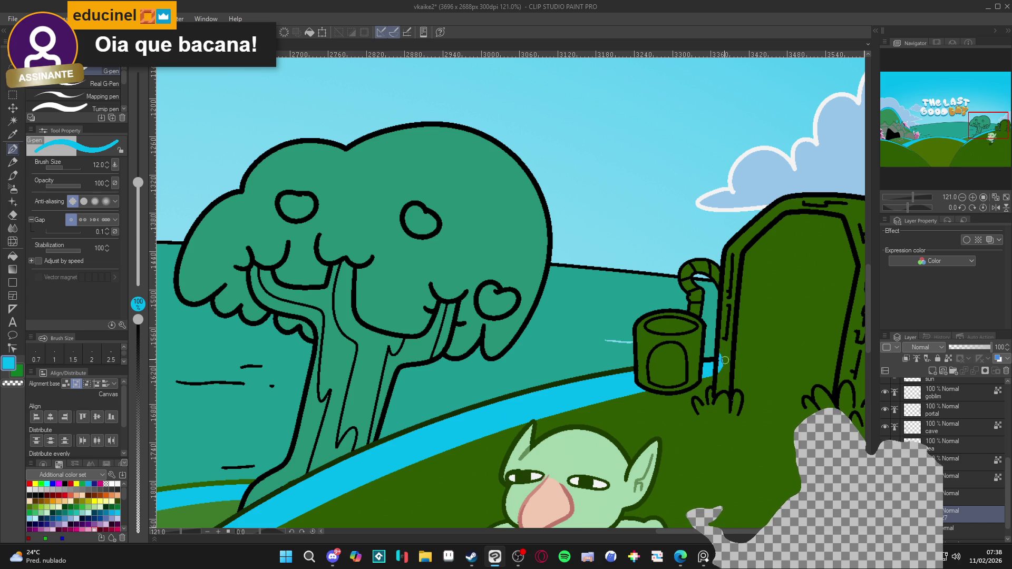
{"action": "left_click", "coordinate": [722, 357], "text": "alt"}
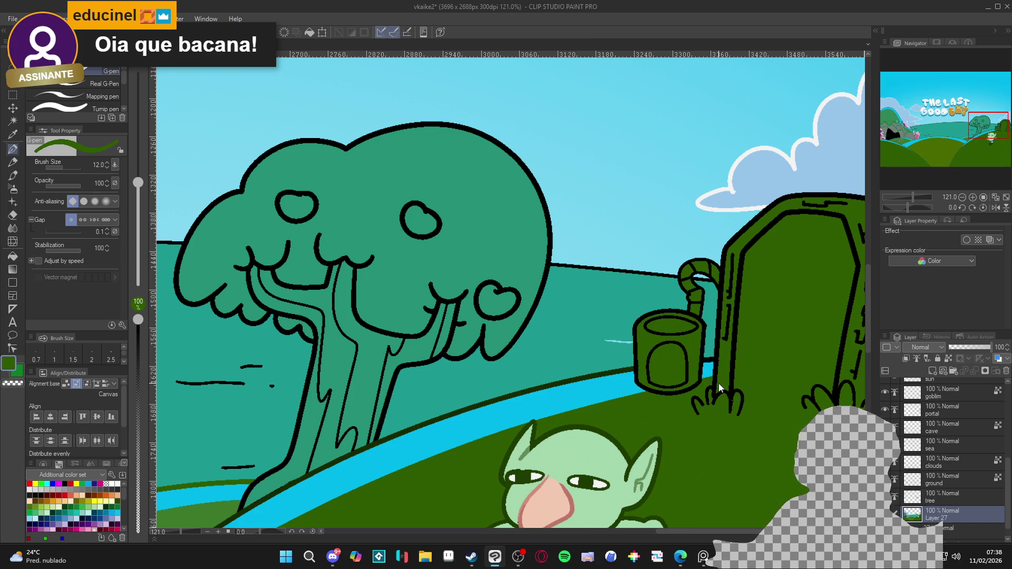
Undo the light-blue hill-edge strokes with an undo, redo, undo, and make the sea layer active
{"action": "scroll", "coordinate": [719, 388], "scroll_direction": "down", "scroll_amount": 5}
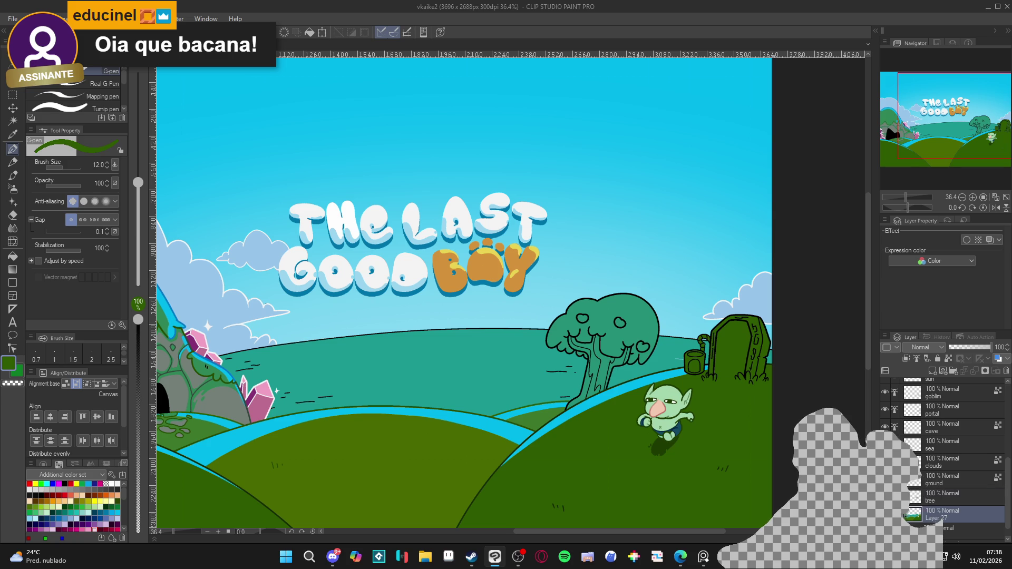
{"action": "key", "text": "ctrl+z"}
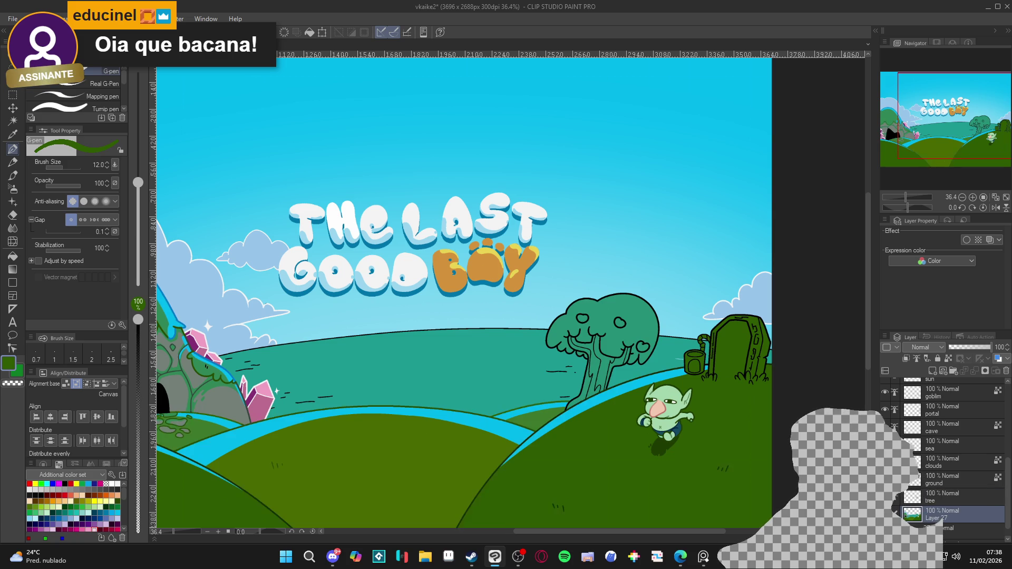
{"action": "key", "text": "ctrl+y"}
{"action": "key", "text": "ctrl+z"}
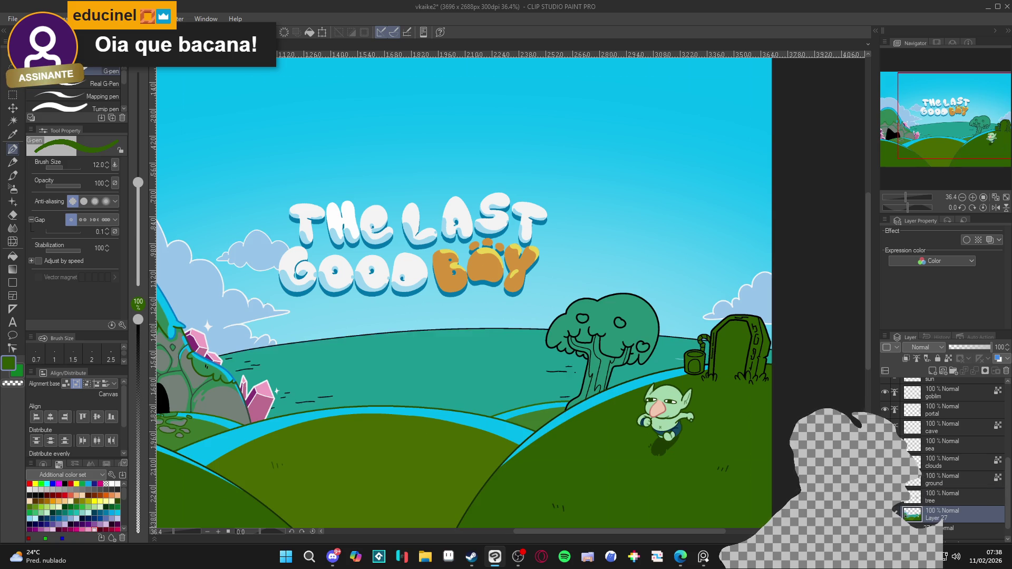
{"action": "left_click", "coordinate": [943, 448]}
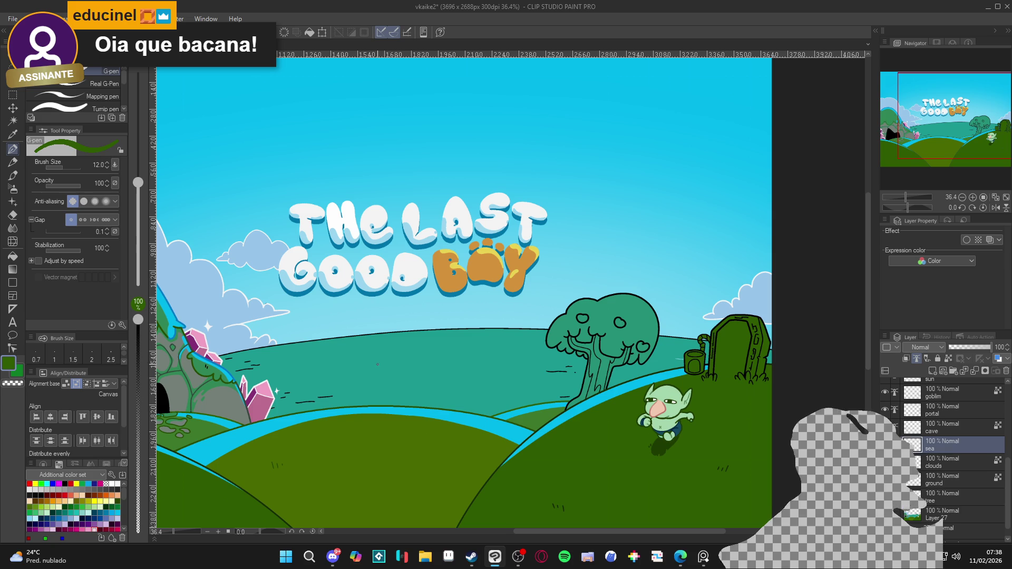
Pick white and set the sea layer as the reference layer
{"action": "left_click", "coordinate": [117, 483]}
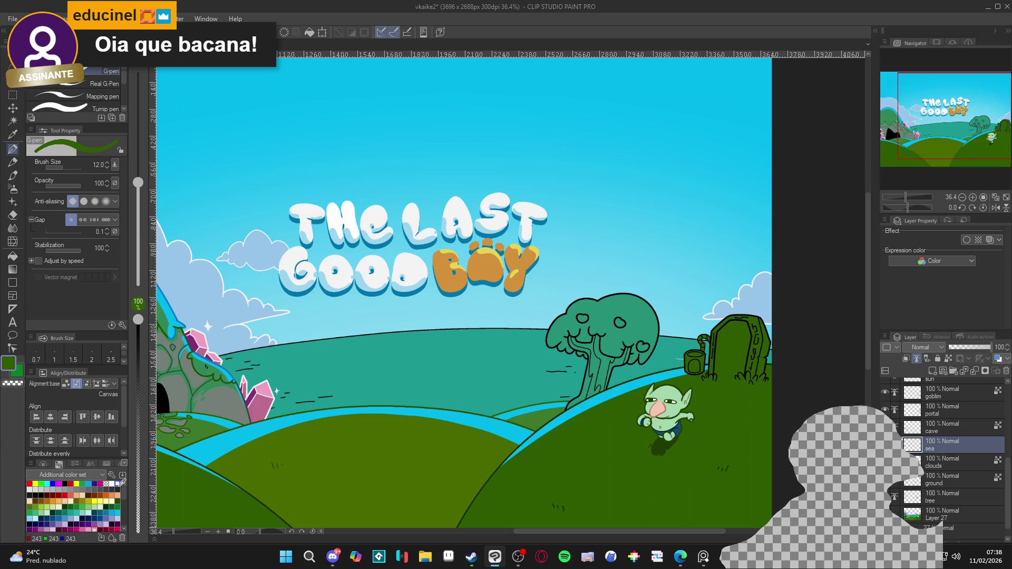
{"action": "scroll", "coordinate": [389, 394], "scroll_direction": "up", "scroll_amount": 1}
{"action": "scroll", "coordinate": [389, 393], "scroll_direction": "up", "scroll_amount": 1}
{"action": "left_click_drag", "start_coordinate": [389, 394], "coordinate": [592, 462]}
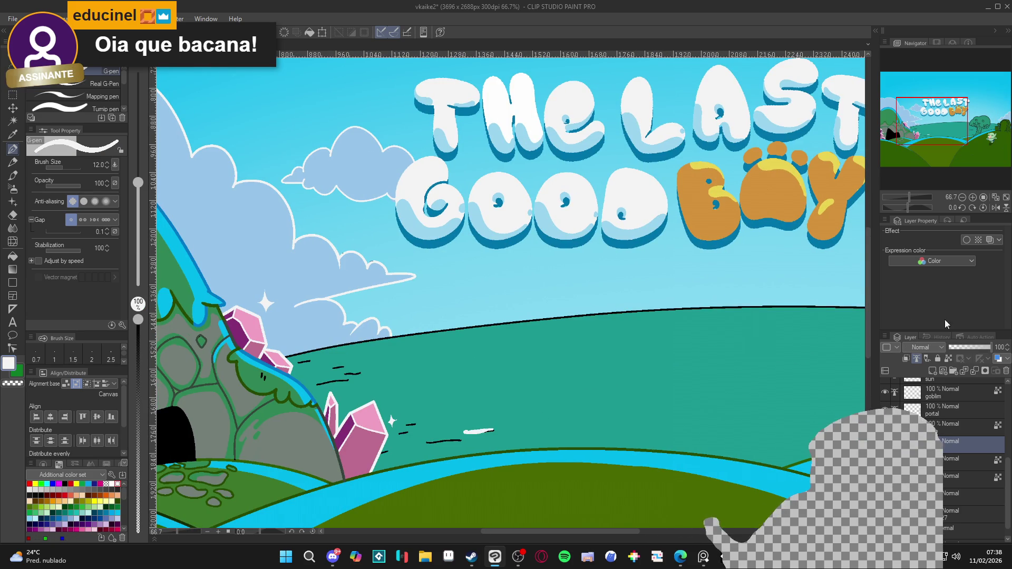
{"action": "left_click", "coordinate": [948, 358]}
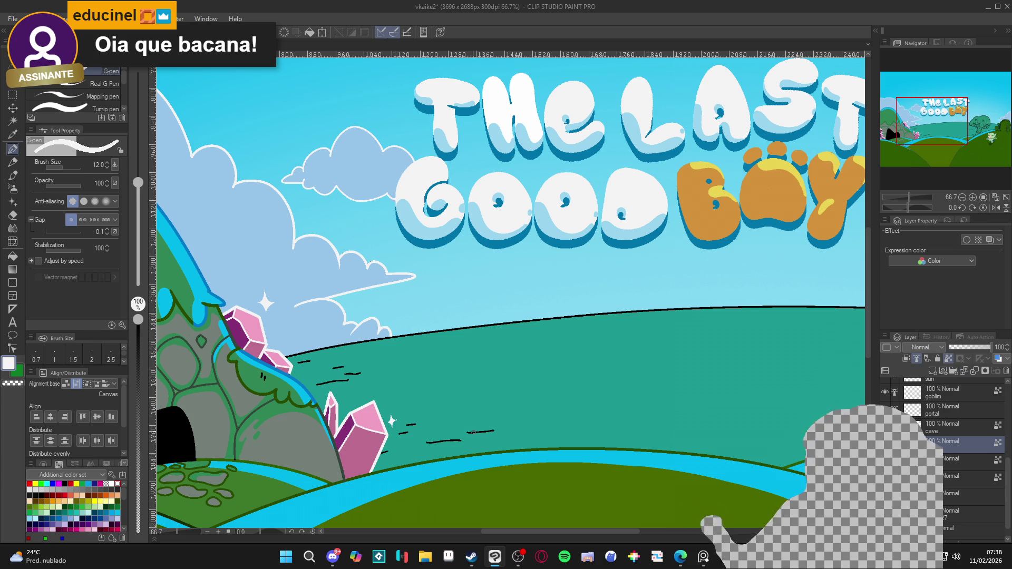
Paint over four dark sea dashes in white, including one near the tree
{"action": "left_click_drag", "start_coordinate": [468, 432], "coordinate": [494, 430]}
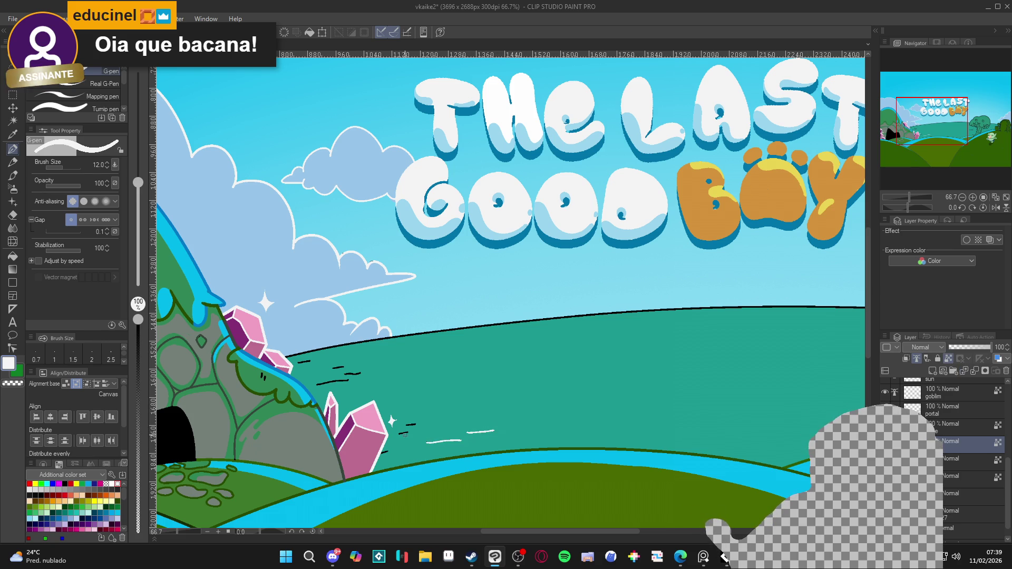
{"action": "left_click_drag", "start_coordinate": [400, 434], "coordinate": [411, 431]}
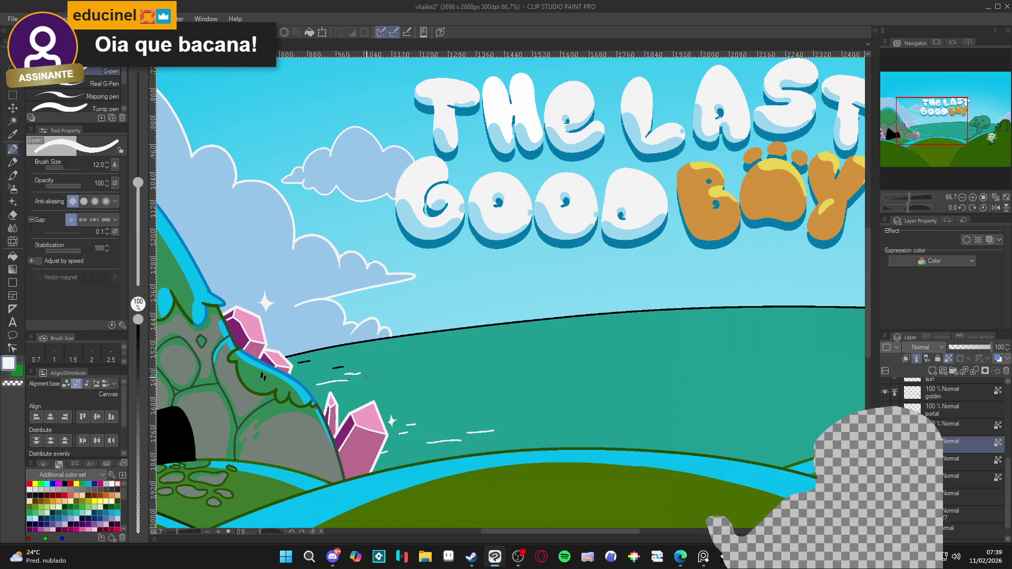
{"action": "left_click_drag", "start_coordinate": [344, 367], "coordinate": [311, 362]}
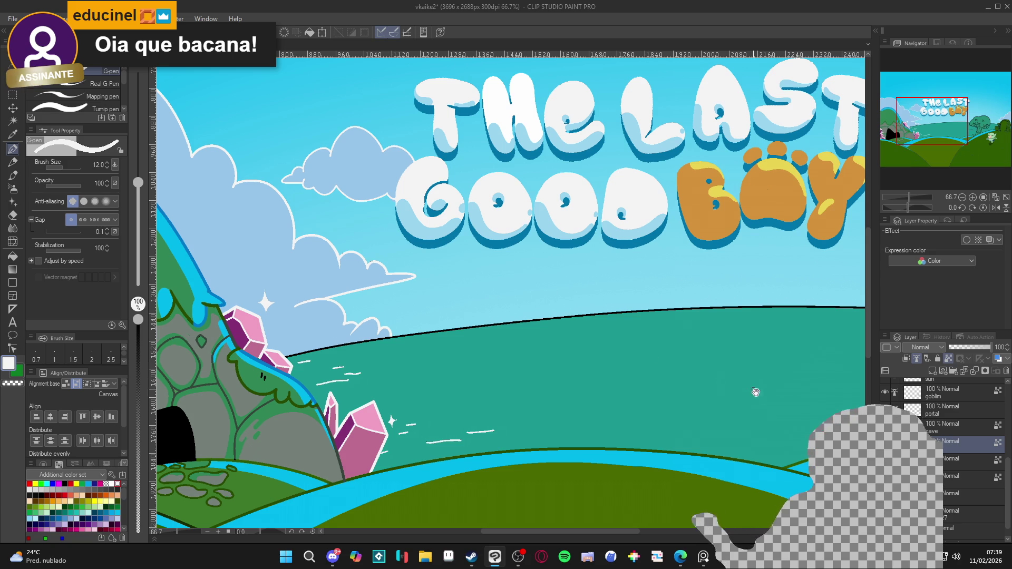
{"action": "scroll", "coordinate": [387, 316], "scroll_direction": "right", "scroll_amount": 10}
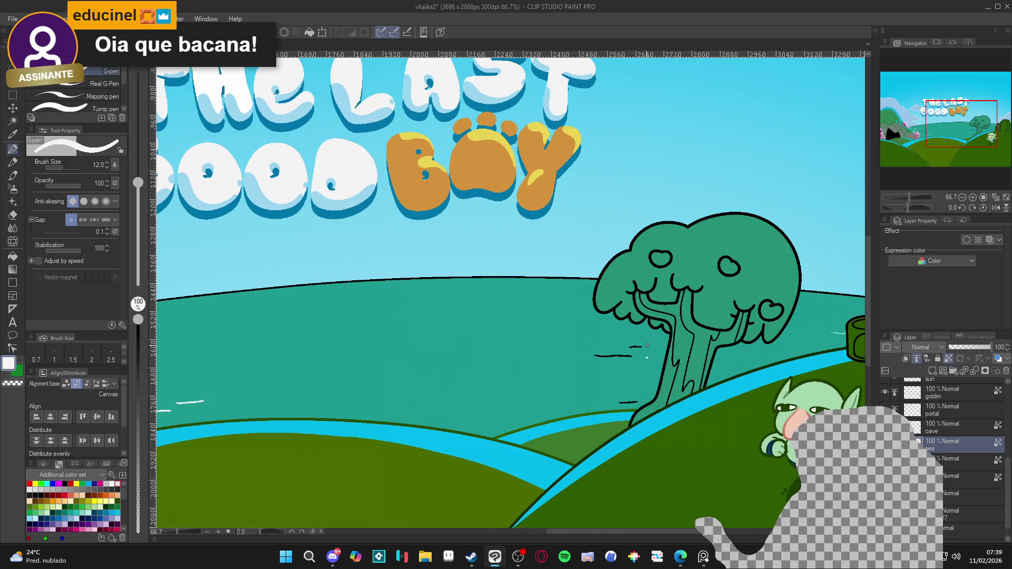
{"action": "left_click_drag", "start_coordinate": [631, 357], "coordinate": [611, 357]}
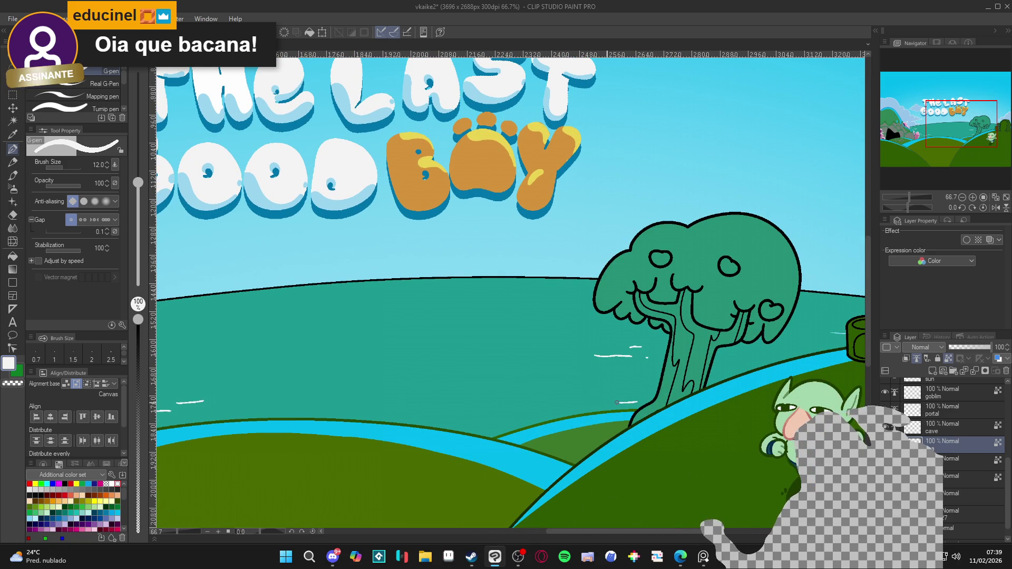
{"action": "left_click_drag", "start_coordinate": [622, 402], "coordinate": [464, 396]}
{"action": "left_click_drag", "start_coordinate": [533, 392], "coordinate": [736, 397]}
{"action": "scroll", "coordinate": [736, 396], "scroll_direction": "left", "scroll_amount": 10}
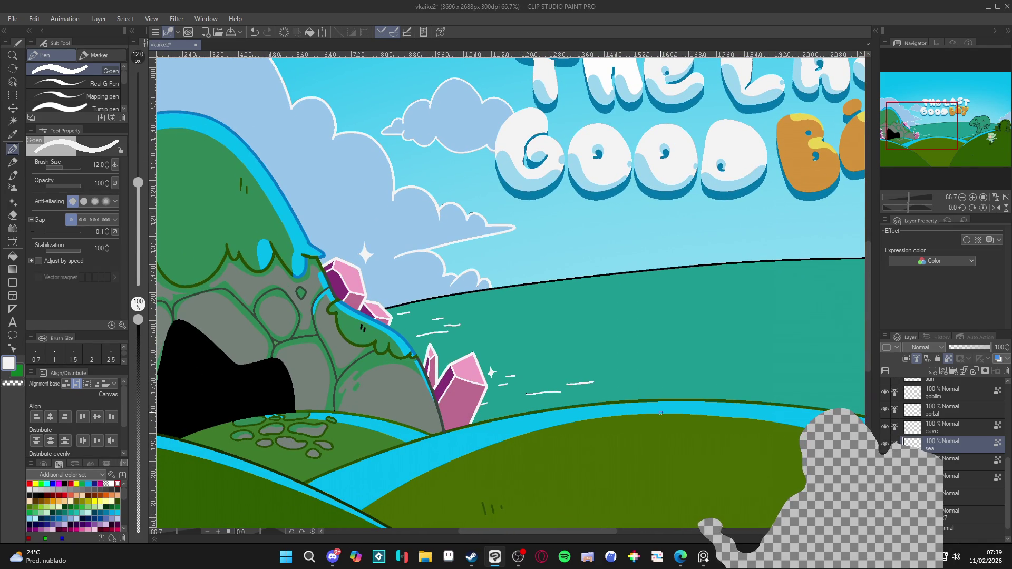
{"action": "scroll", "coordinate": [671, 393], "scroll_direction": "down", "scroll_amount": 5}
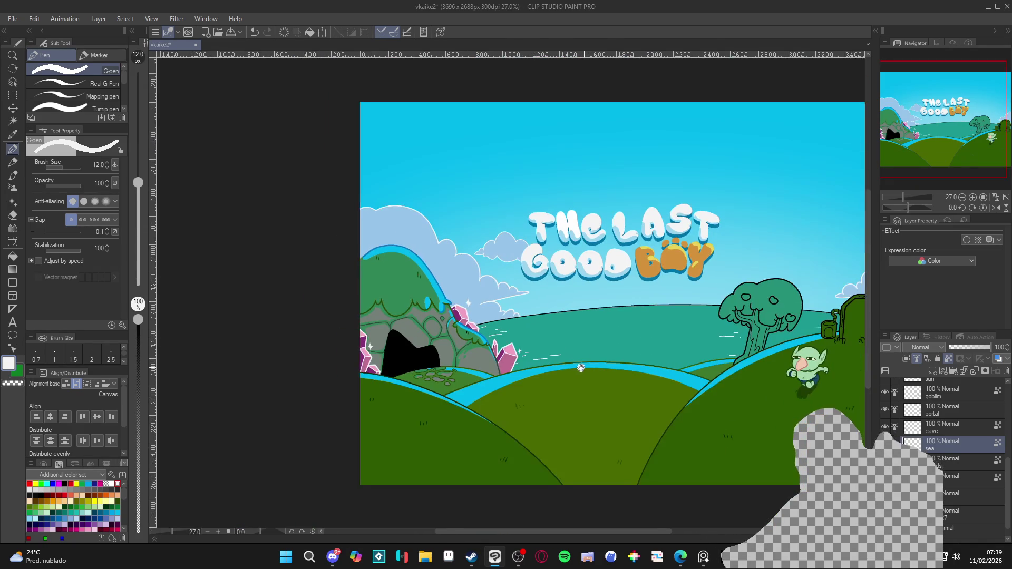
With the view tilted, paint a broad white stroke along the hill edge at pen size 120, then drop to 60
{"action": "mouse_move", "coordinate": [622, 400]}
{"action": "left_mouse_down"}
{"action": "mouse_move", "coordinate": [589, 426]}
{"action": "mouse_move", "coordinate": [676, 397]}
{"action": "left_mouse_up"}
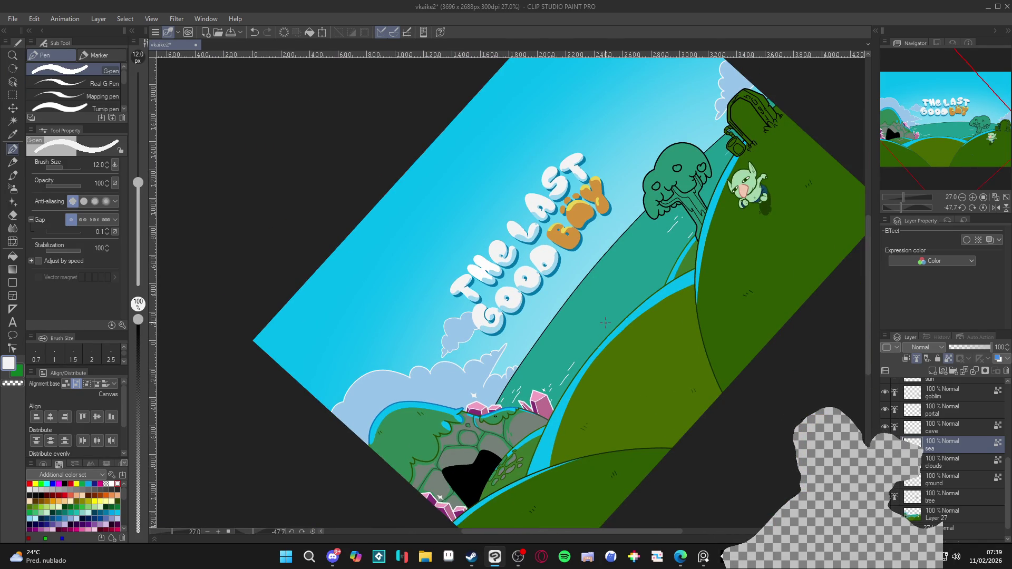
{"action": "key", "text": "bracketright"}
{"action": "key", "text": "bracketright"}
{"action": "key", "text": "bracketright"}
{"action": "left_click_drag", "start_coordinate": [627, 230], "coordinate": [507, 384]}
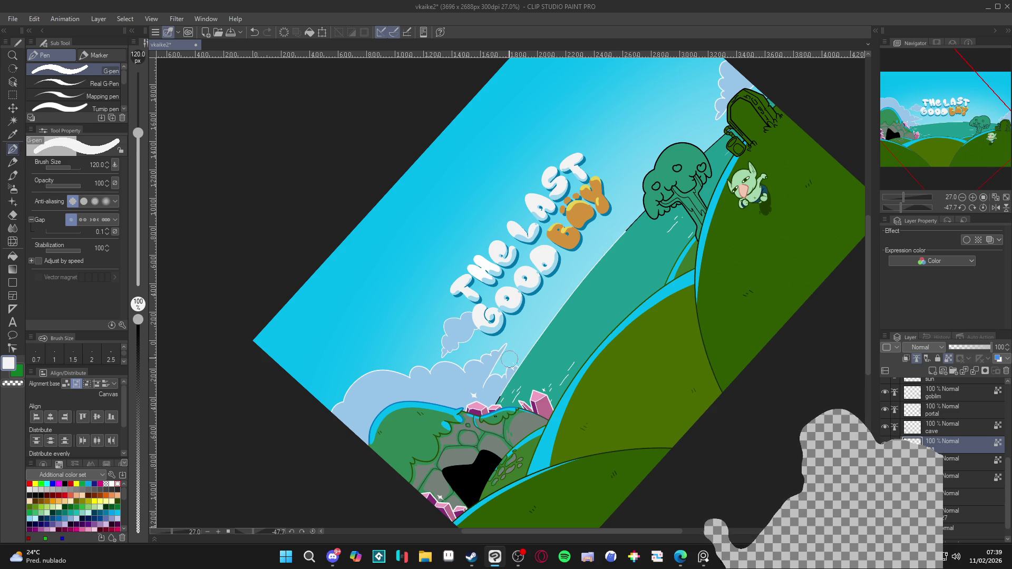
{"action": "key", "text": "bracketleft"}
{"action": "key", "text": "bracketleft"}
{"action": "key", "text": "bracketleft"}
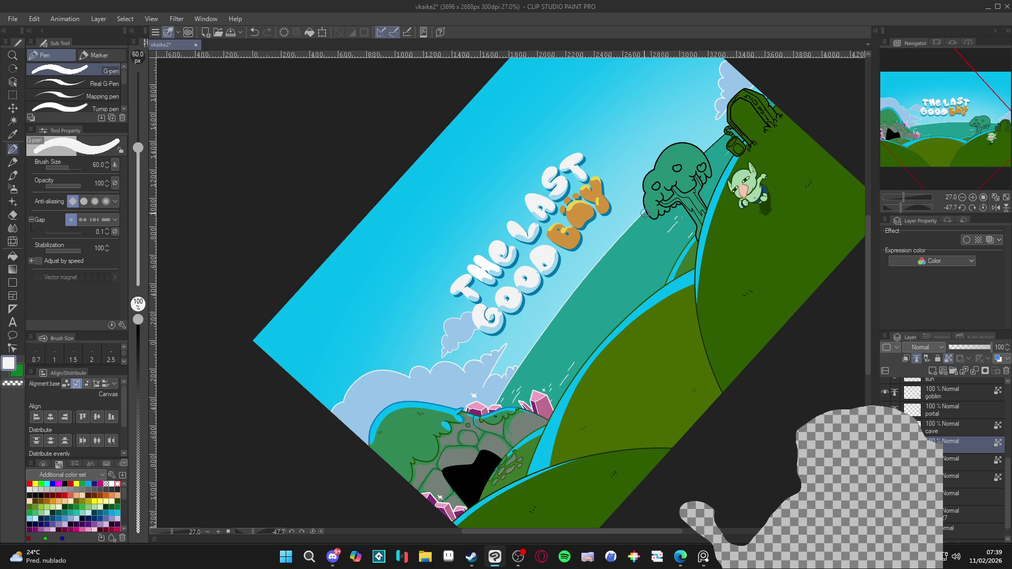
{"action": "scroll", "coordinate": [699, 249], "scroll_direction": "up", "scroll_amount": 5}
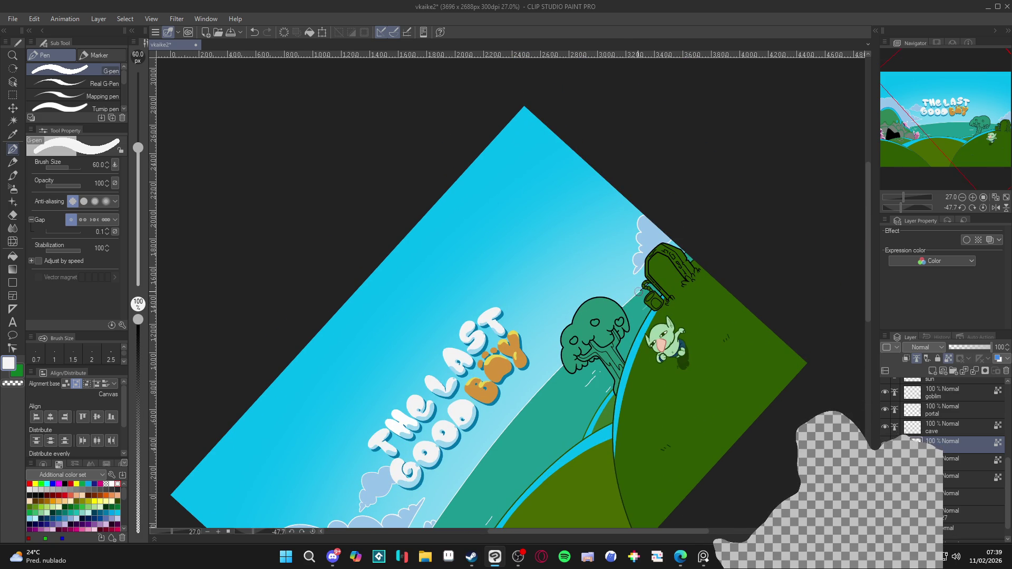
Level the view, zoom on the portal and pot, and dab a small white mark at the horizon's end with a fine pen
{"action": "left_click_drag", "start_coordinate": [644, 289], "coordinate": [589, 437]}
{"action": "scroll", "coordinate": [589, 436], "scroll_direction": "up", "scroll_amount": 8}
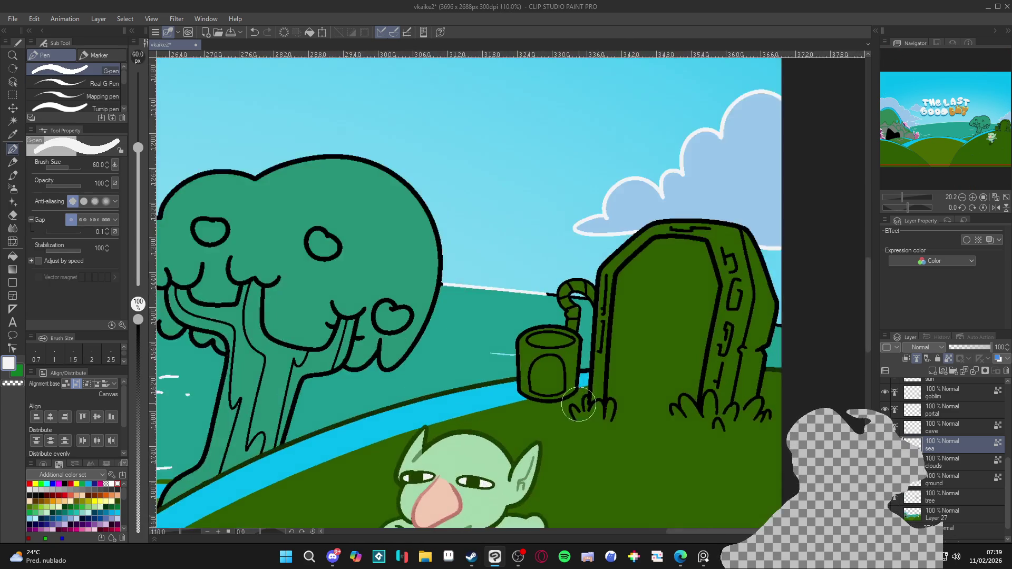
{"action": "scroll", "coordinate": [586, 448], "scroll_direction": "up", "scroll_amount": 1}
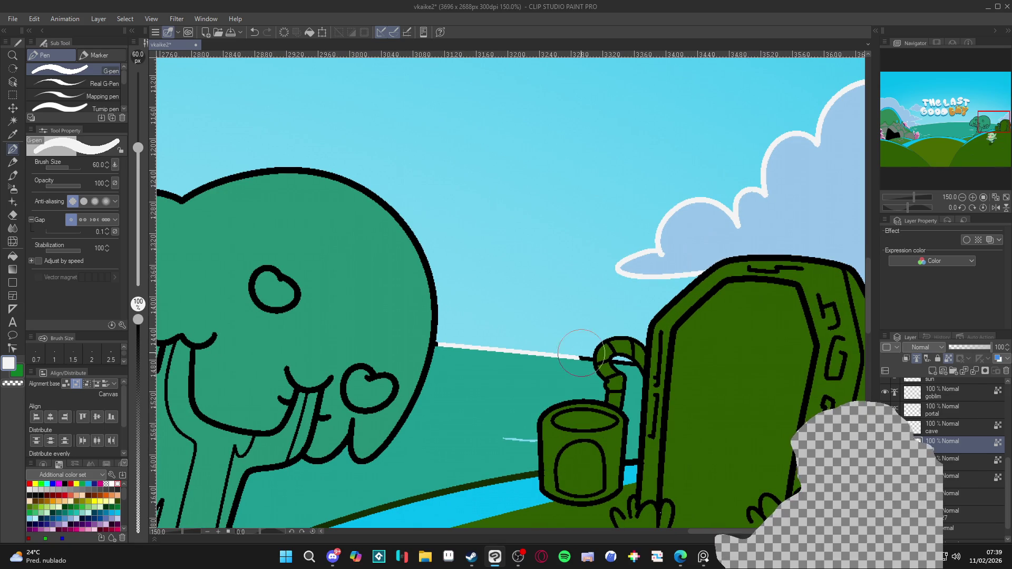
{"action": "left_click_drag", "start_coordinate": [582, 352], "coordinate": [435, 349]}
{"action": "key", "text": "bracketleft"}
{"action": "key", "text": "bracketleft"}
{"action": "key", "text": "bracketleft"}
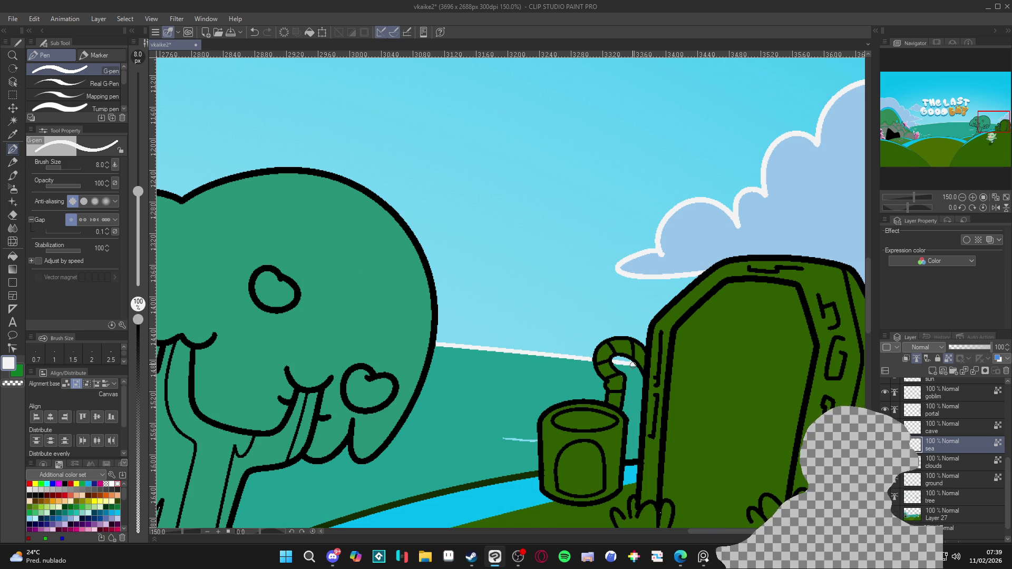
{"action": "scroll", "coordinate": [529, 301], "scroll_direction": "down", "scroll_amount": 3}
{"action": "scroll", "coordinate": [529, 301], "scroll_direction": "up", "scroll_amount": 4}
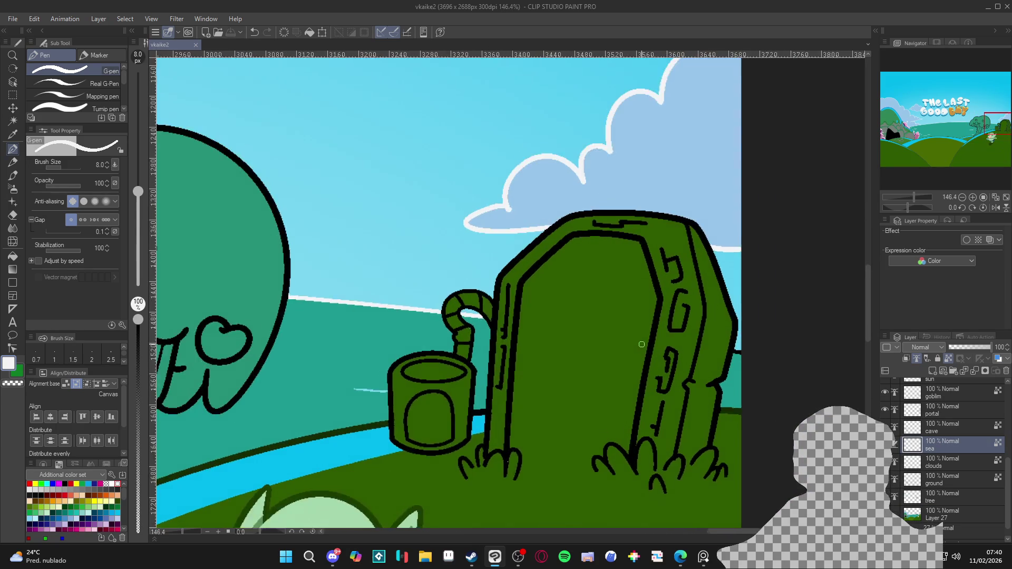
{"action": "left_click", "coordinate": [749, 350]}
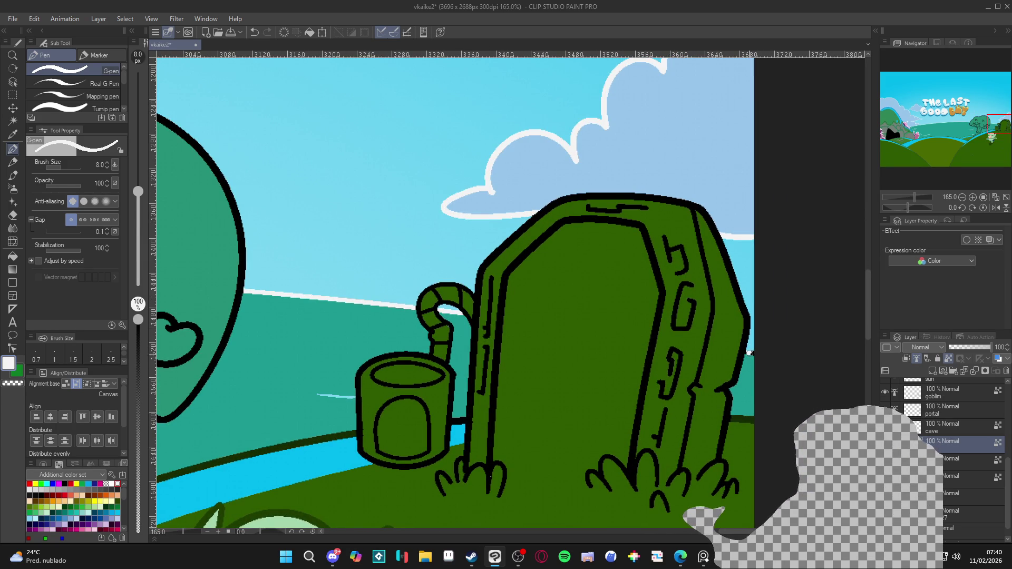
{"action": "scroll", "coordinate": [373, 405], "scroll_direction": "down", "scroll_amount": 6}
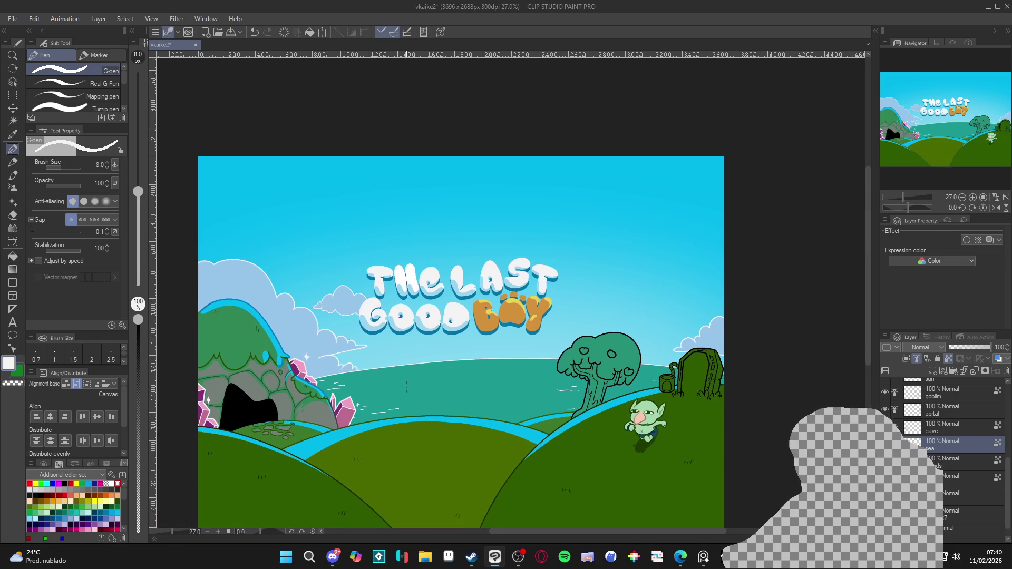
Save the illustration with Ctrl+S
{"action": "scroll", "coordinate": [373, 405], "scroll_direction": "down", "scroll_amount": 1}
{"action": "key", "text": "ctrl+s"}
{"action": "scroll", "coordinate": [352, 406], "scroll_direction": "up", "scroll_amount": 1}
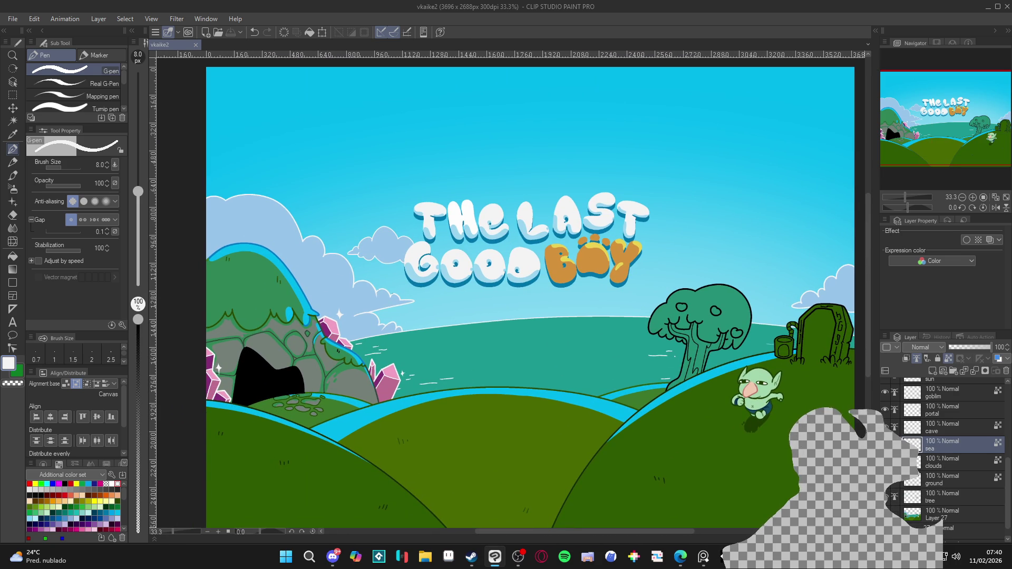
{"action": "scroll", "coordinate": [595, 396], "scroll_direction": "down", "scroll_amount": 1}
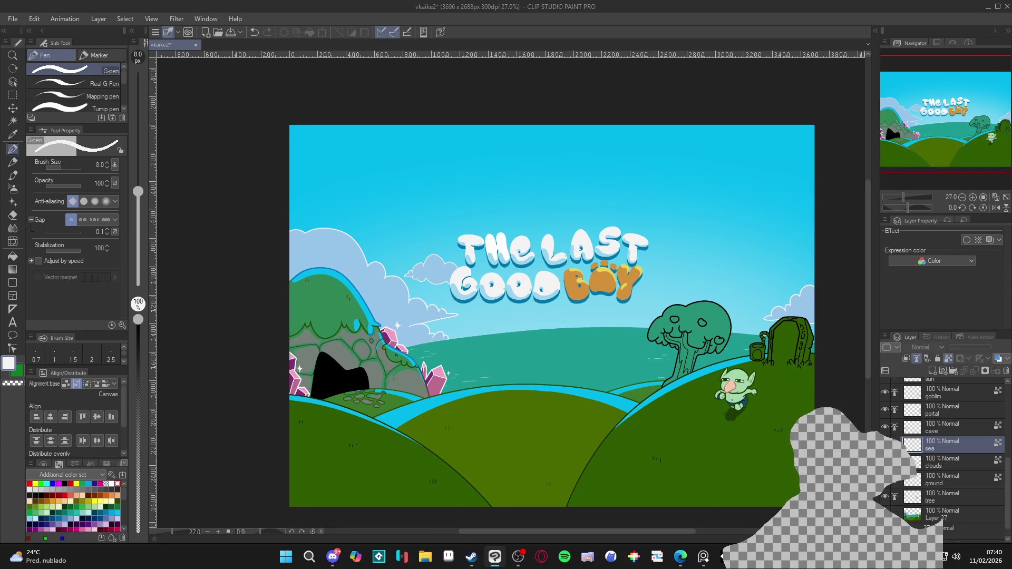
{"action": "scroll", "coordinate": [748, 411], "scroll_direction": "up", "scroll_amount": 2}
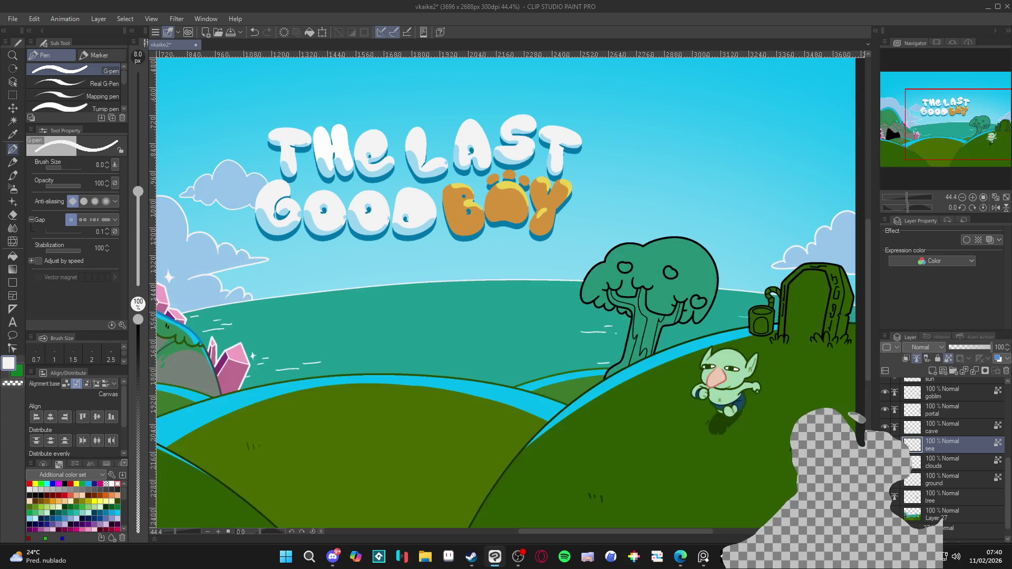
On Layer 27, auto-select the tree trunk area, then deselect it
{"action": "left_click", "coordinate": [923, 517]}
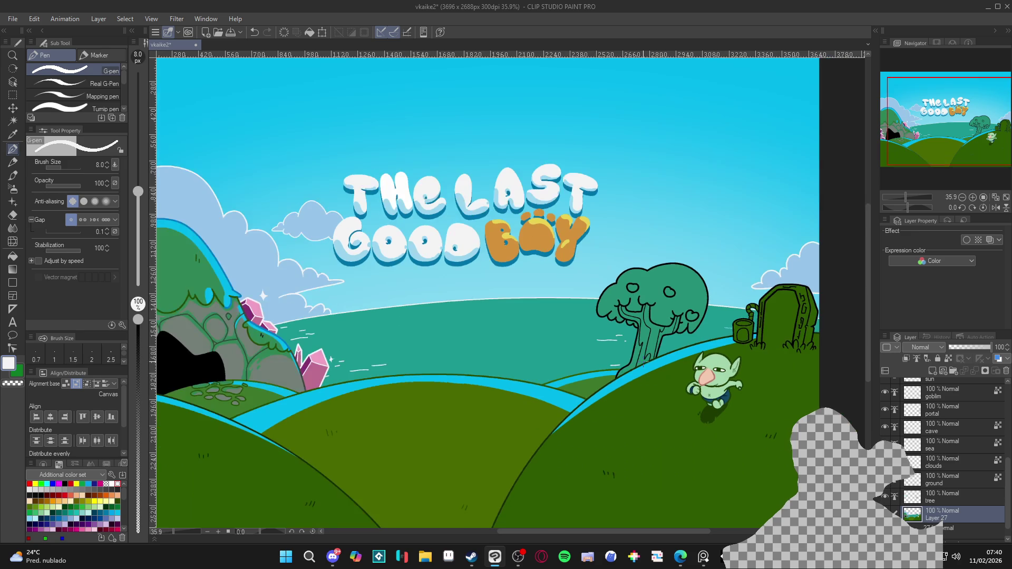
{"action": "key", "text": "w"}
{"action": "left_click", "coordinate": [650, 348]}
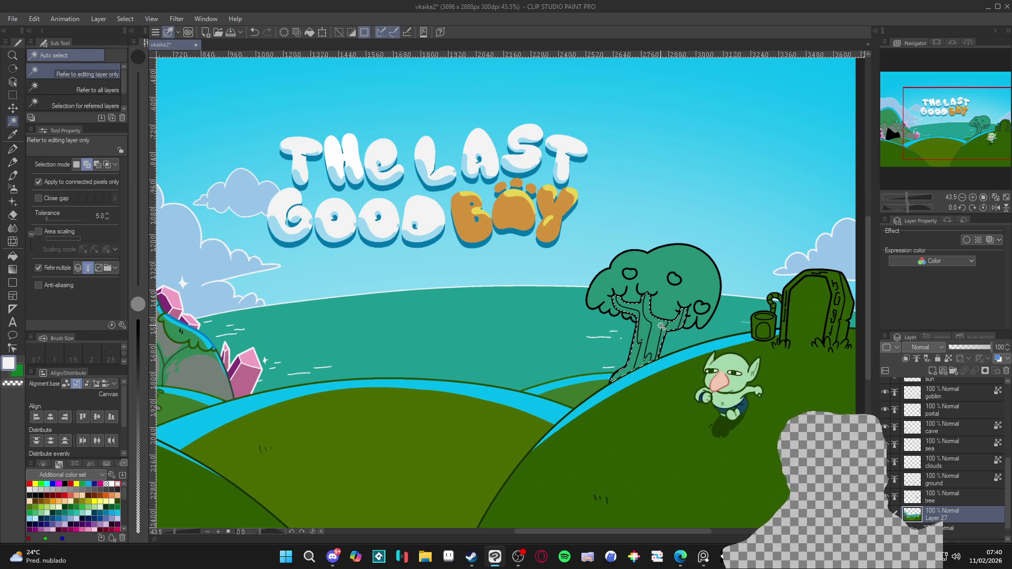
{"action": "key", "text": "ctrl+d"}
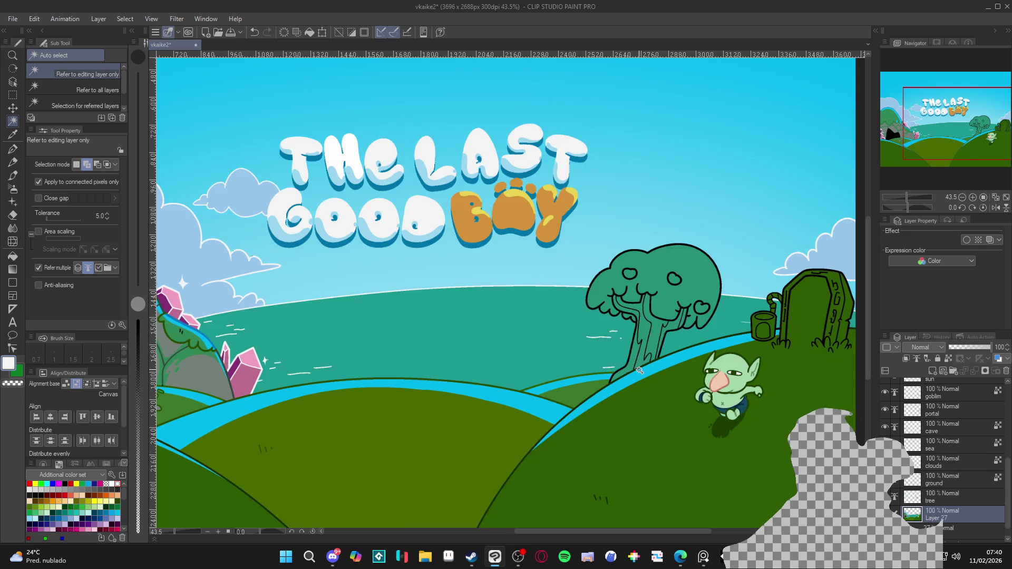
Return to the illustration, switch back to the G-pen and save again
{"action": "scroll", "coordinate": [640, 370], "scroll_direction": "down", "scroll_amount": 2}
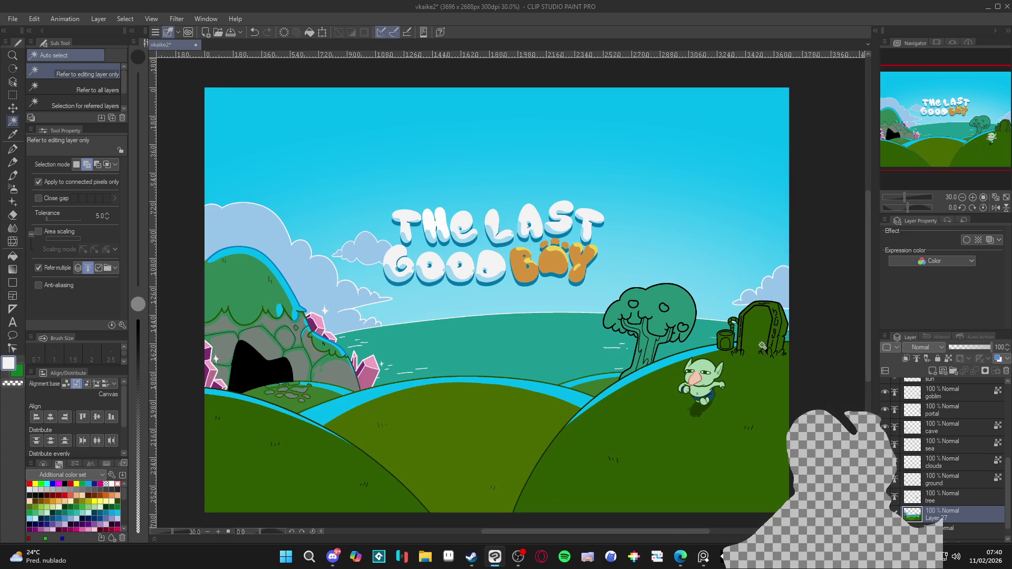
{"action": "scroll", "coordinate": [775, 373], "scroll_direction": "up", "scroll_amount": 2}
{"action": "left_click", "coordinate": [704, 559]}
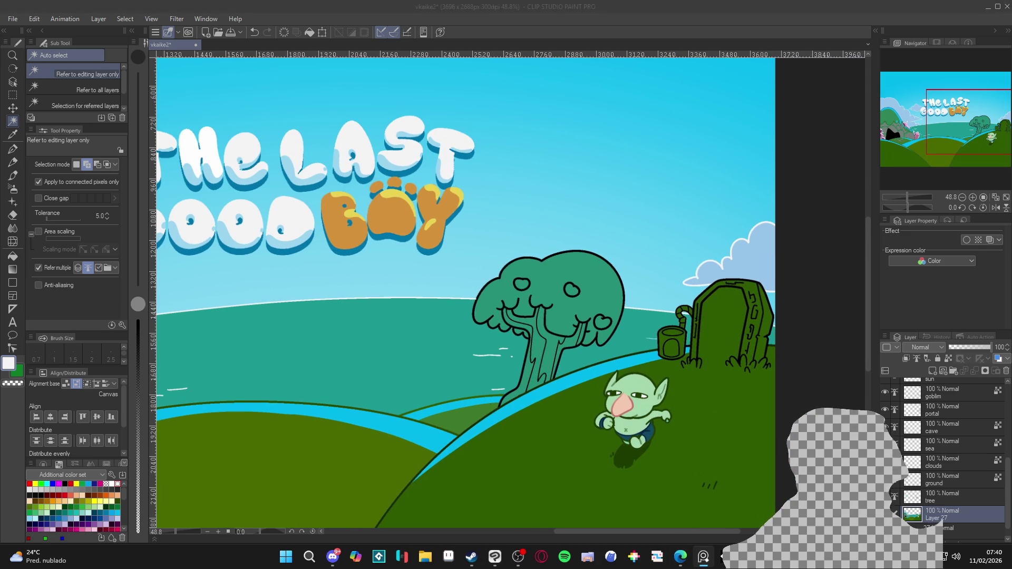
{"action": "left_click", "coordinate": [777, 5]}
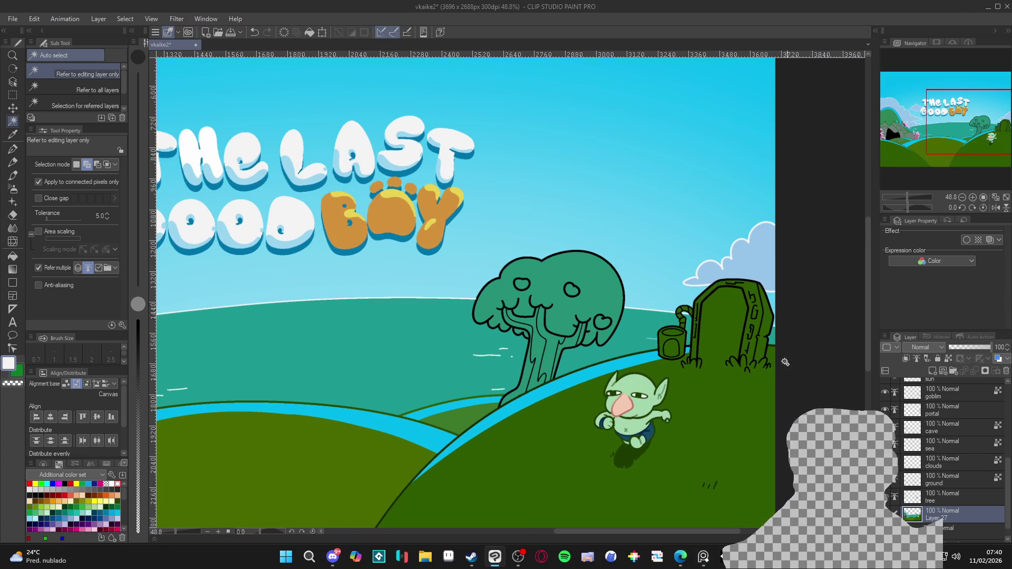
{"action": "scroll", "coordinate": [765, 365], "scroll_direction": "up", "scroll_amount": 2}
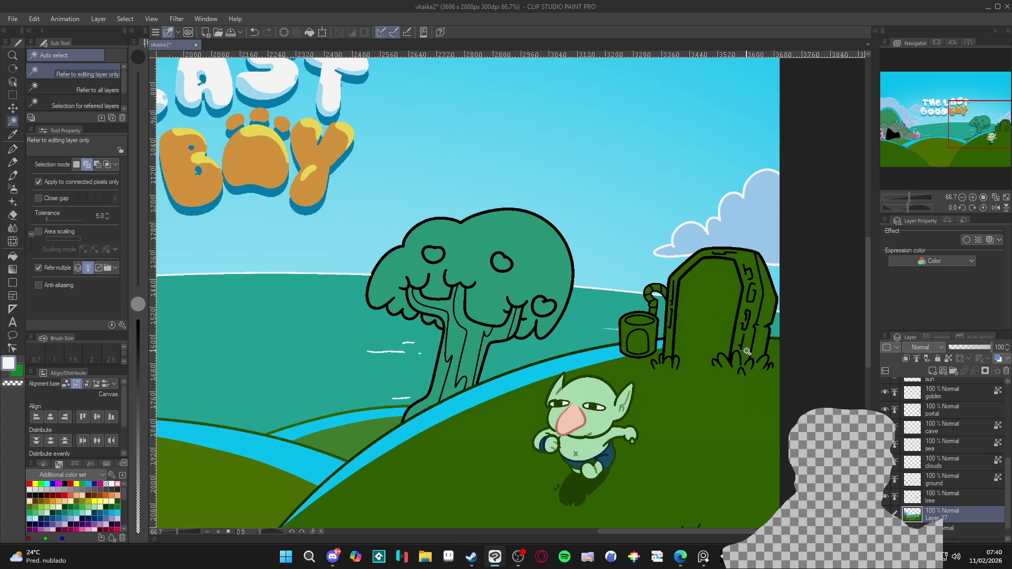
{"action": "key", "text": "p"}
{"action": "scroll", "coordinate": [751, 356], "scroll_direction": "up", "scroll_amount": 1}
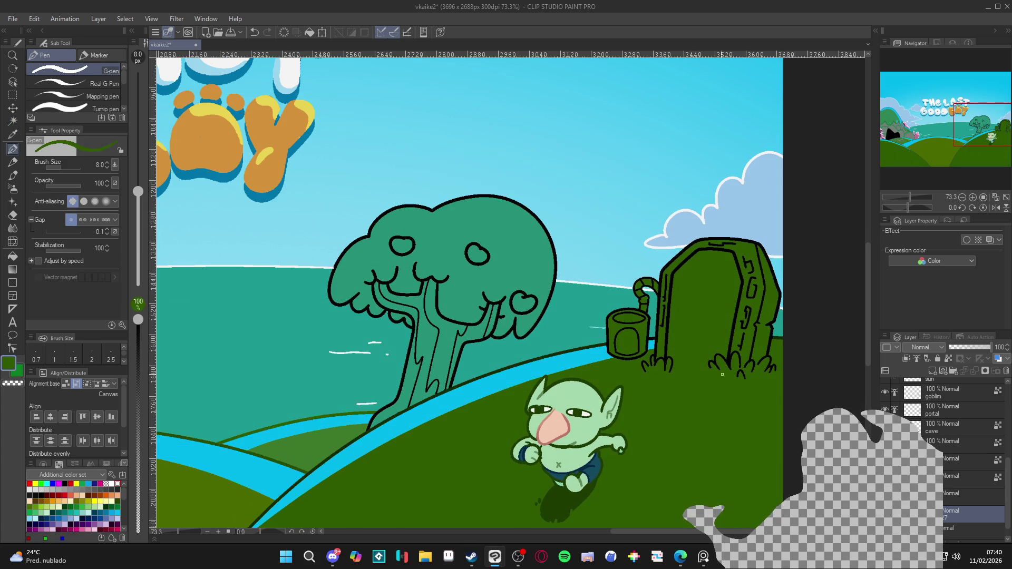
{"action": "key", "text": "ctrl+s"}
{"action": "scroll", "coordinate": [717, 362], "scroll_direction": "down", "scroll_amount": 4}
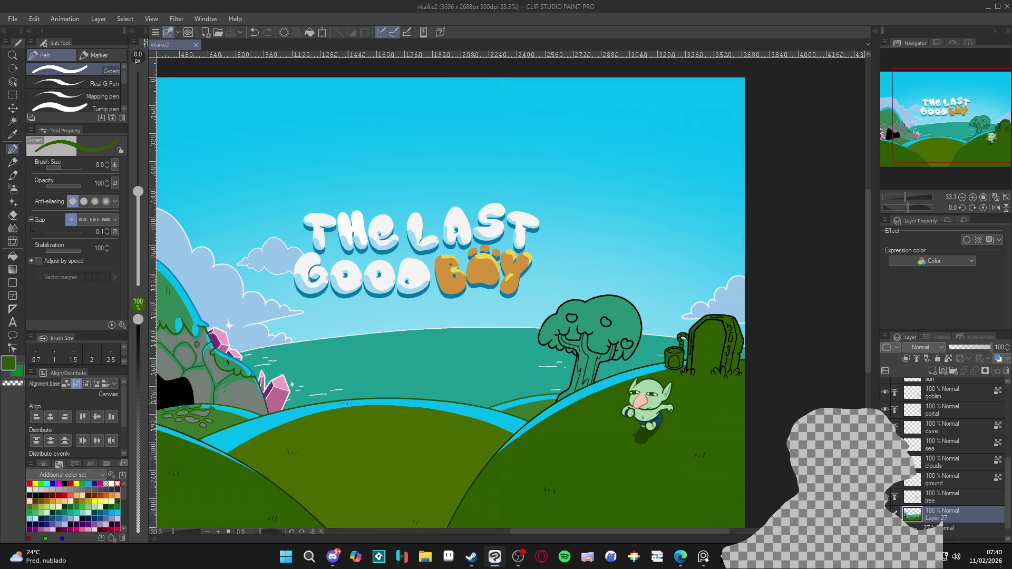
Sample the rock grey and shift its hue in Color settings to a warm grey (807774)
{"action": "left_click", "coordinate": [248, 392], "text": "alt"}
{"action": "left_click", "coordinate": [8, 363]}
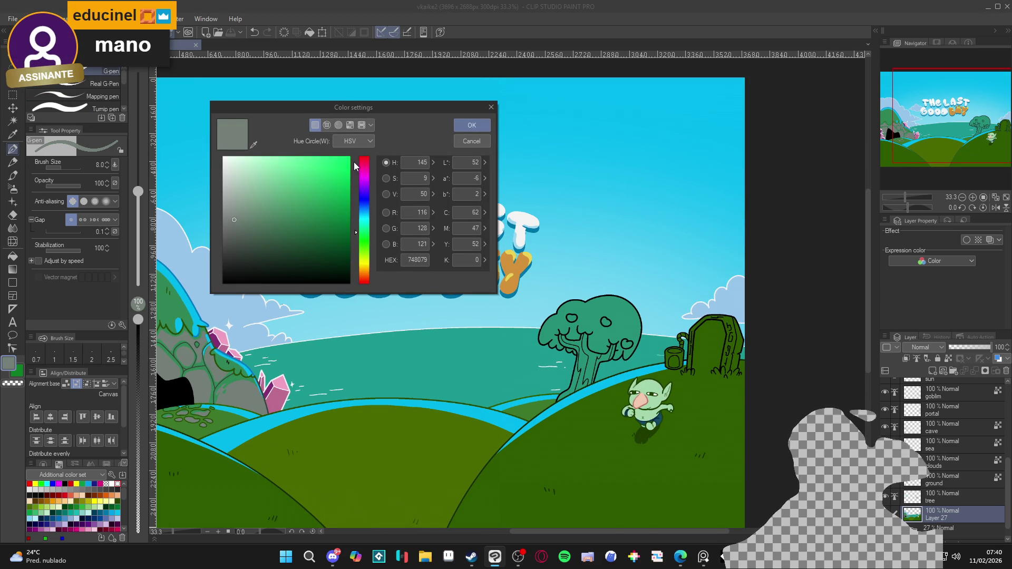
{"action": "left_click", "coordinate": [359, 281]}
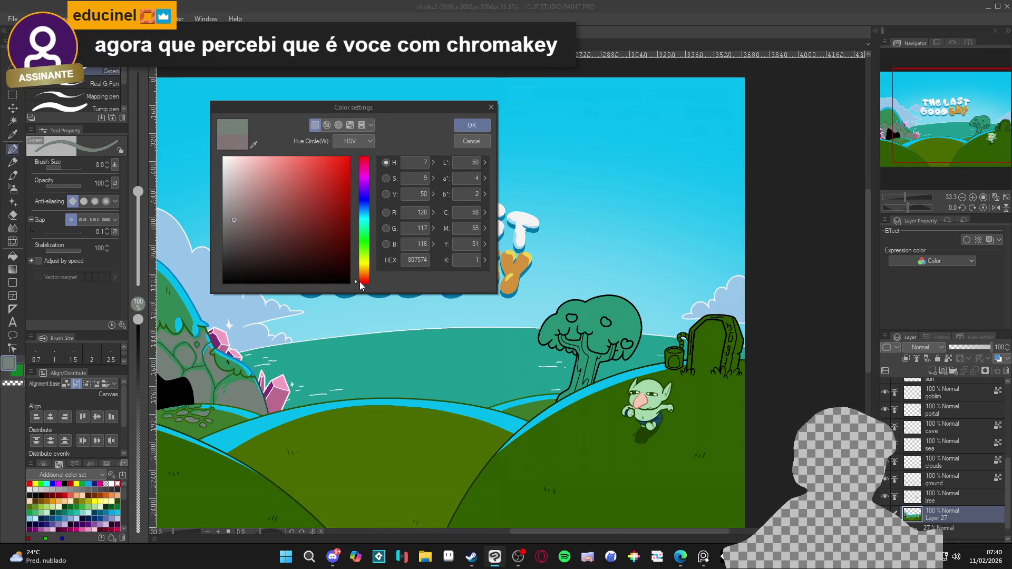
{"action": "left_click", "coordinate": [360, 283]}
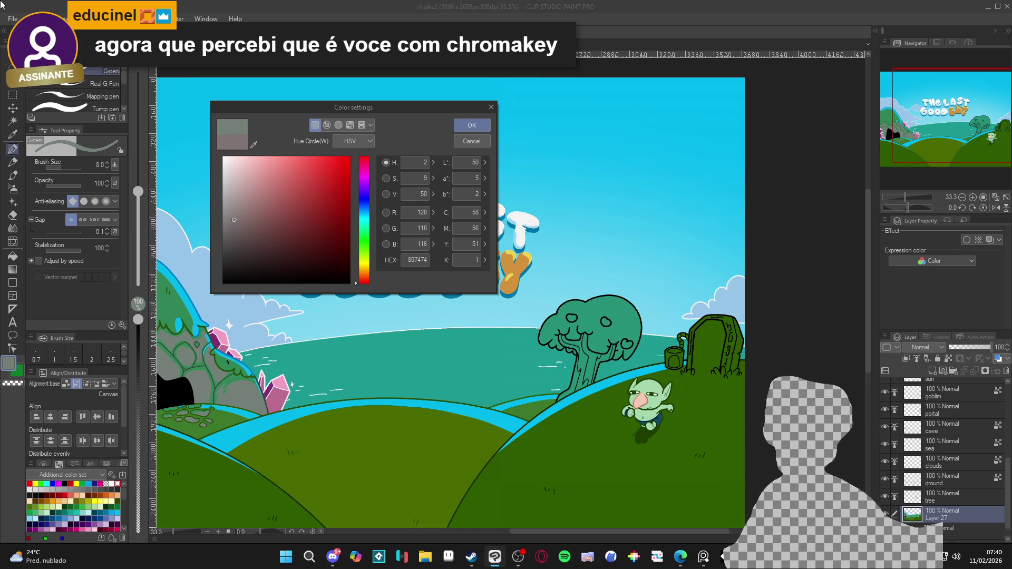
{"action": "left_click", "coordinate": [519, 556]}
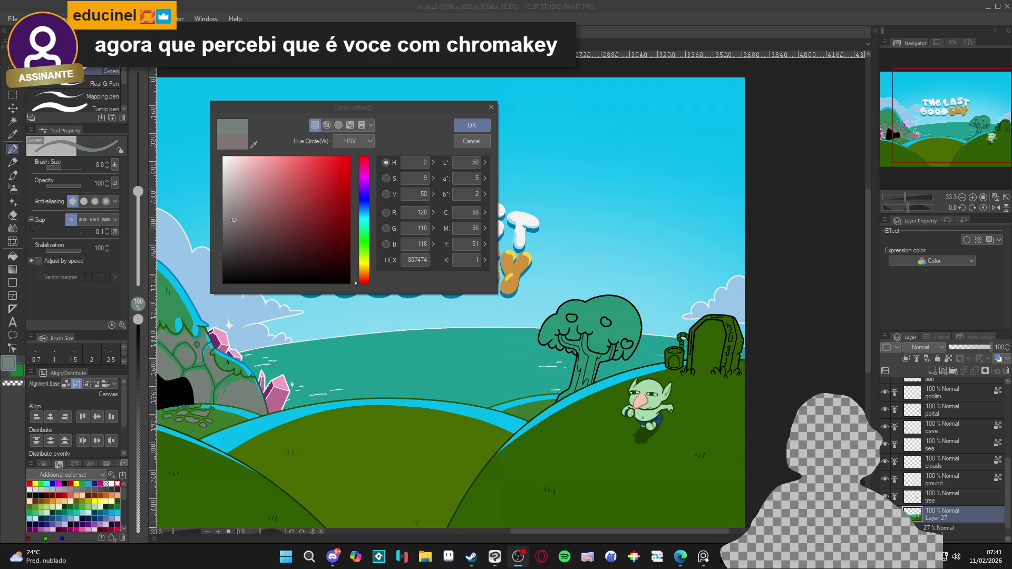
{"action": "left_click", "coordinate": [293, 403]}
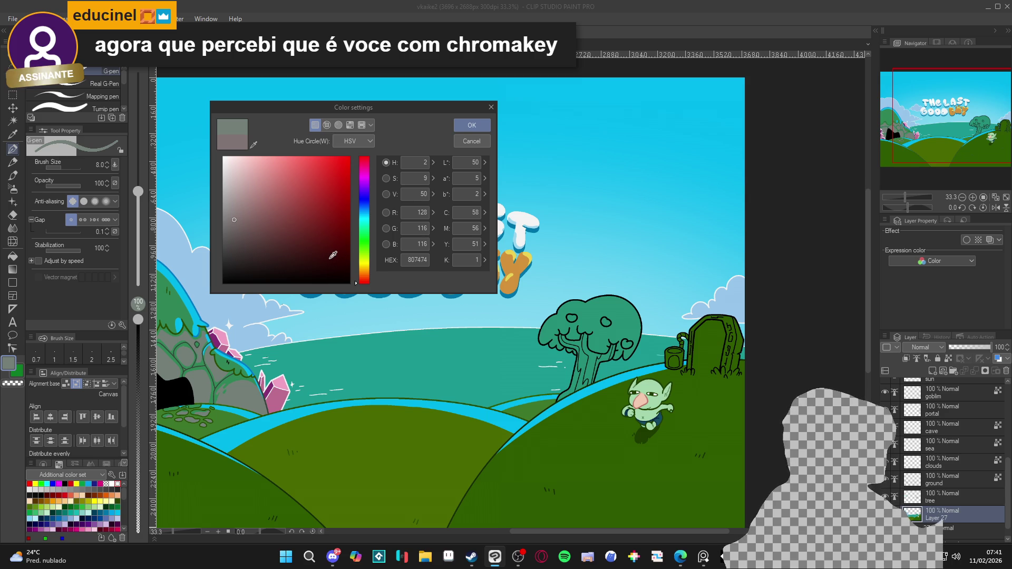
{"action": "left_click", "coordinate": [358, 279]}
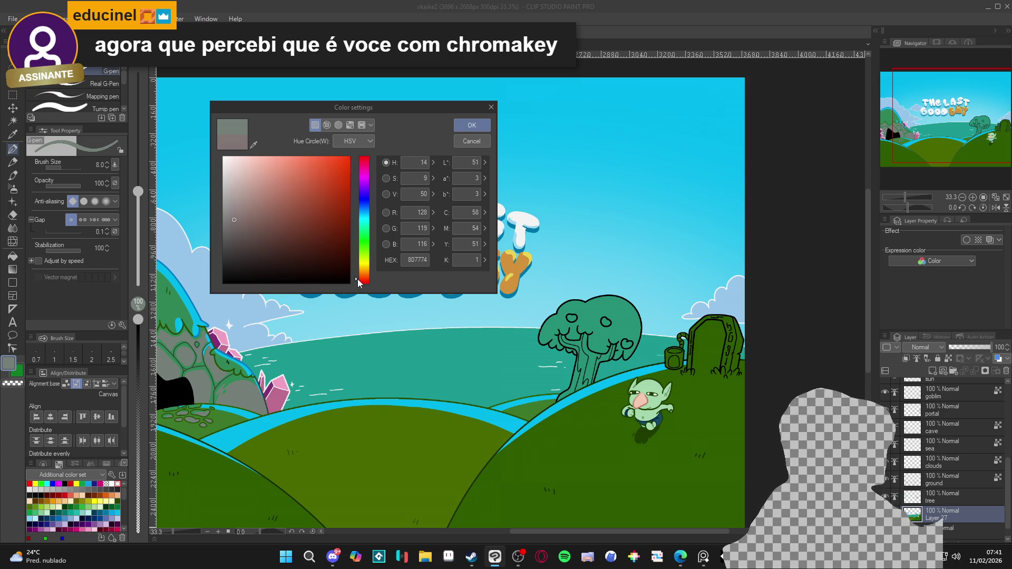
{"action": "left_click", "coordinate": [472, 125]}
Zoom in and draw a short warm-grey line along the portal's base
{"action": "scroll", "coordinate": [728, 379], "scroll_direction": "up", "scroll_amount": 1}
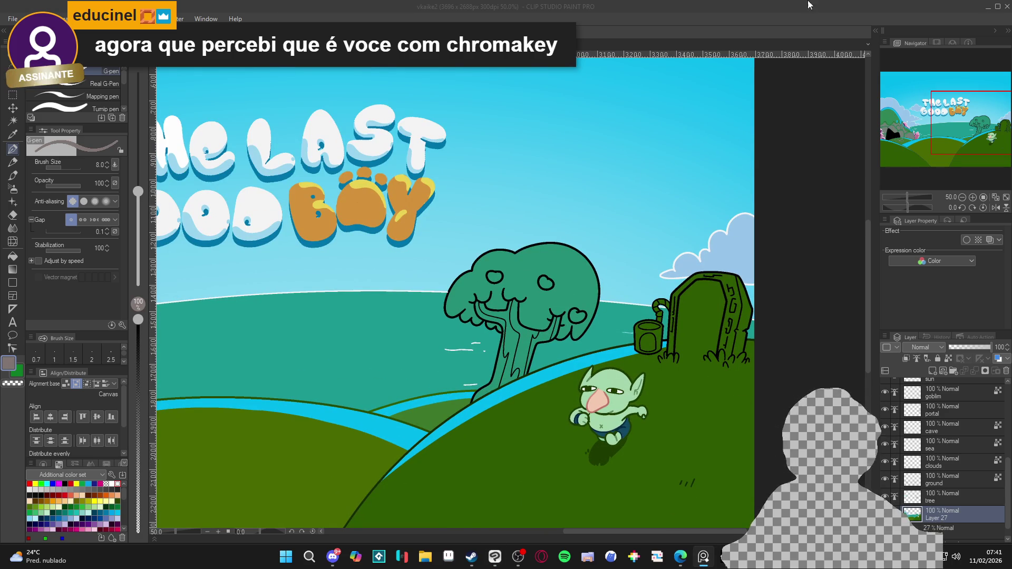
{"action": "scroll", "coordinate": [753, 355], "scroll_direction": "up", "scroll_amount": 3}
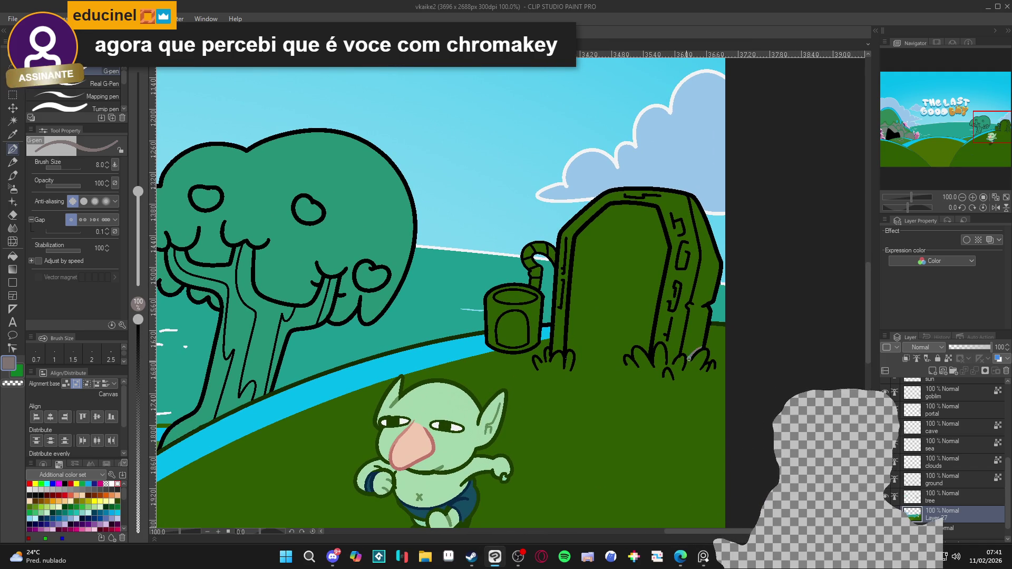
{"action": "left_click_drag", "start_coordinate": [701, 348], "coordinate": [687, 360]}
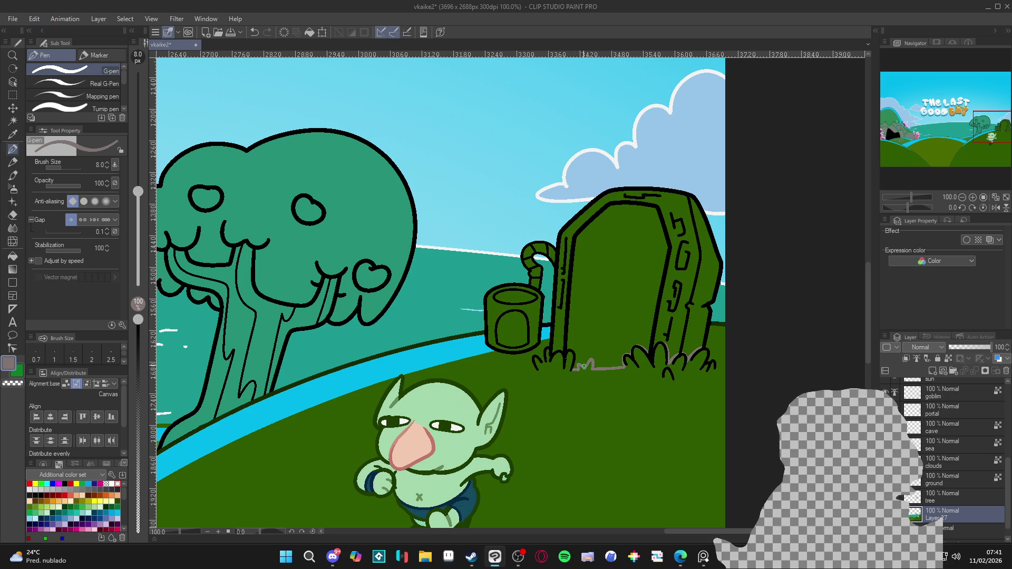
With the Fill tool, fill the left and right parts of the portal frame grey
{"action": "key", "text": "g"}
{"action": "left_click", "coordinate": [599, 305]}
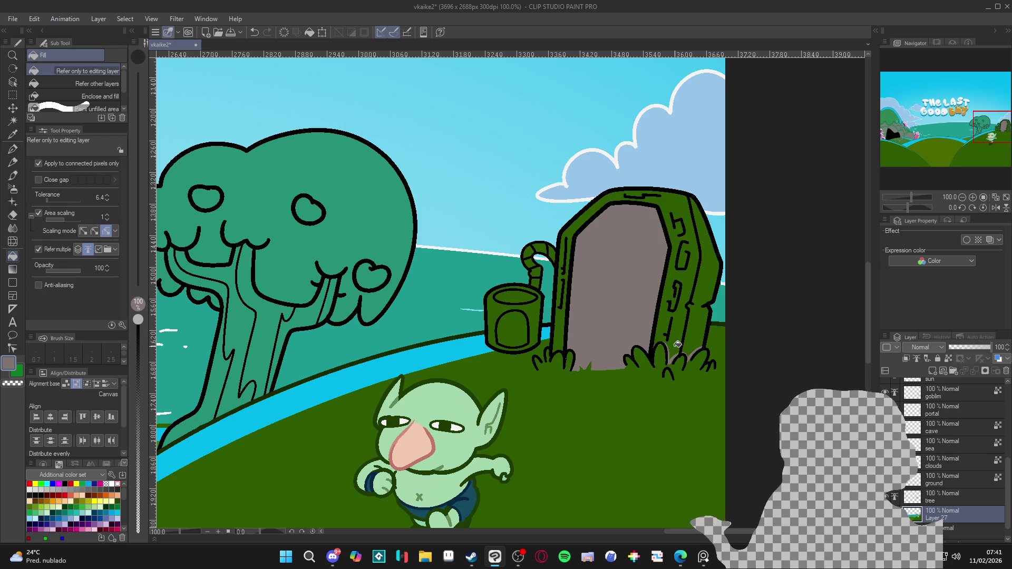
{"action": "key", "text": "ctrl+z"}
{"action": "left_click", "coordinate": [678, 344]}
{"action": "left_click", "coordinate": [696, 336]}
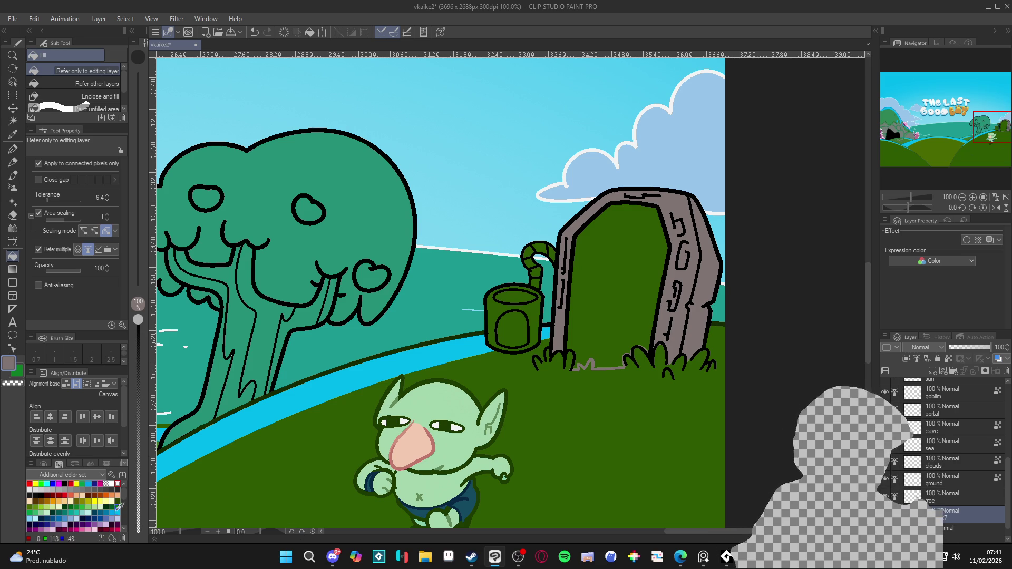
Fill the portal doorway and the strip beneath it purple, undoing fills that spill onto the ground
{"action": "left_click", "coordinate": [95, 525]}
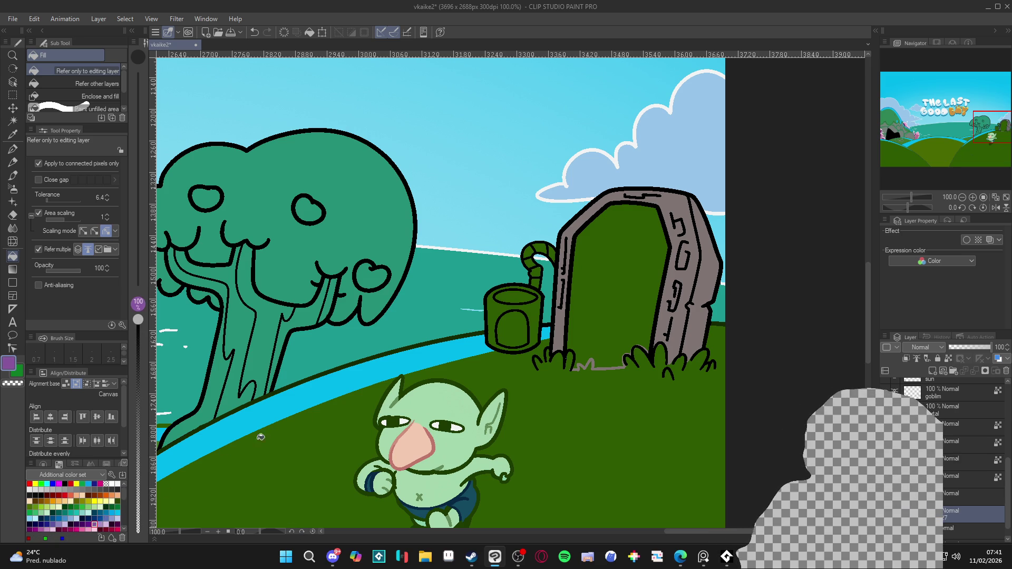
{"action": "left_click", "coordinate": [594, 310]}
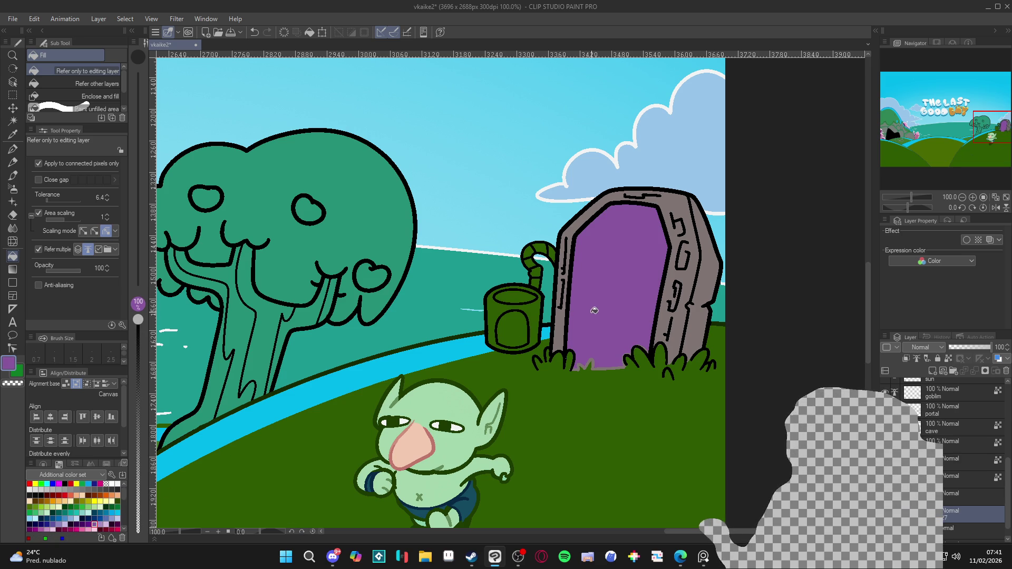
{"action": "left_click", "coordinate": [612, 368]}
{"action": "key", "text": "ctrl+z"}
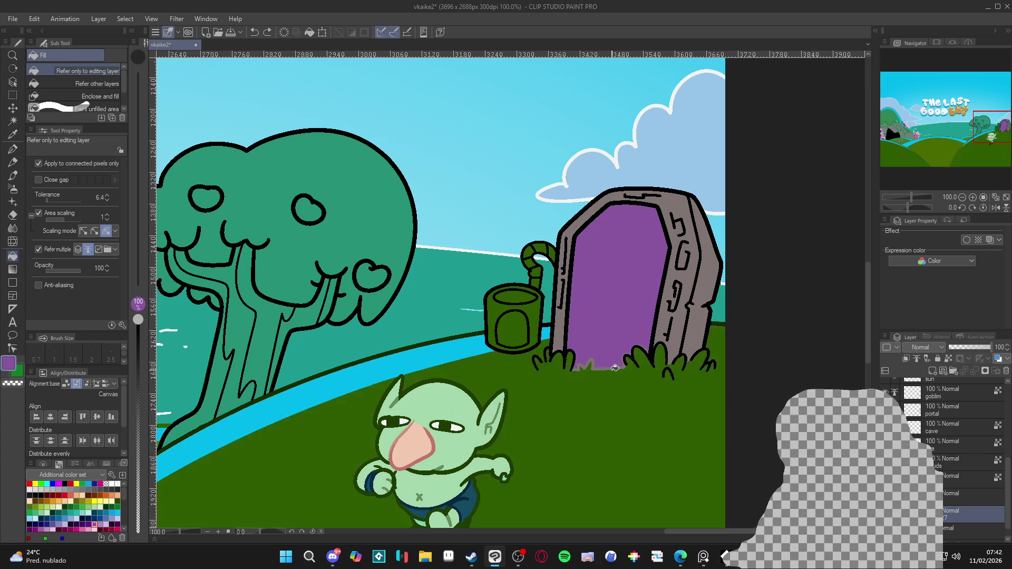
{"action": "left_click", "coordinate": [616, 372]}
{"action": "key", "text": "ctrl+z"}
{"action": "left_click", "coordinate": [617, 365]}
Switch between pen and pencil, end on the pen, shift the view toward the pot and save
{"action": "key", "text": "p"}
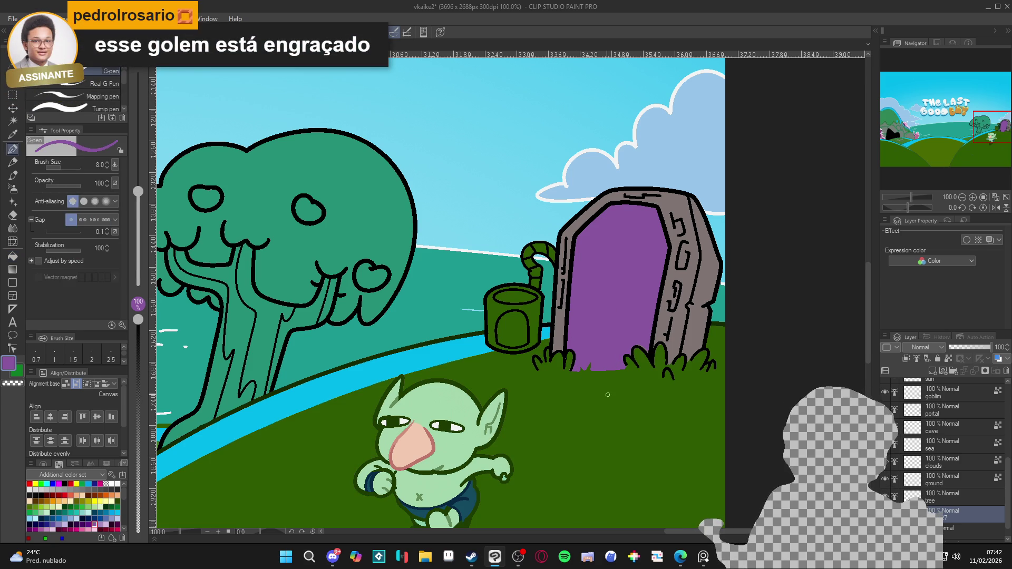
{"action": "key", "text": "p"}
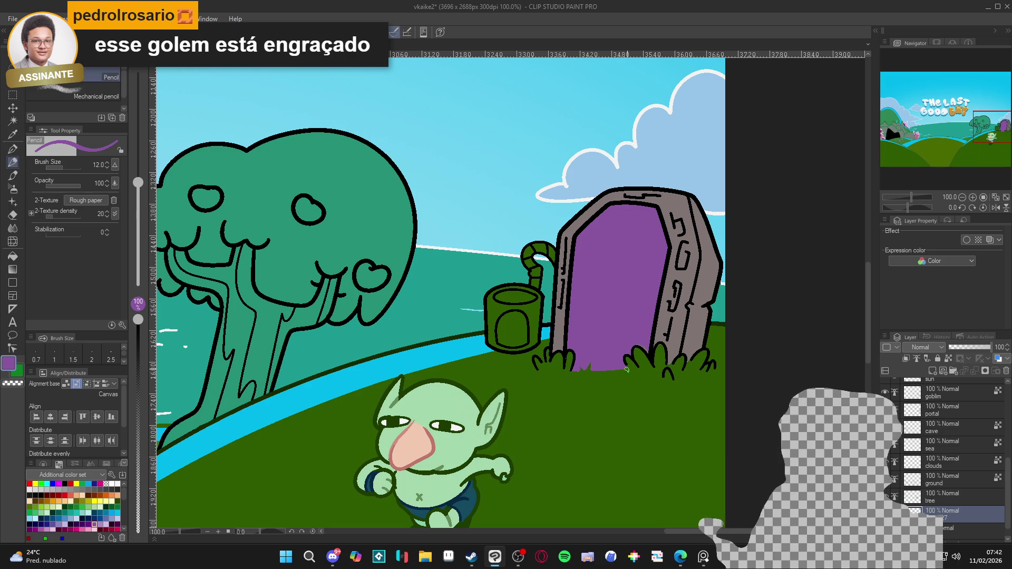
{"action": "key", "text": "p"}
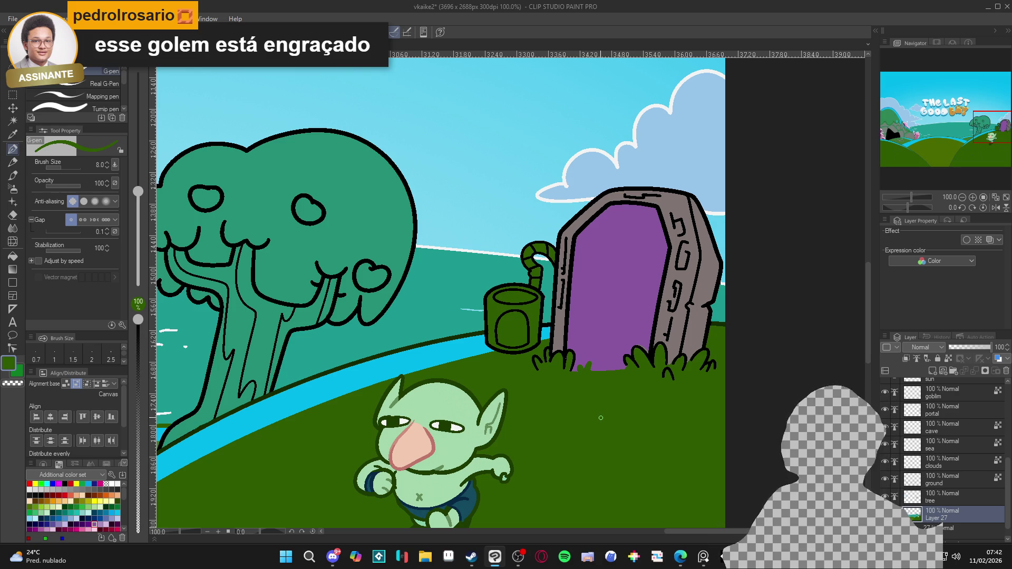
{"action": "scroll", "coordinate": [596, 411], "scroll_direction": "down", "scroll_amount": 1}
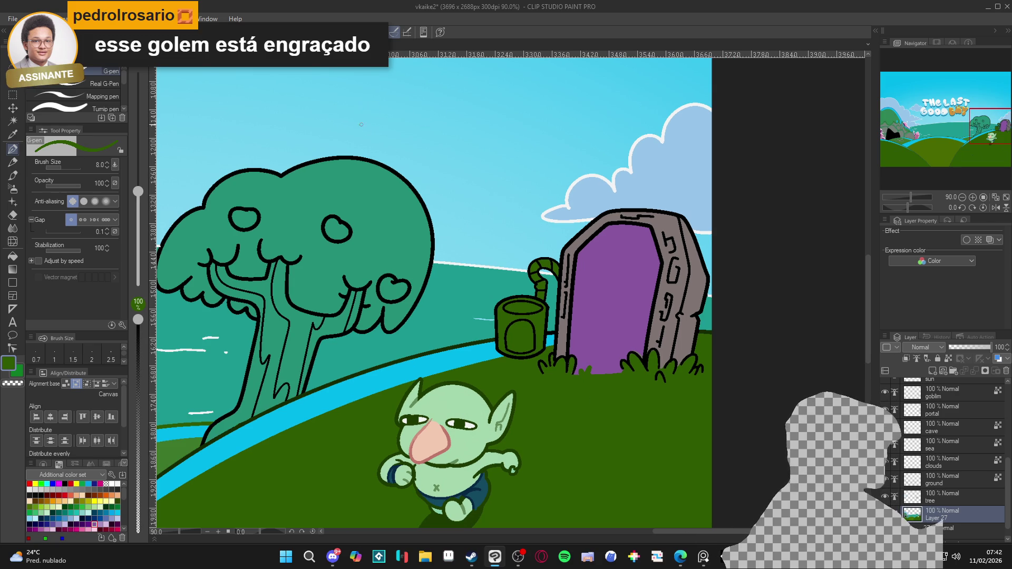
{"action": "scroll", "coordinate": [404, 77], "scroll_direction": "up", "scroll_amount": 1}
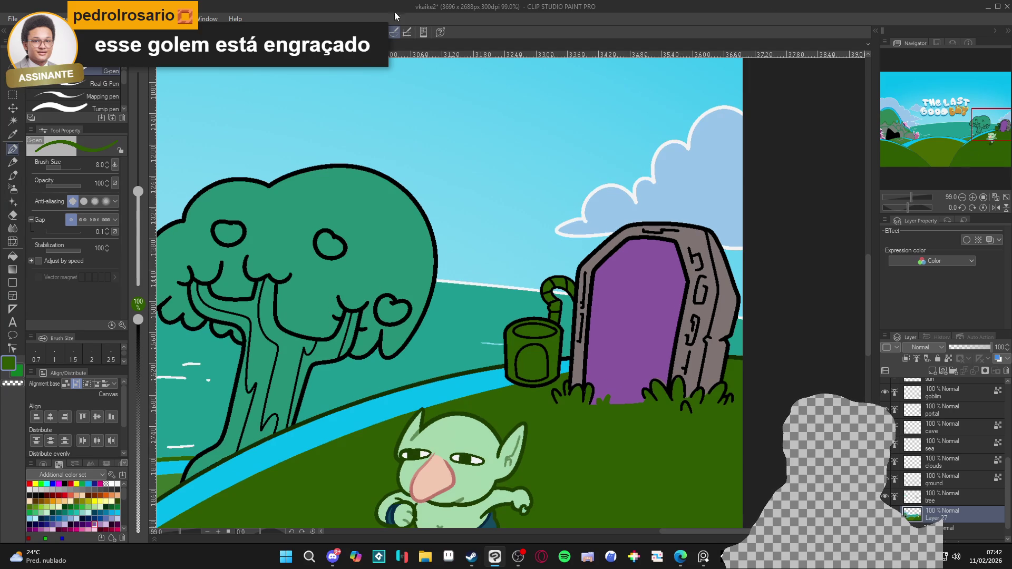
{"action": "left_click_drag", "start_coordinate": [630, 313], "coordinate": [596, 308]}
{"action": "key", "text": "ctrl+s"}
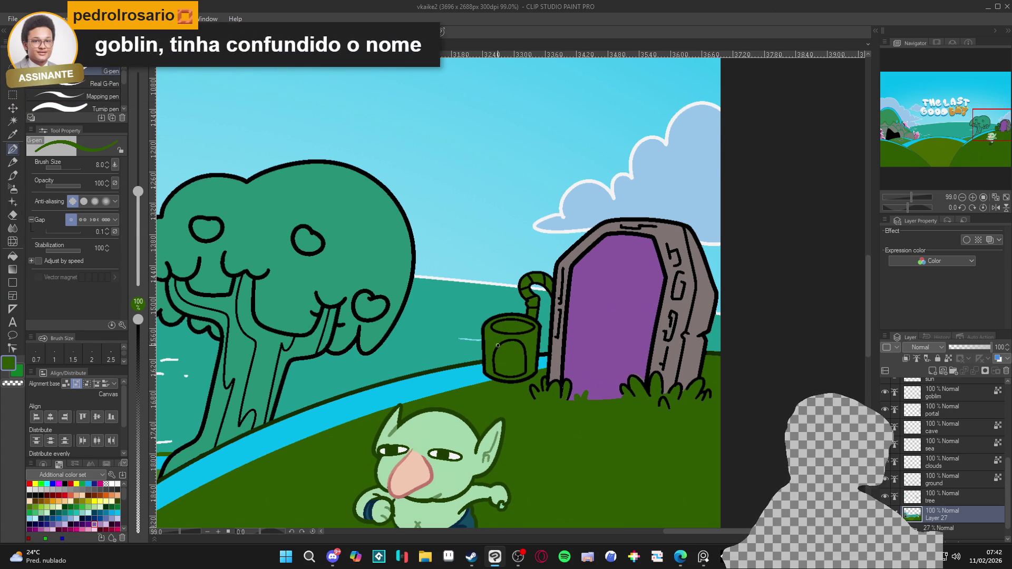
Pick the portal frame's grey as the current colour
{"action": "scroll", "coordinate": [498, 346], "scroll_direction": "down", "scroll_amount": 1}
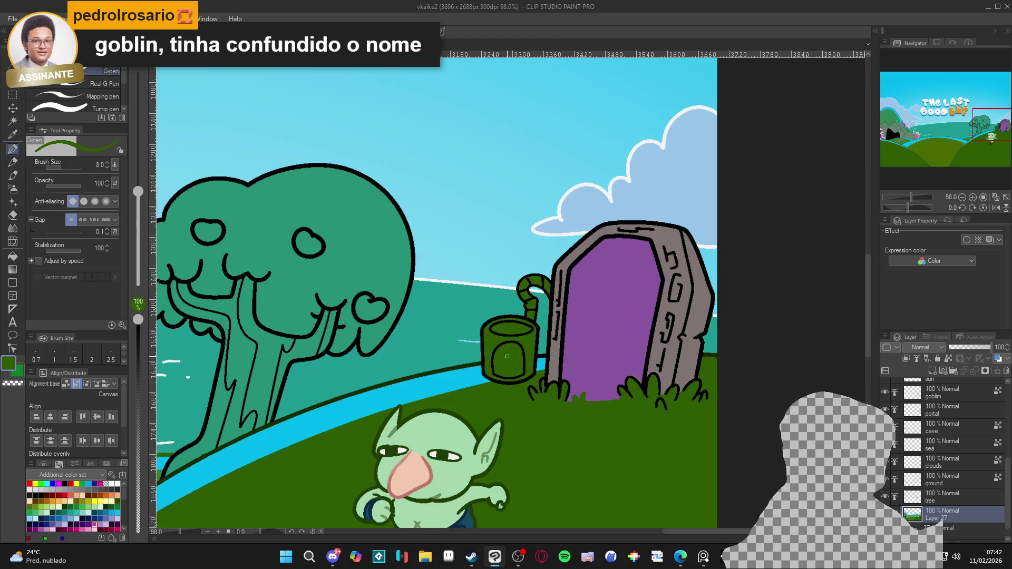
{"action": "scroll", "coordinate": [509, 354], "scroll_direction": "up", "scroll_amount": 1}
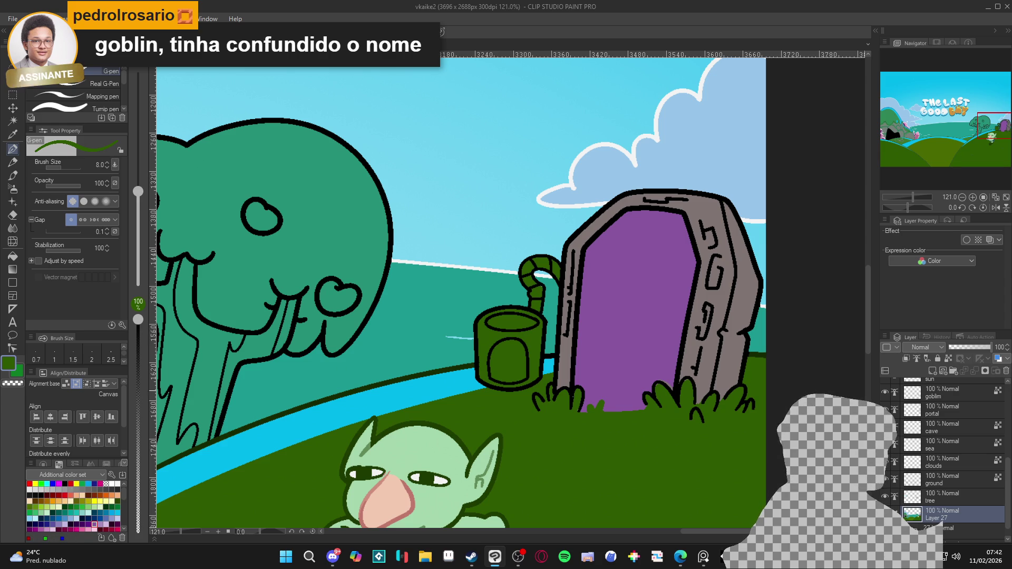
{"action": "left_click", "coordinate": [563, 357], "text": "alt"}
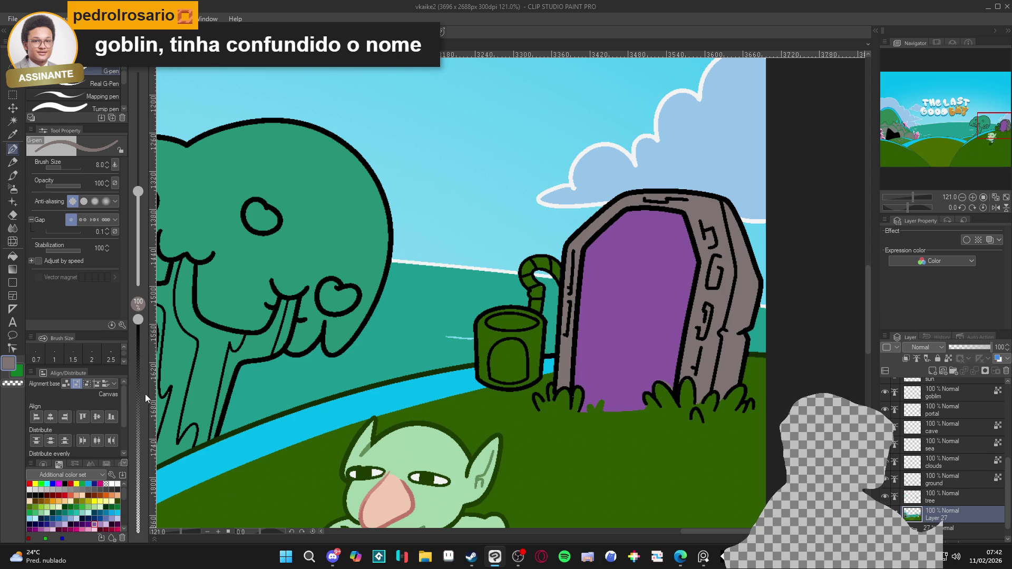
Fill the pot's body grey, colour its curved straw pink, and fill the rim grey
{"action": "key", "text": "g"}
{"action": "left_click", "coordinate": [527, 336]}
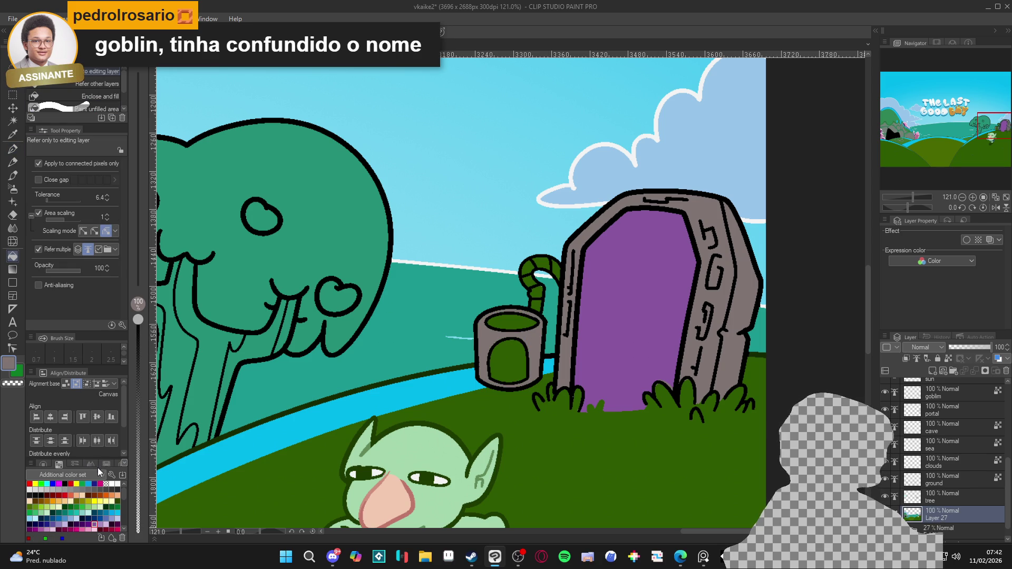
{"action": "left_click", "coordinate": [584, 305], "text": "alt"}
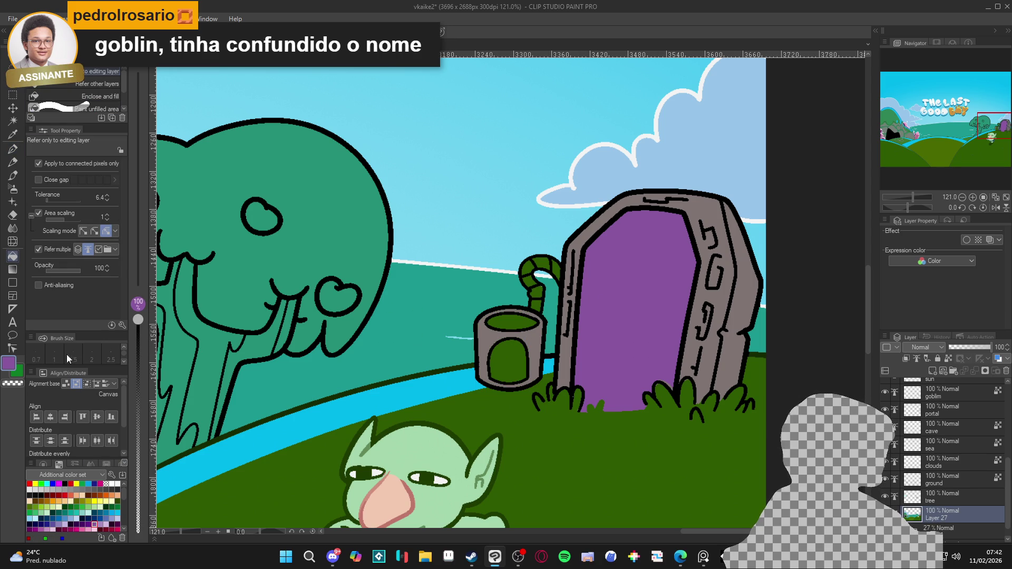
{"action": "double_click", "coordinate": [9, 363]}
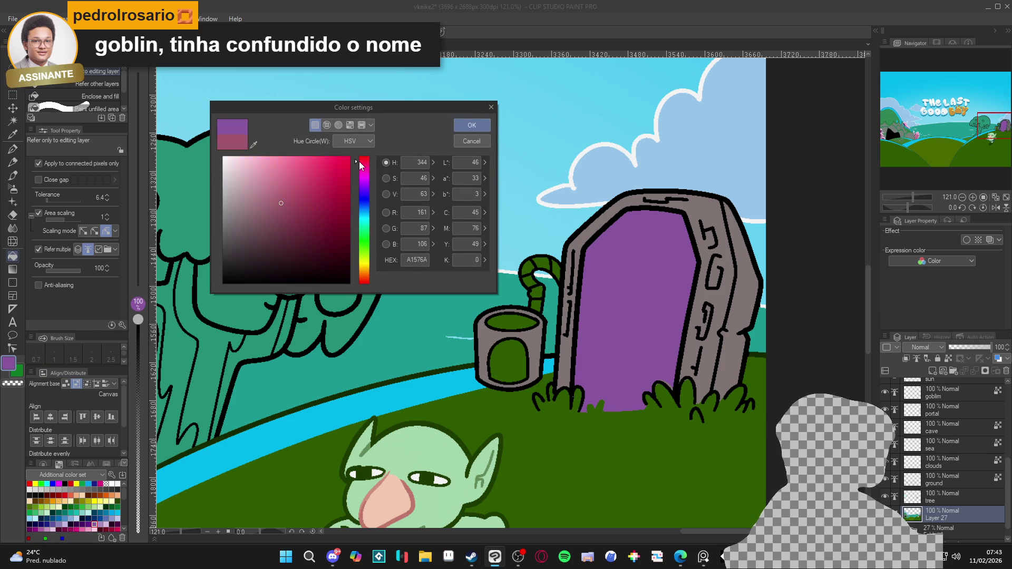
{"action": "left_click", "coordinate": [466, 127]}
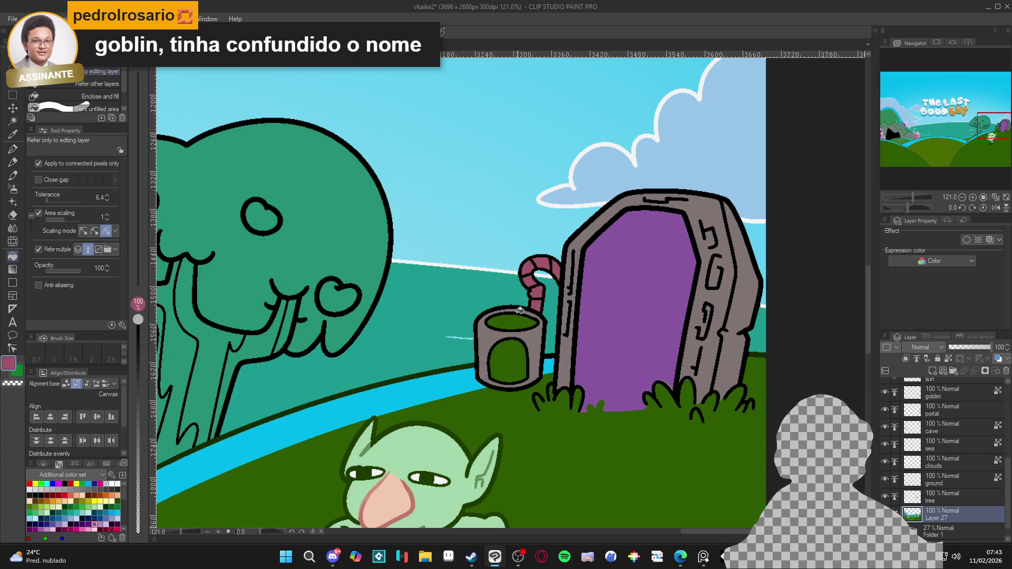
{"action": "left_click", "coordinate": [529, 332], "text": "alt"}
{"action": "left_click", "coordinate": [521, 317]}
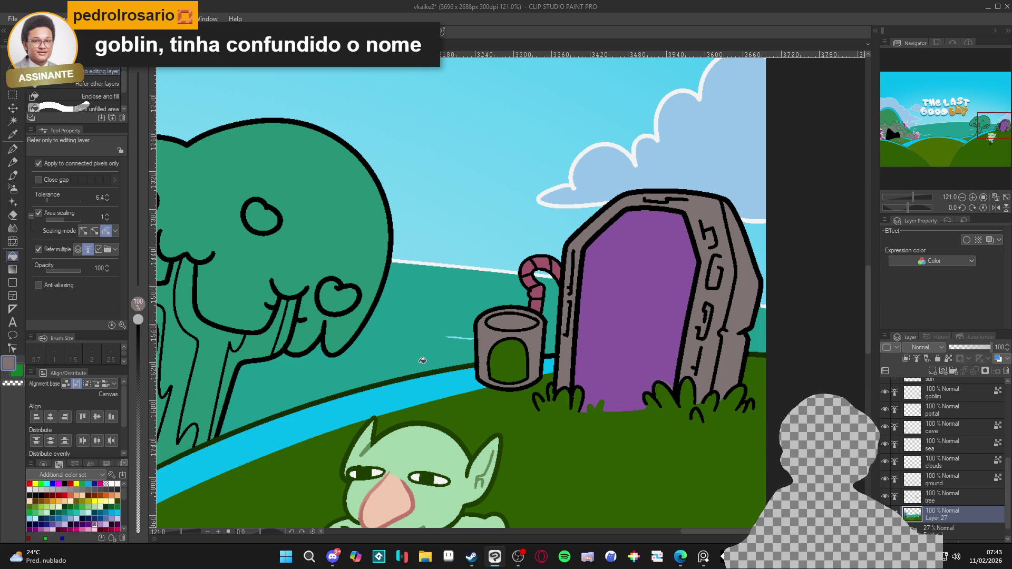
Shift the pot interior's dark green to teal in Color settings and fill the interior with it
{"action": "scroll", "coordinate": [487, 348], "scroll_direction": "up", "scroll_amount": 2}
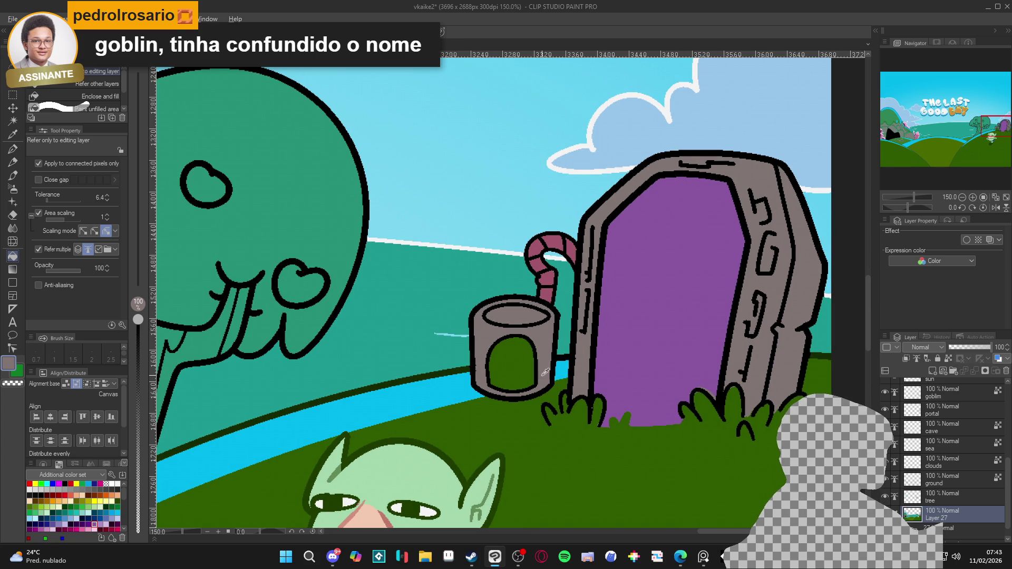
{"action": "left_click", "coordinate": [498, 356], "text": "alt"}
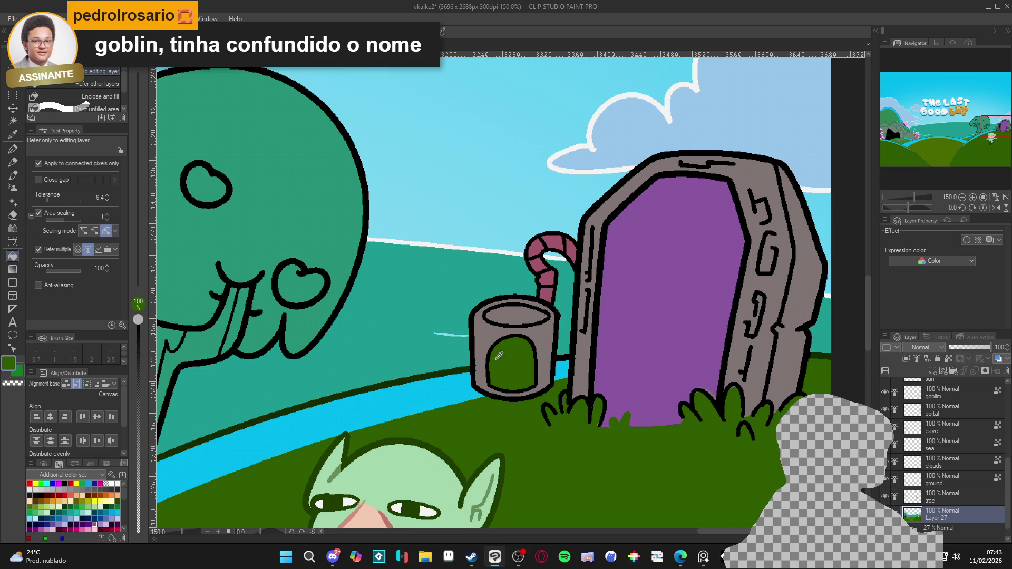
{"action": "left_click", "coordinate": [8, 363]}
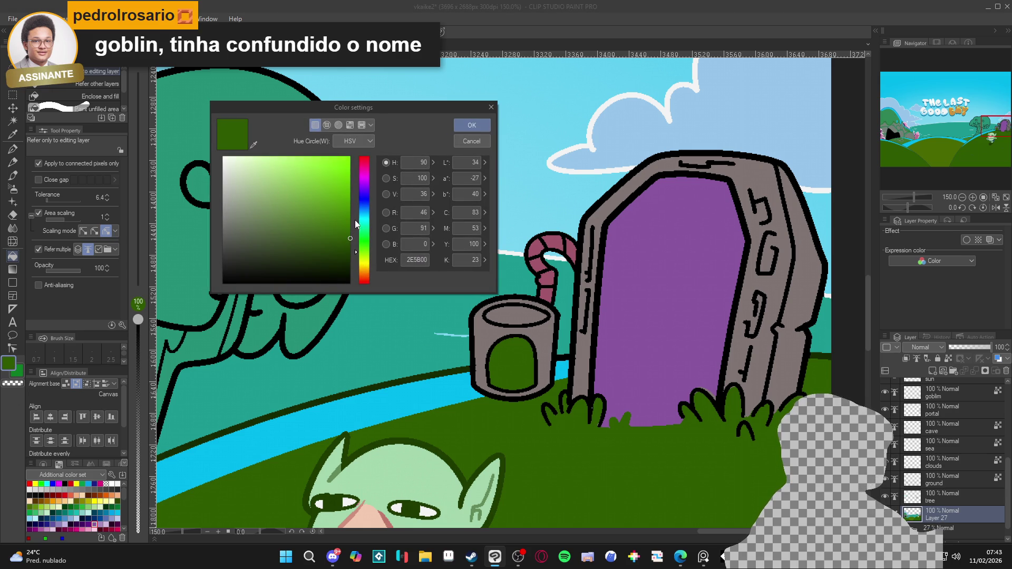
{"action": "mouse_move", "coordinate": [356, 224]}
{"action": "left_mouse_down"}
{"action": "mouse_move", "coordinate": [356, 207]}
{"action": "mouse_move", "coordinate": [357, 225]}
{"action": "left_mouse_up"}
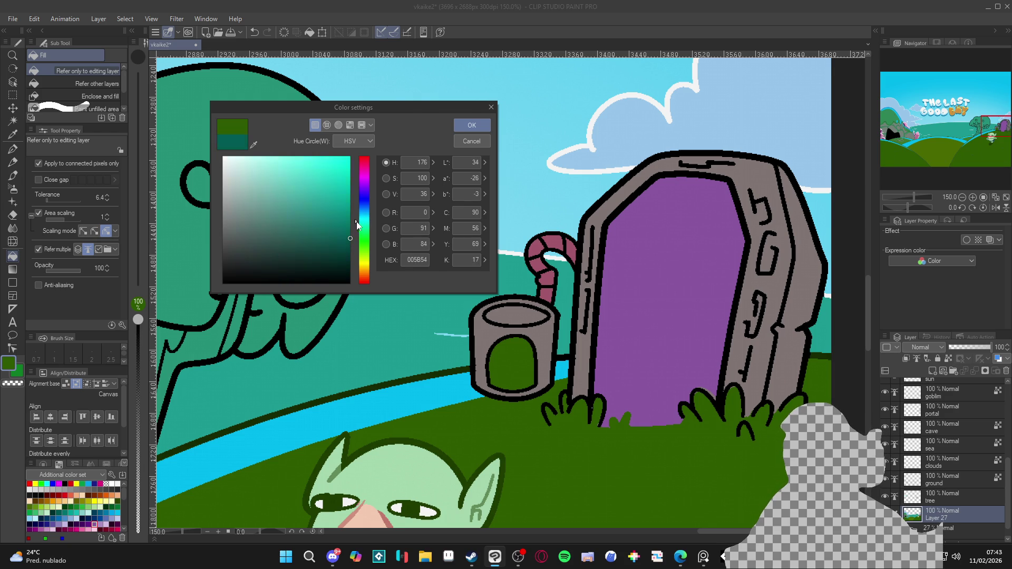
{"action": "left_click", "coordinate": [469, 125]}
{"action": "left_click", "coordinate": [514, 353]}
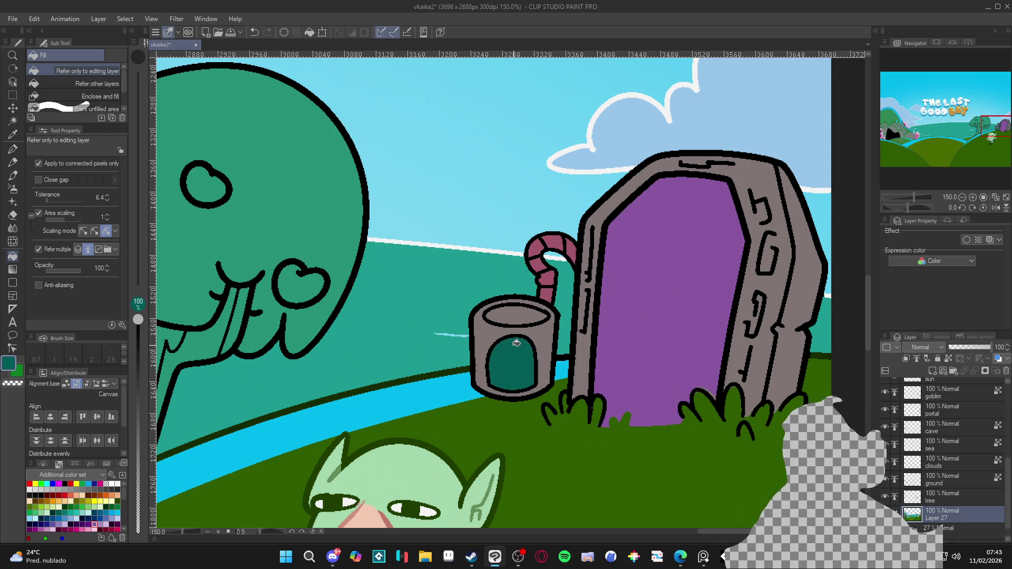
{"action": "scroll", "coordinate": [518, 343], "scroll_direction": "down", "scroll_amount": 4}
{"action": "scroll", "coordinate": [579, 332], "scroll_direction": "up", "scroll_amount": 2}
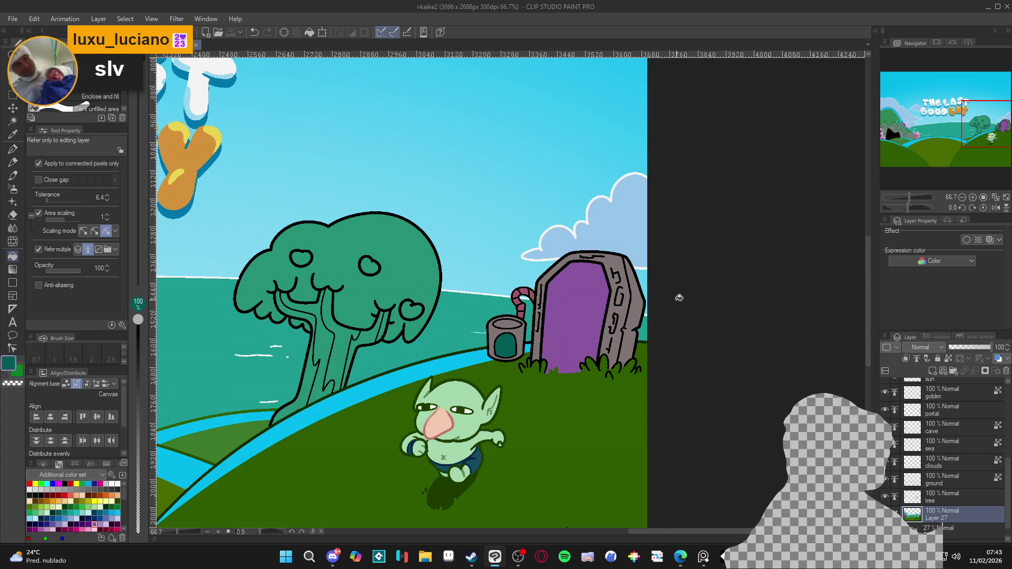
Fill the pot's teal interior with the rim grey at opacity 19, then select the portal layer
{"action": "scroll", "coordinate": [679, 298], "scroll_direction": "up", "scroll_amount": 3}
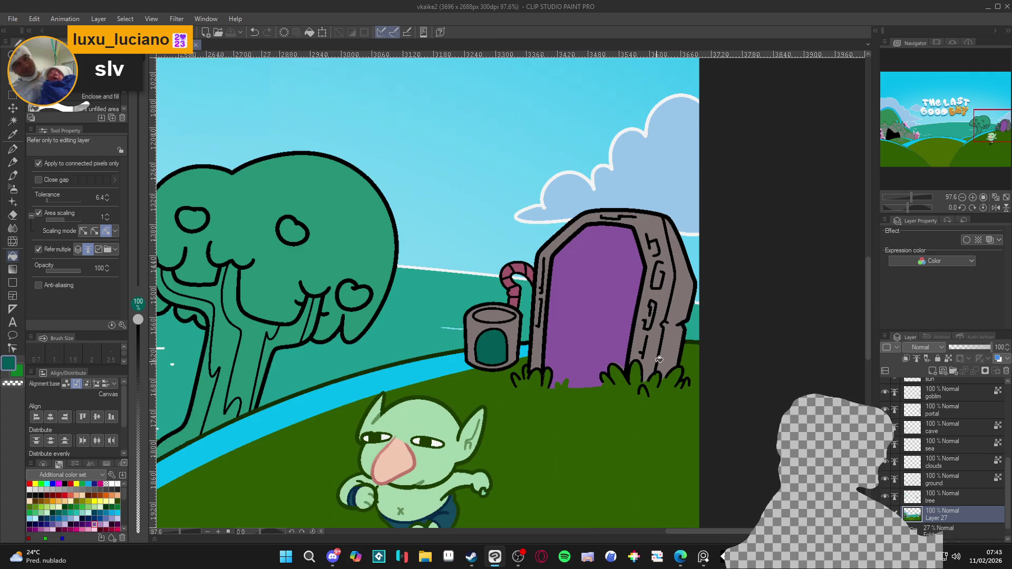
{"action": "scroll", "coordinate": [655, 359], "scroll_direction": "down", "scroll_amount": 3}
{"action": "scroll", "coordinate": [655, 359], "scroll_direction": "down", "scroll_amount": 3}
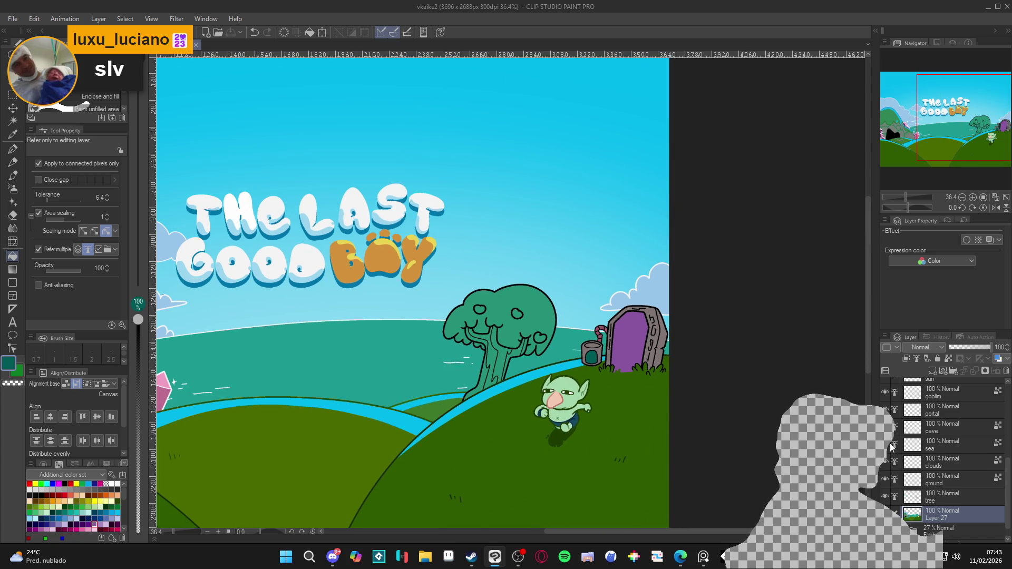
{"action": "scroll", "coordinate": [893, 479], "scroll_direction": "up", "scroll_amount": 3}
{"action": "left_click", "coordinate": [677, 399]}
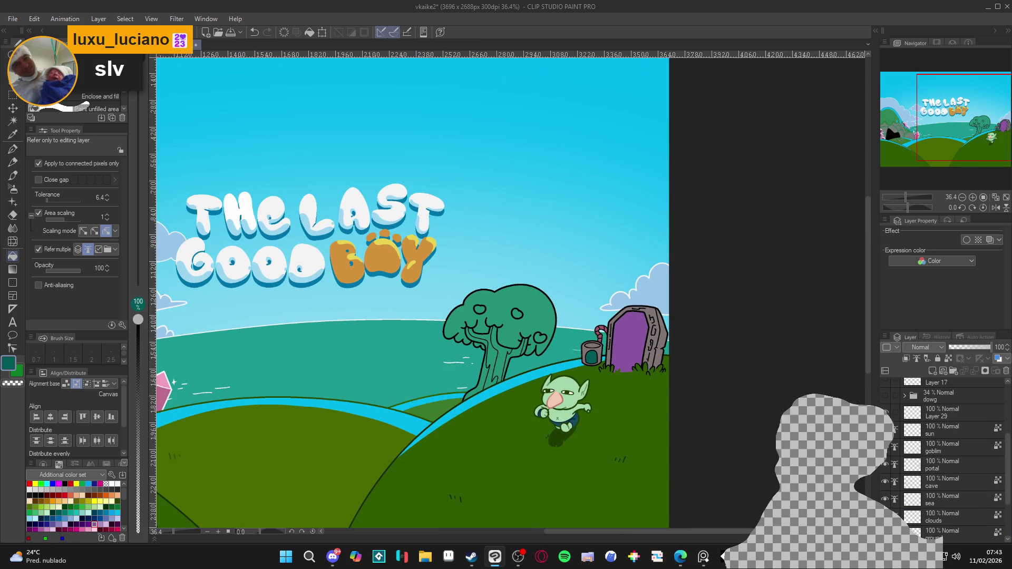
{"action": "scroll", "coordinate": [637, 381], "scroll_direction": "up", "scroll_amount": 2}
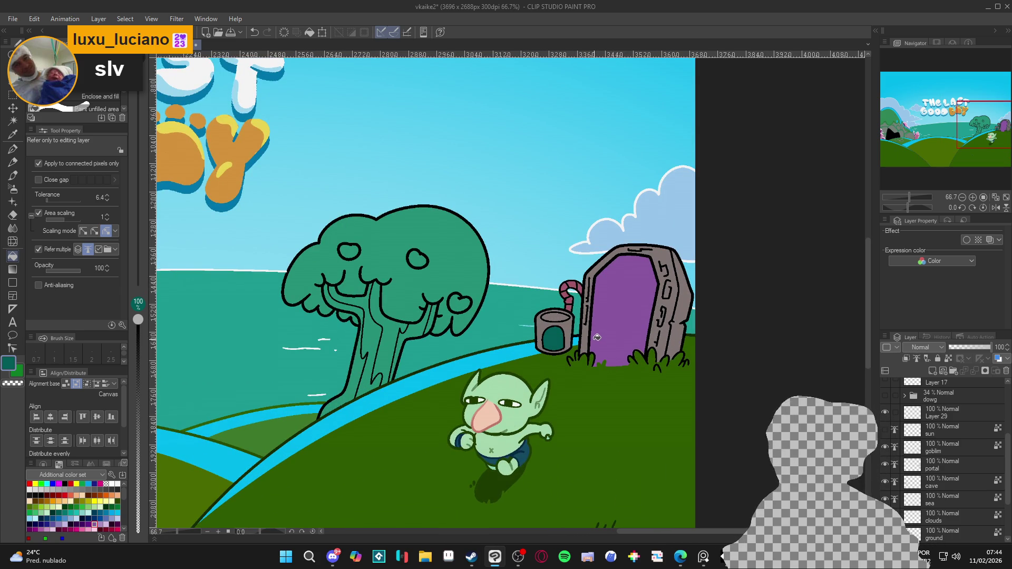
{"action": "scroll", "coordinate": [565, 328], "scroll_direction": "up", "scroll_amount": 2}
{"action": "left_click", "coordinate": [569, 321], "text": "alt"}
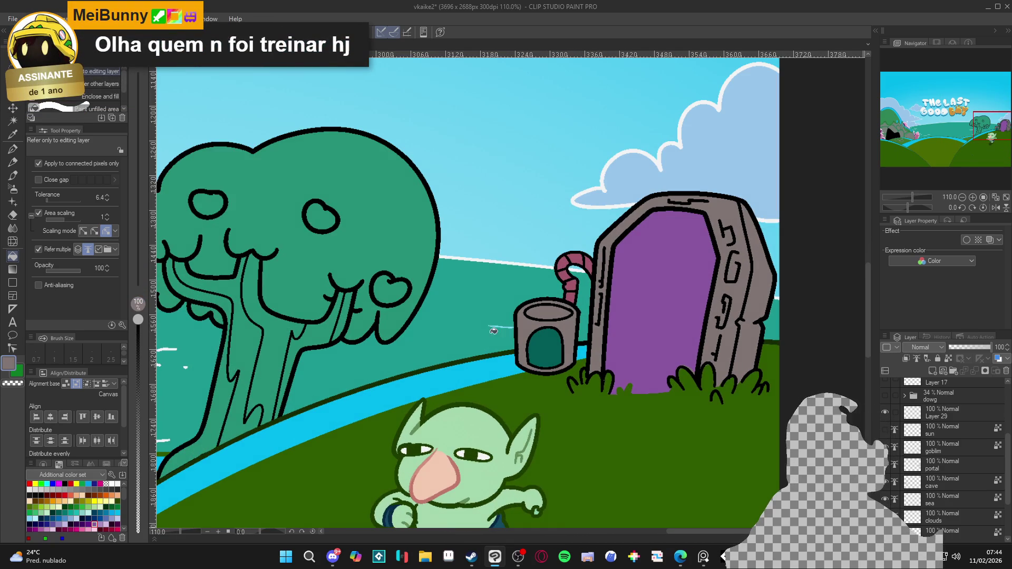
{"action": "left_click", "coordinate": [137, 494]}
{"action": "left_click", "coordinate": [555, 355]}
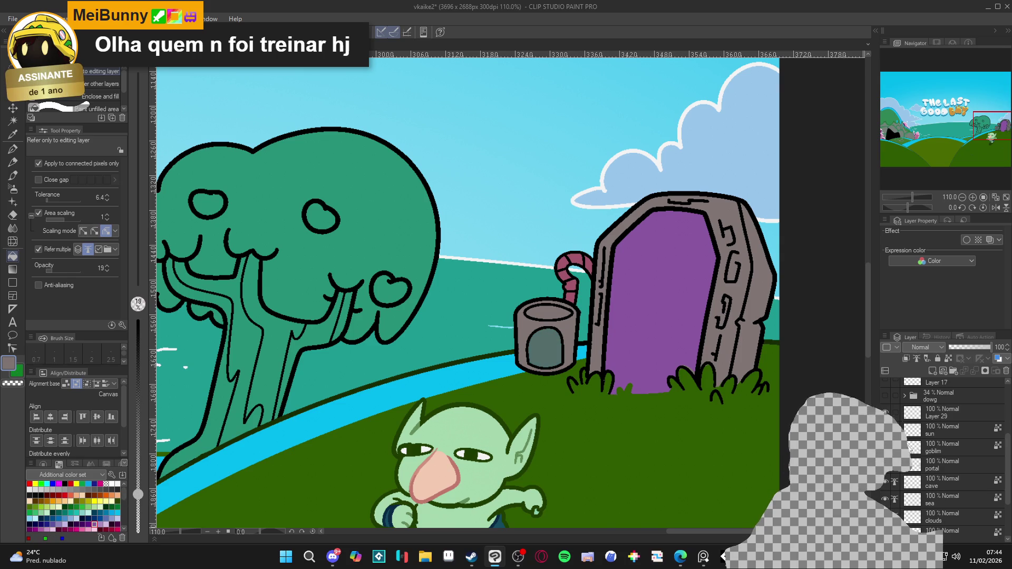
{"action": "scroll", "coordinate": [909, 448], "scroll_direction": "down", "scroll_amount": 2}
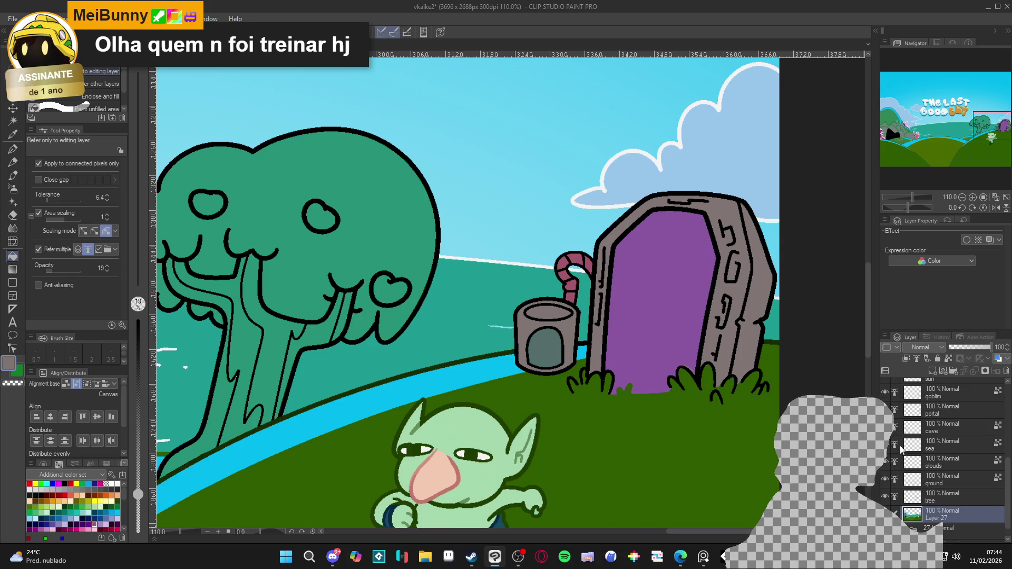
{"action": "left_click", "coordinate": [894, 444]}
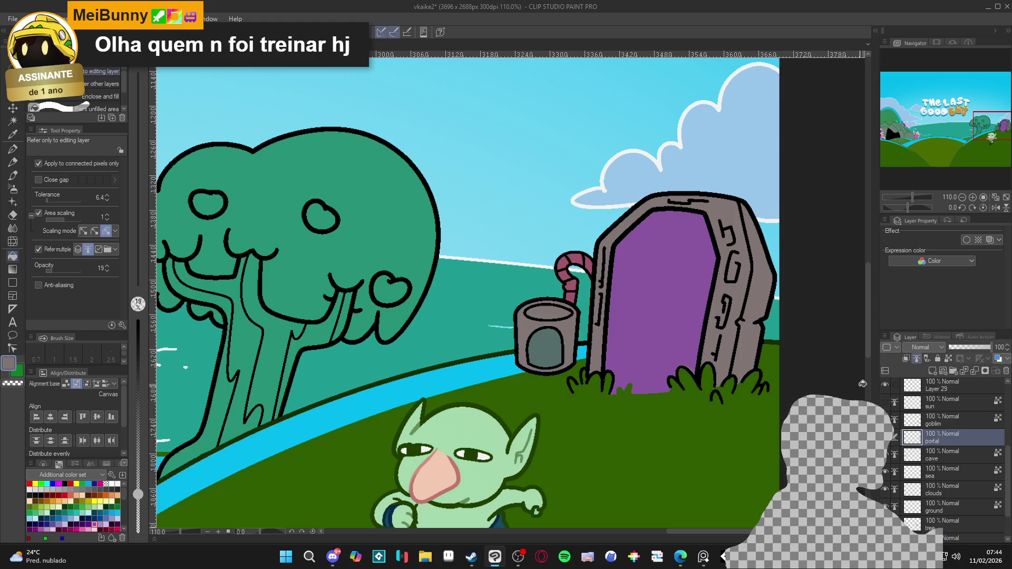
With the pen active, lighten the drawing colour to a light grey
{"action": "key", "text": "p"}
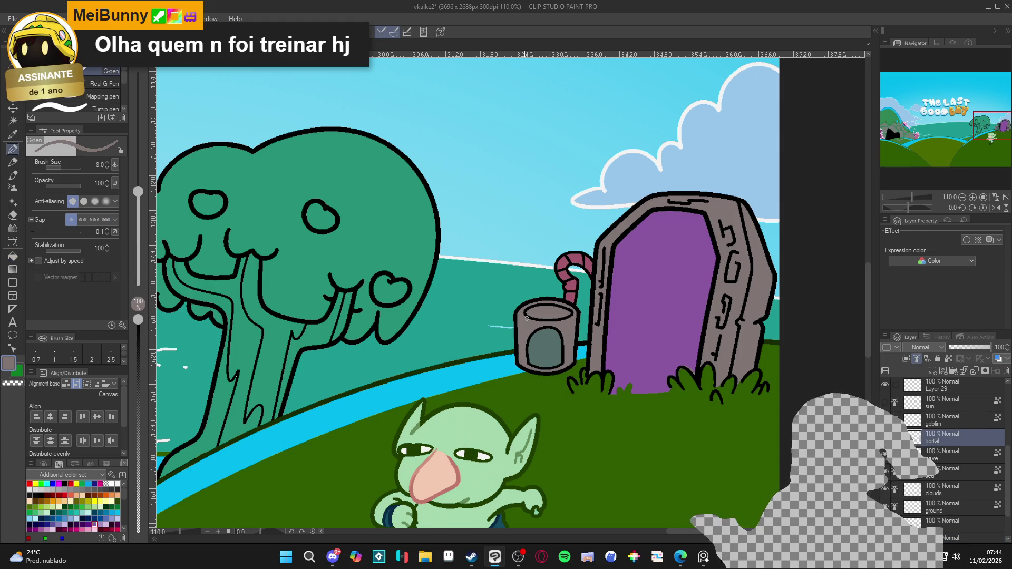
{"action": "left_click", "coordinate": [10, 364]}
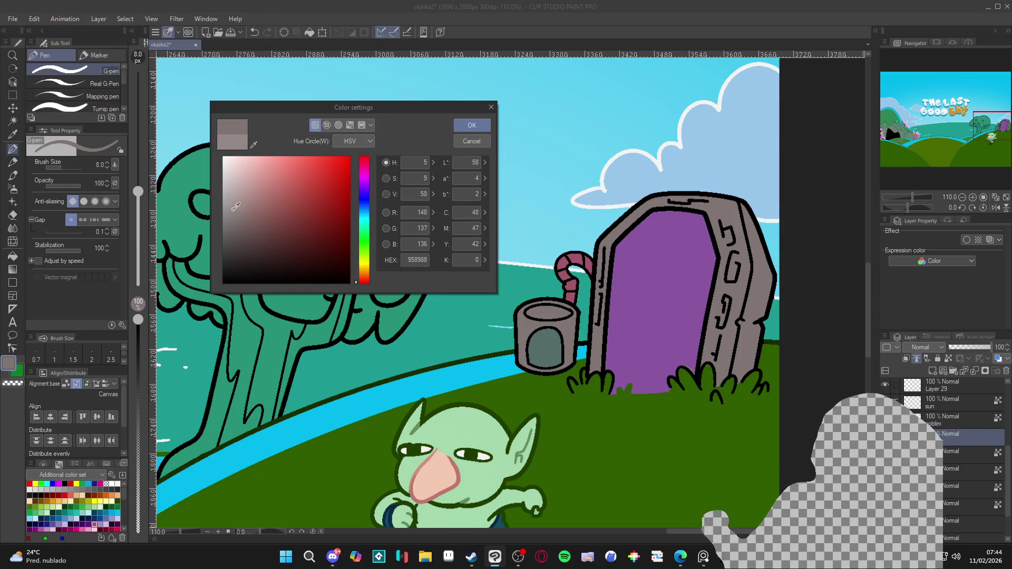
{"action": "left_click", "coordinate": [232, 199]}
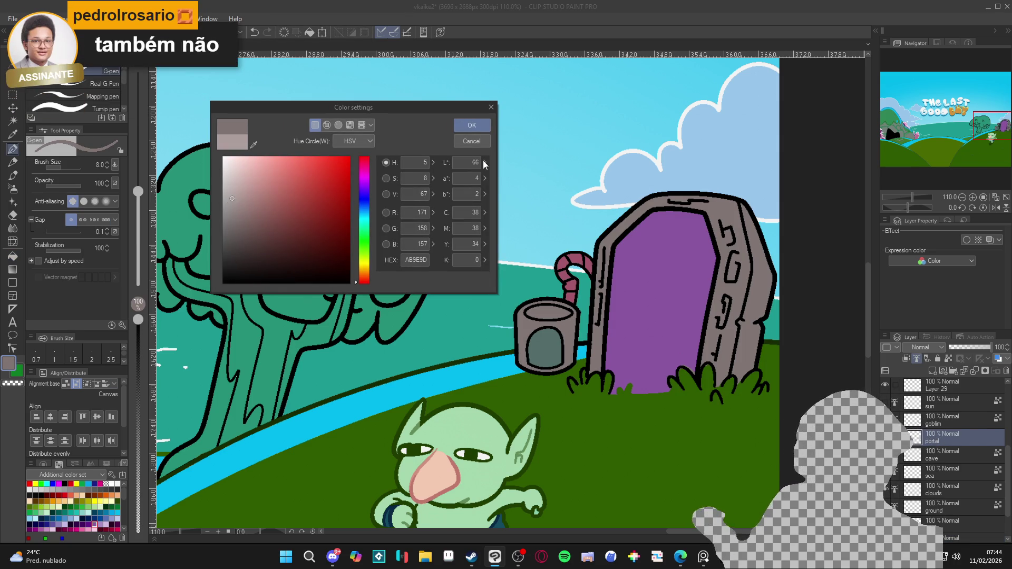
{"action": "left_click", "coordinate": [472, 125]}
Fill the water pot's rim with the light grey at 100% opacity, then restore the upright view
{"action": "key", "text": "r"}
{"action": "left_click_drag", "start_coordinate": [522, 351], "coordinate": [563, 319]}
{"action": "key", "text": "g"}
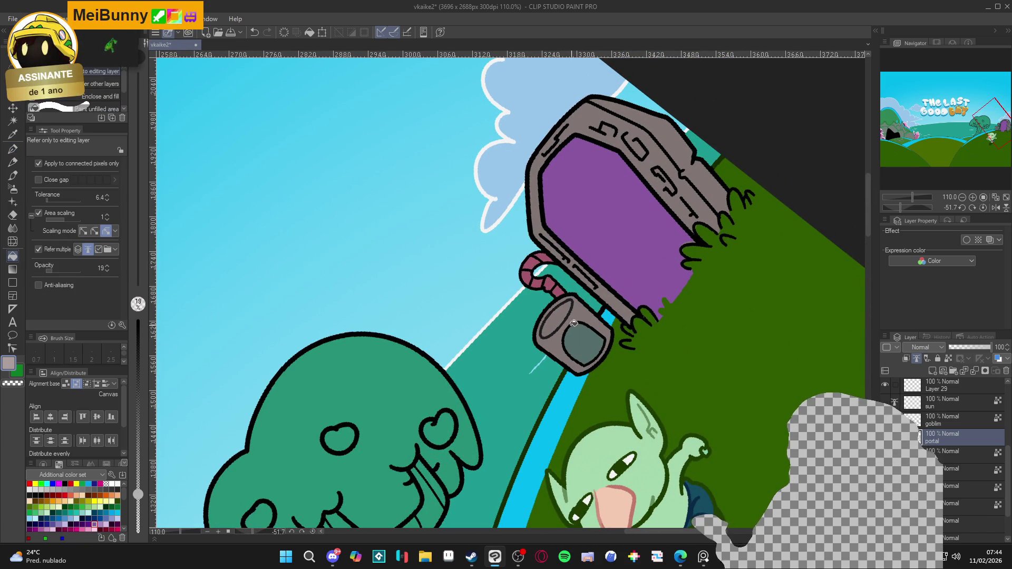
{"action": "left_click", "coordinate": [138, 318]}
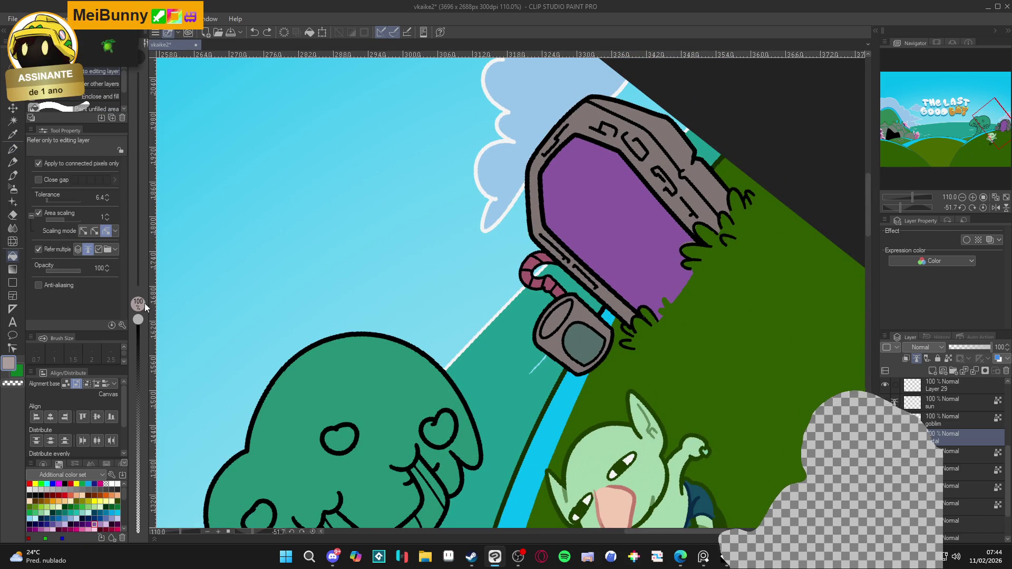
{"action": "left_click", "coordinate": [574, 315]}
{"action": "key", "text": "r"}
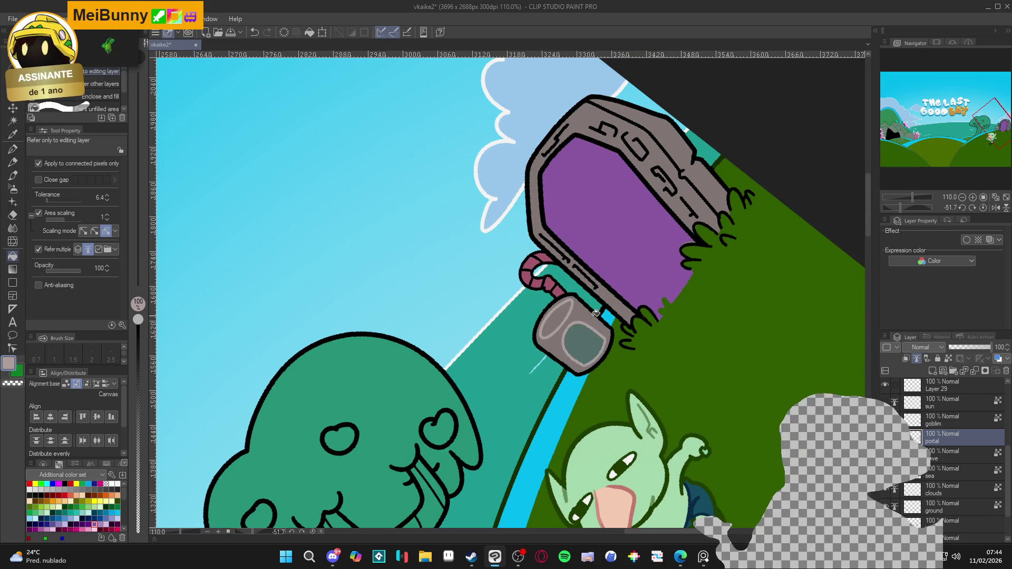
{"action": "mouse_move", "coordinate": [773, 351]}
{"action": "left_mouse_down"}
{"action": "mouse_move", "coordinate": [765, 378]}
{"action": "mouse_move", "coordinate": [562, 466]}
{"action": "left_mouse_up"}
{"action": "left_click_drag", "start_coordinate": [579, 414], "coordinate": [569, 435]}
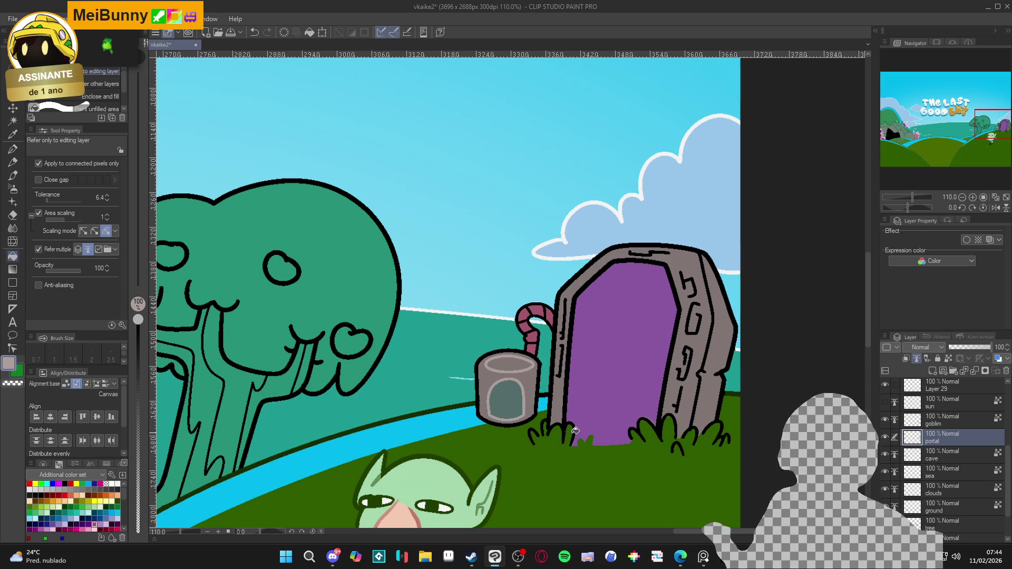
{"action": "scroll", "coordinate": [546, 341], "scroll_direction": "up", "scroll_amount": 5}
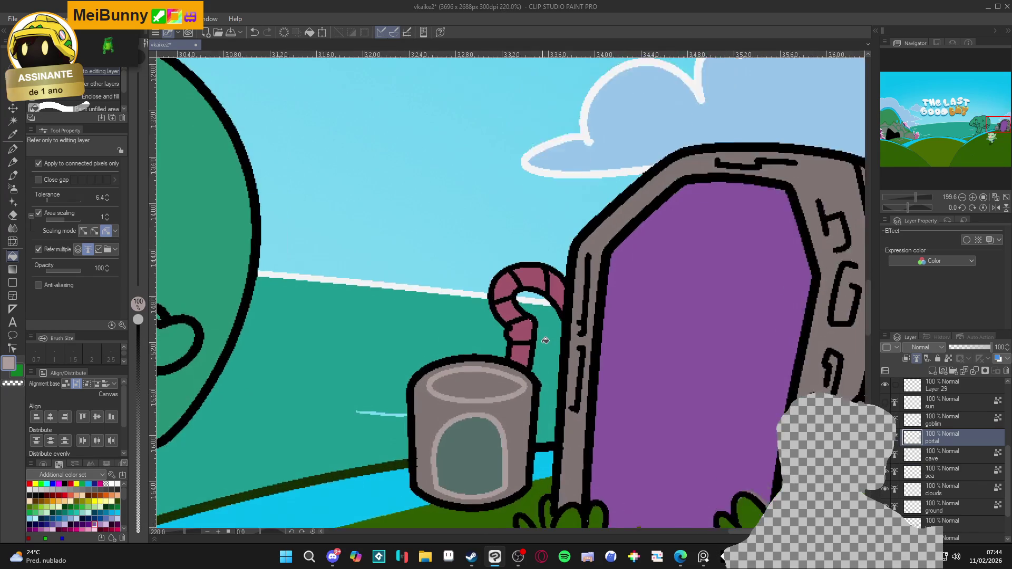
{"action": "key", "text": "p"}
{"action": "scroll", "coordinate": [546, 340], "scroll_direction": "down", "scroll_amount": 4}
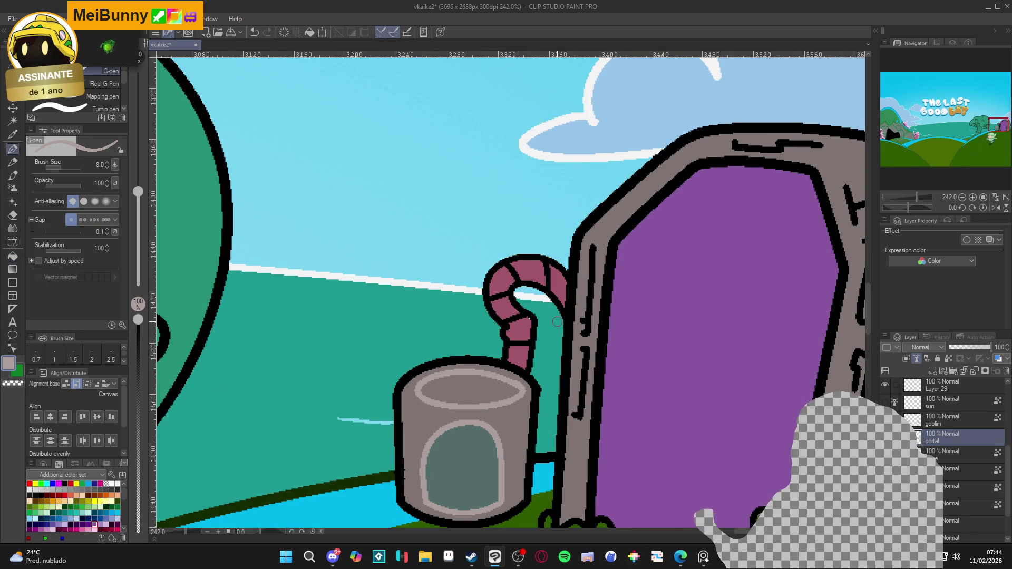
{"action": "scroll", "coordinate": [574, 333], "scroll_direction": "down", "scroll_amount": 1}
{"action": "scroll", "coordinate": [575, 334], "scroll_direction": "down", "scroll_amount": 4}
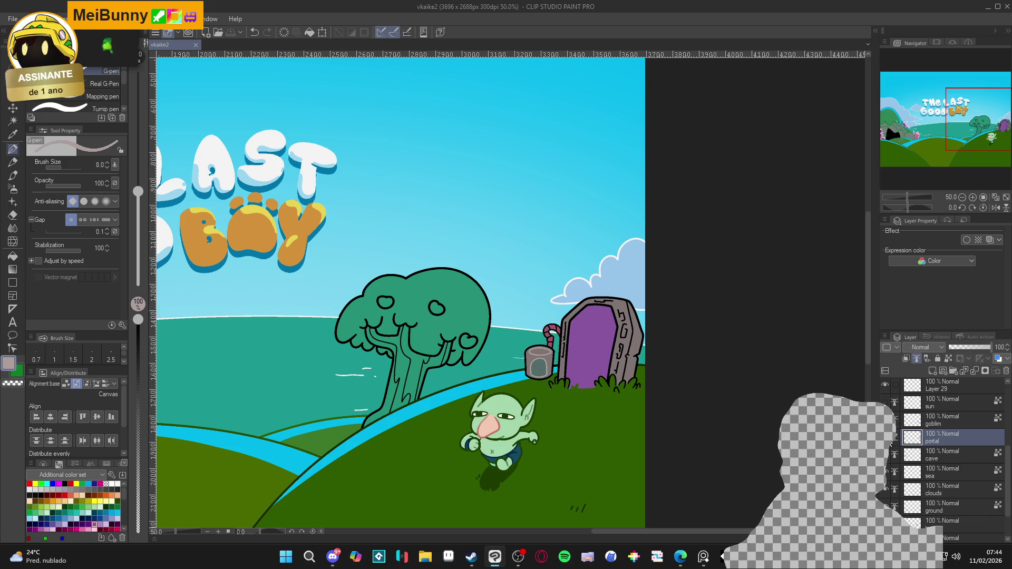
{"action": "scroll", "coordinate": [526, 418], "scroll_direction": "down", "scroll_amount": 1}
{"action": "scroll", "coordinate": [526, 418], "scroll_direction": "down", "scroll_amount": 1}
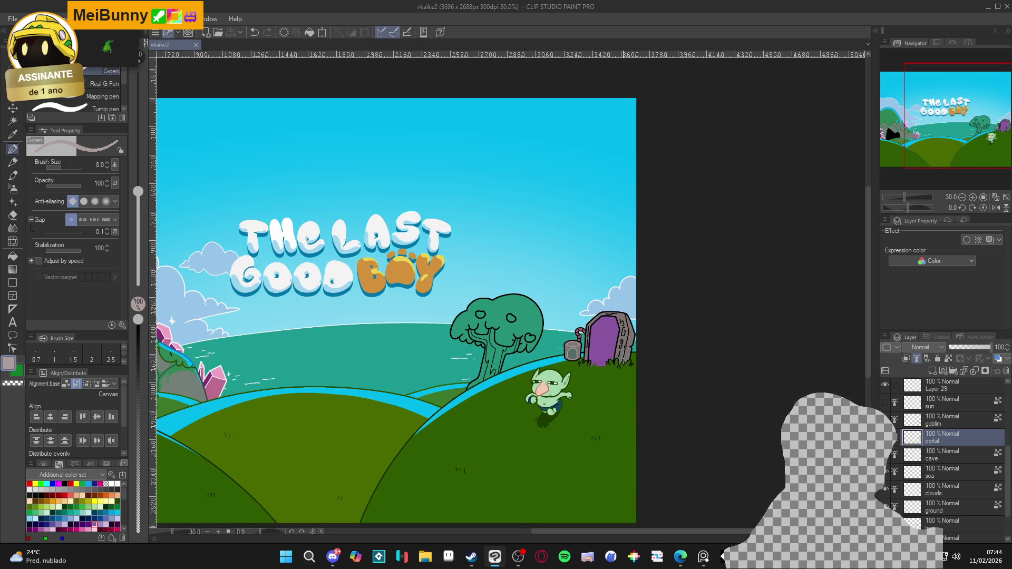
{"action": "scroll", "coordinate": [623, 358], "scroll_direction": "up", "scroll_amount": 4}
{"action": "scroll", "coordinate": [623, 358], "scroll_direction": "up", "scroll_amount": 1}
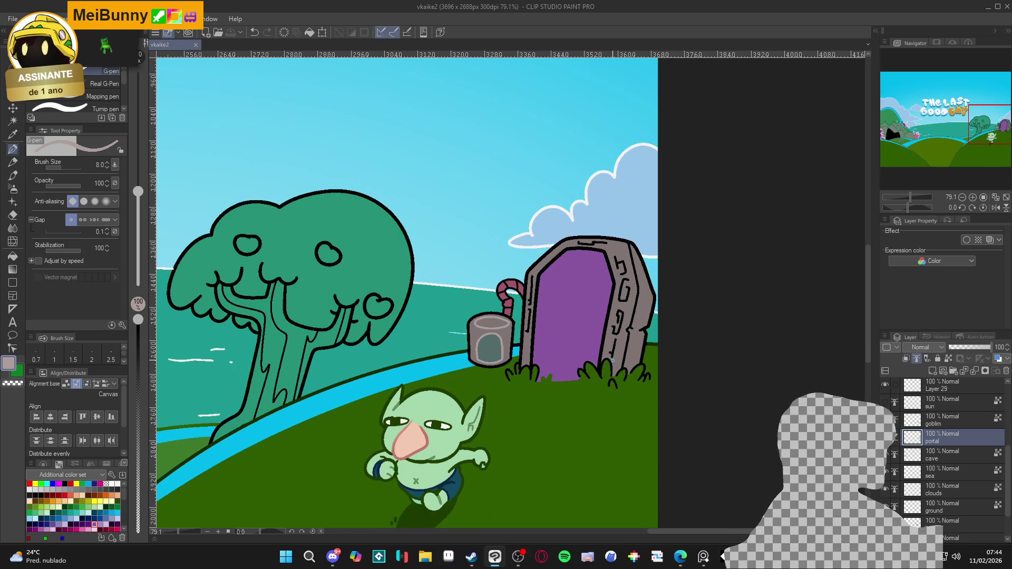
{"action": "scroll", "coordinate": [613, 359], "scroll_direction": "up", "scroll_amount": 1}
{"action": "left_click_drag", "start_coordinate": [595, 354], "coordinate": [593, 372]}
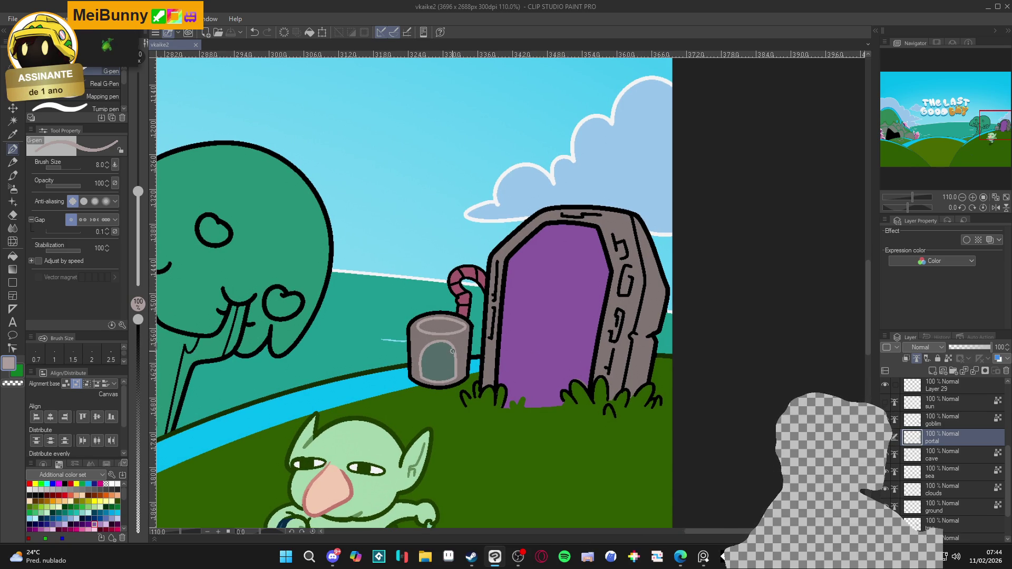
{"action": "left_click_drag", "start_coordinate": [559, 299], "coordinate": [557, 319]}
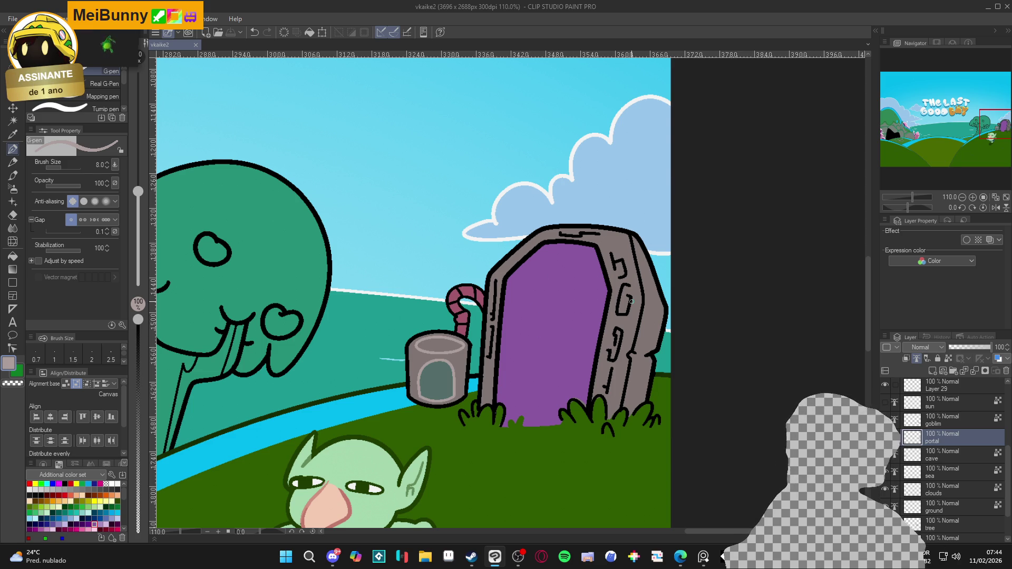
Undo the last change and switch the drawing colour to a slightly lighter grey-pink
{"action": "key", "text": "ctrl+z"}
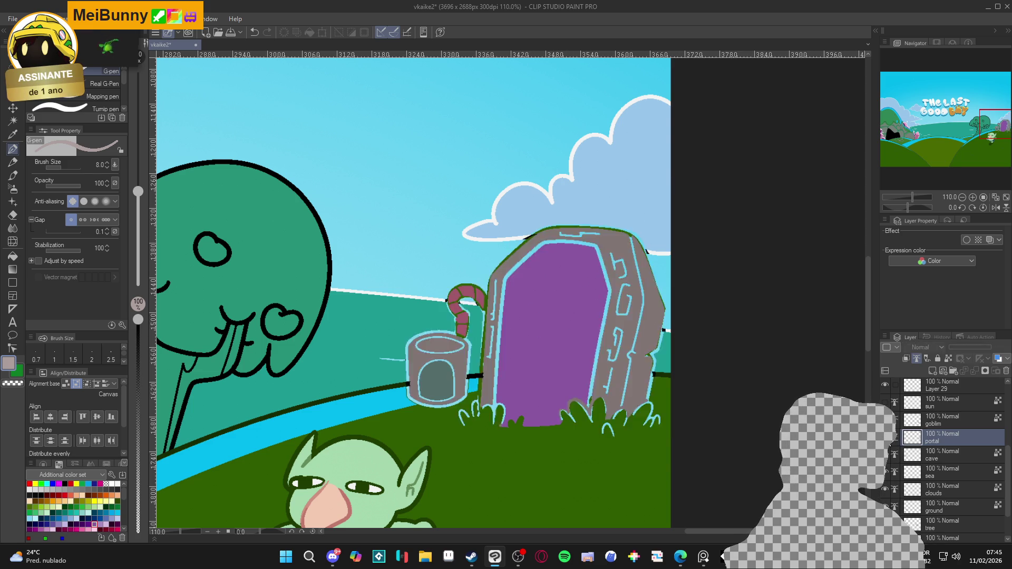
{"action": "scroll", "coordinate": [487, 325], "scroll_direction": "up", "scroll_amount": 3}
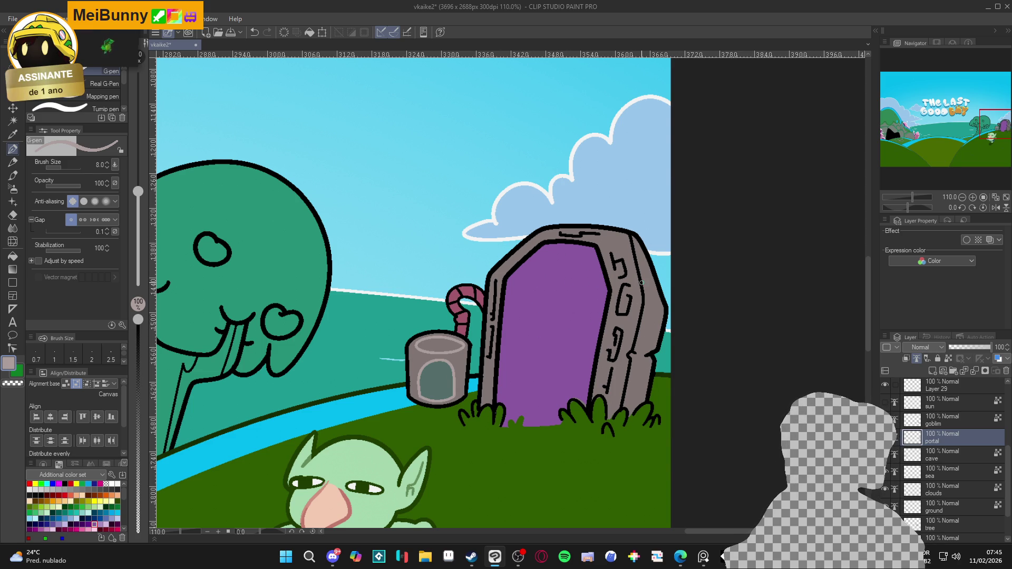
{"action": "double_click", "coordinate": [9, 363]}
{"action": "left_click", "coordinate": [229, 195]}
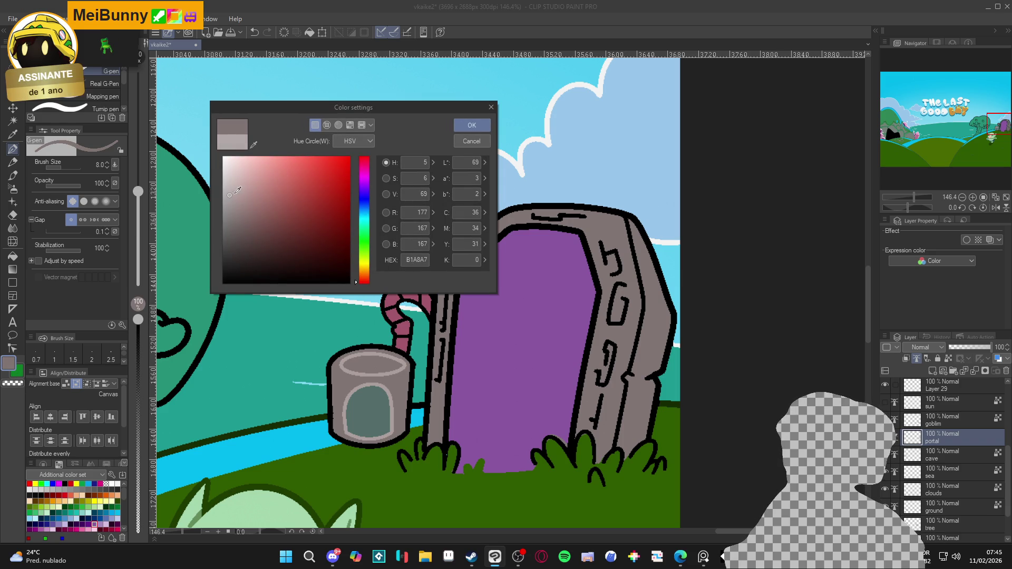
{"action": "left_click", "coordinate": [471, 125]}
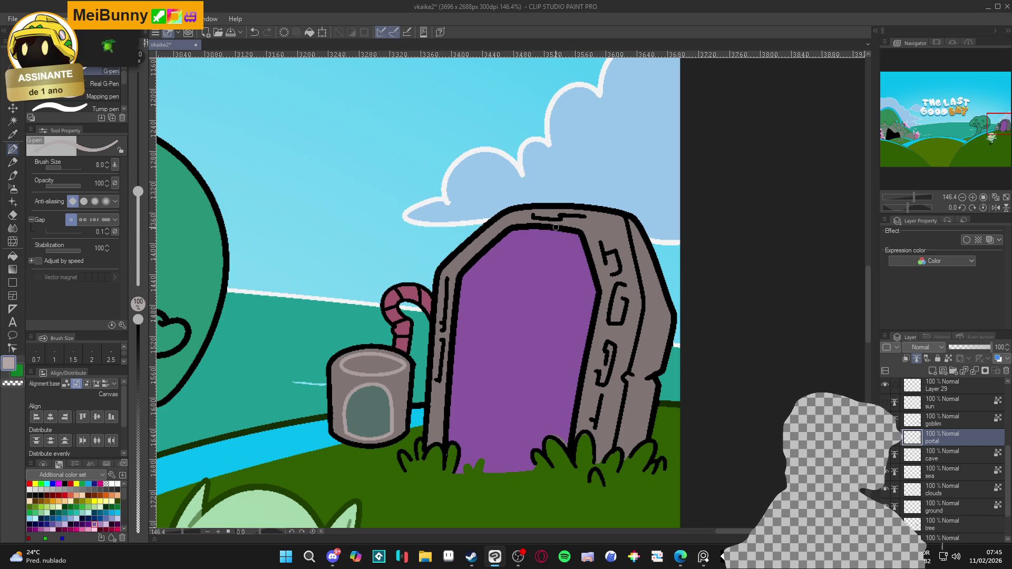
Draw light grey highlights at the portal's top-right corner and down its right edge
{"action": "left_click_drag", "start_coordinate": [623, 218], "coordinate": [629, 223]}
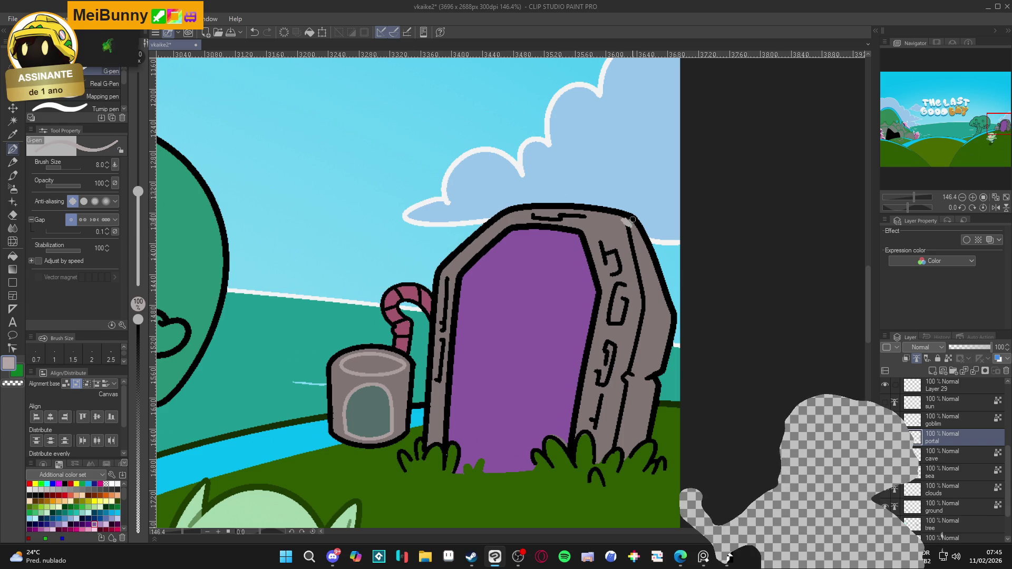
{"action": "left_click", "coordinate": [949, 359]}
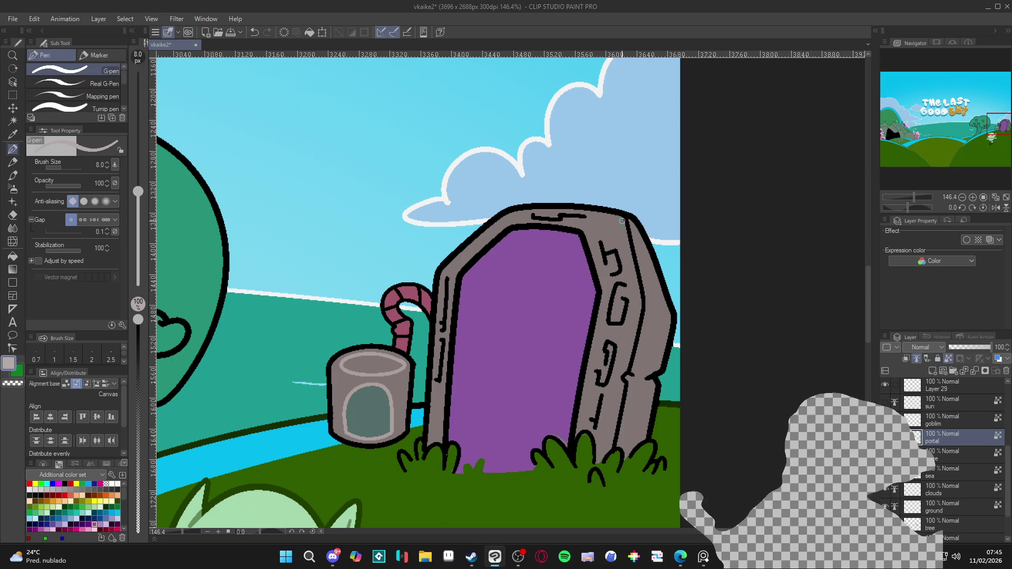
{"action": "mouse_move", "coordinate": [629, 234]}
{"action": "left_mouse_down"}
{"action": "mouse_move", "coordinate": [645, 307]}
{"action": "mouse_move", "coordinate": [624, 387]}
{"action": "left_mouse_up"}
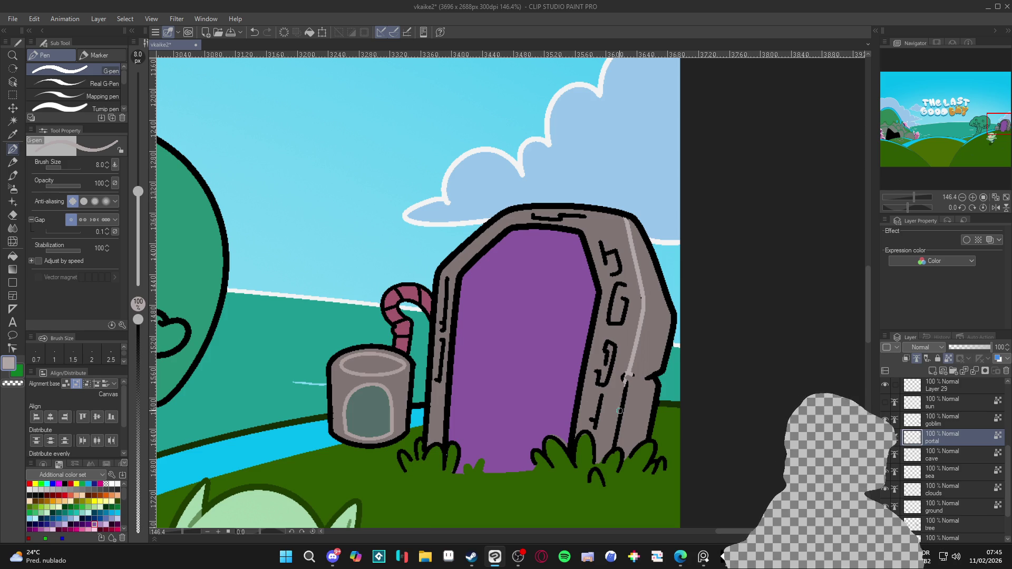
{"action": "scroll", "coordinate": [619, 410], "scroll_direction": "down", "scroll_amount": 5}
{"action": "scroll", "coordinate": [622, 409], "scroll_direction": "up", "scroll_amount": 5}
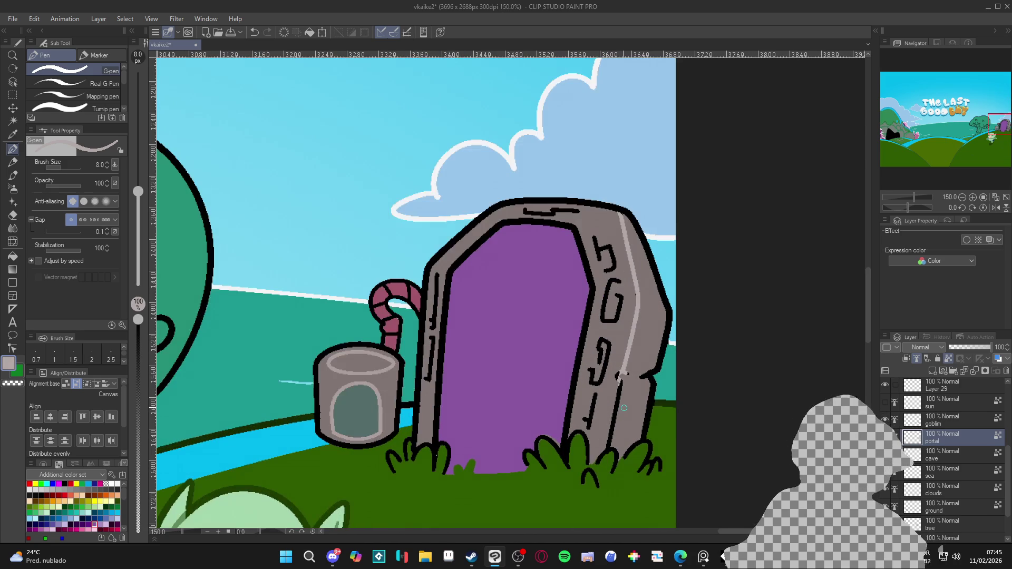
Sample the portal grey, darken it to brown-grey, and draw a shadow line down the right side
{"action": "left_click", "coordinate": [604, 323], "text": "alt"}
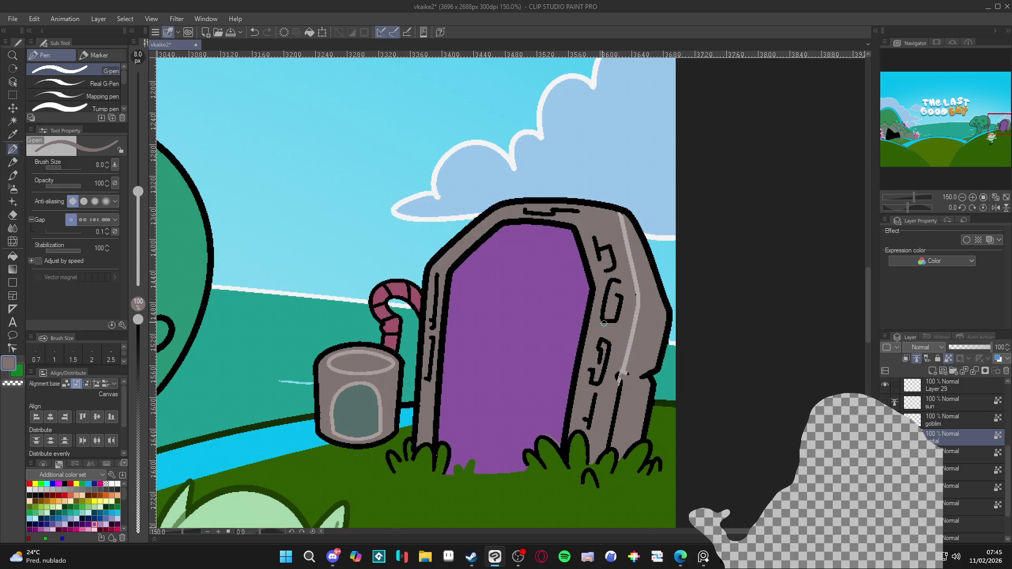
{"action": "left_click", "coordinate": [10, 364]}
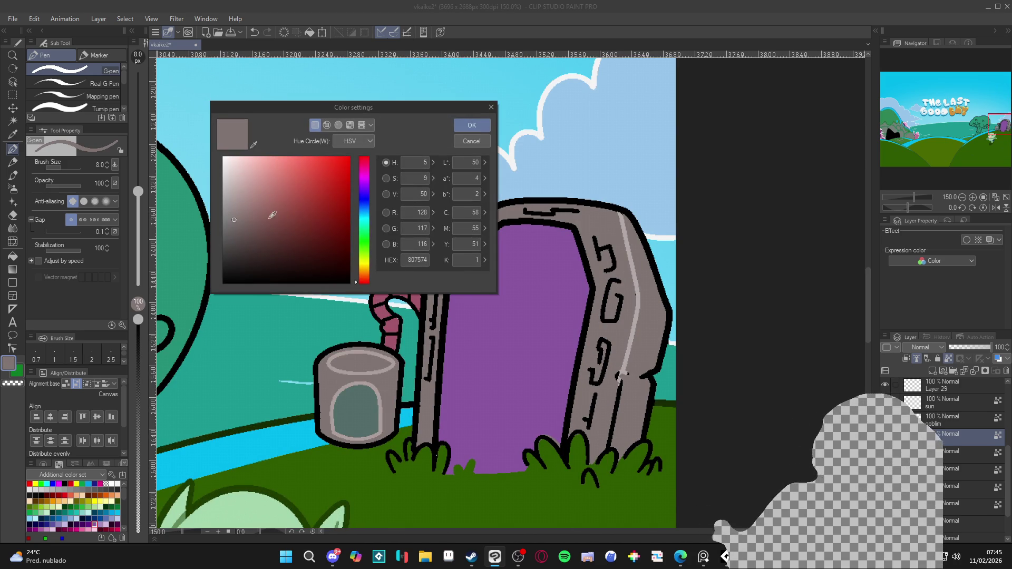
{"action": "left_click_drag", "start_coordinate": [244, 223], "coordinate": [249, 229]}
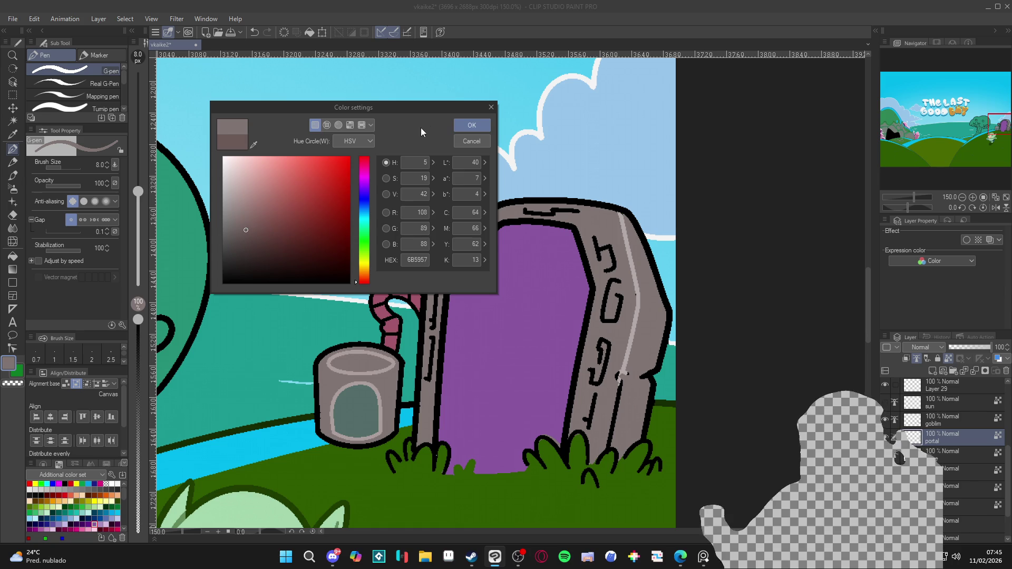
{"action": "left_click", "coordinate": [467, 128]}
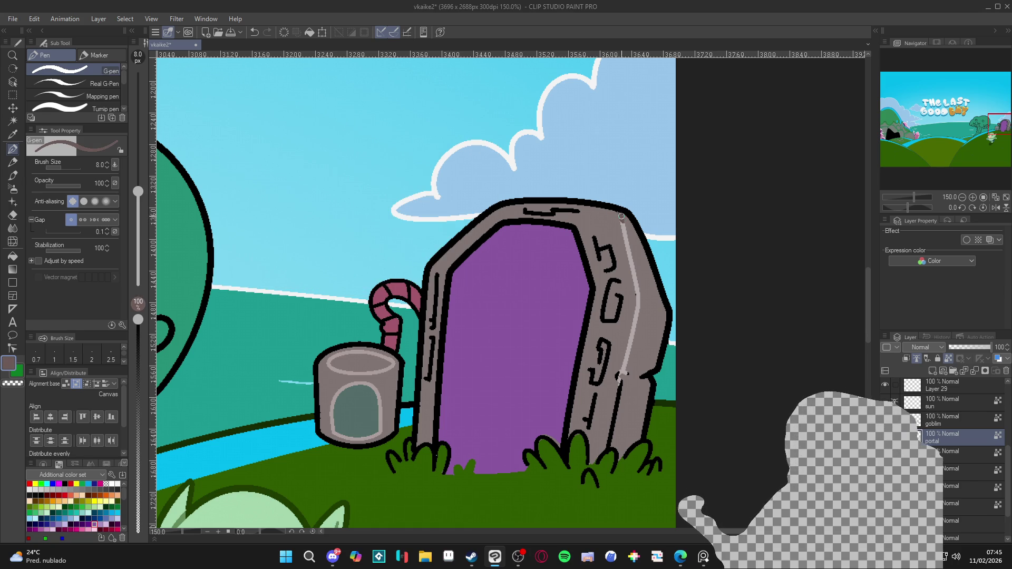
{"action": "mouse_move", "coordinate": [621, 216]}
{"action": "left_mouse_down"}
{"action": "mouse_move", "coordinate": [638, 288]}
{"action": "mouse_move", "coordinate": [619, 388]}
{"action": "left_mouse_up"}
Deepen the right-edge shadow with an even darker brown along the top and lower portions
{"action": "double_click", "coordinate": [7, 364]}
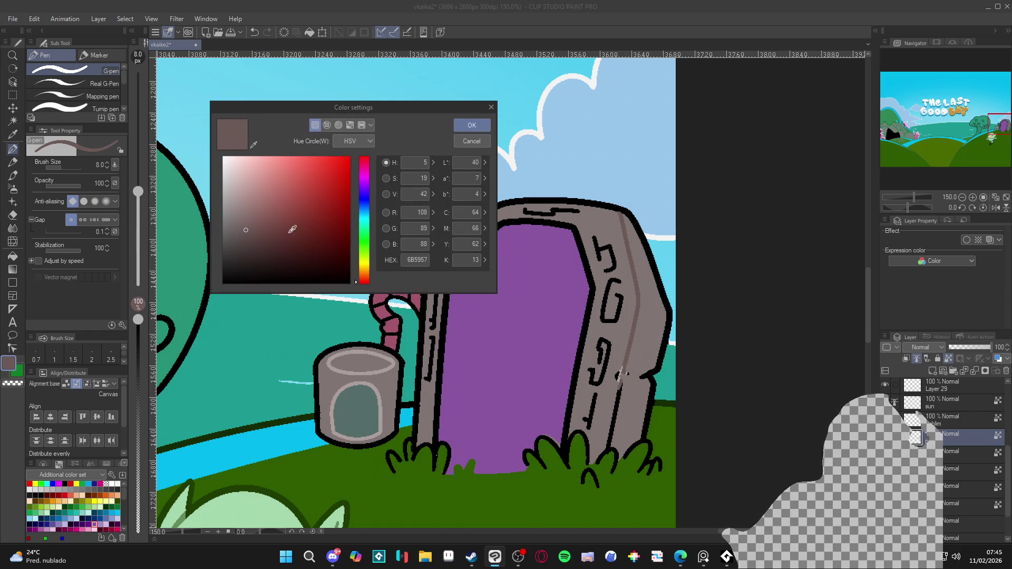
{"action": "left_click", "coordinate": [260, 236]}
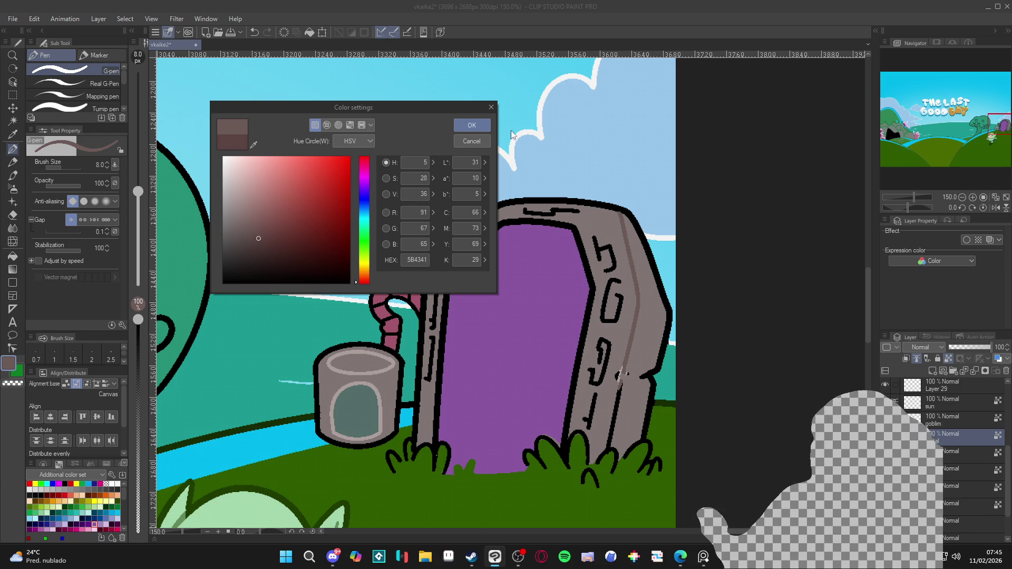
{"action": "left_click", "coordinate": [471, 126]}
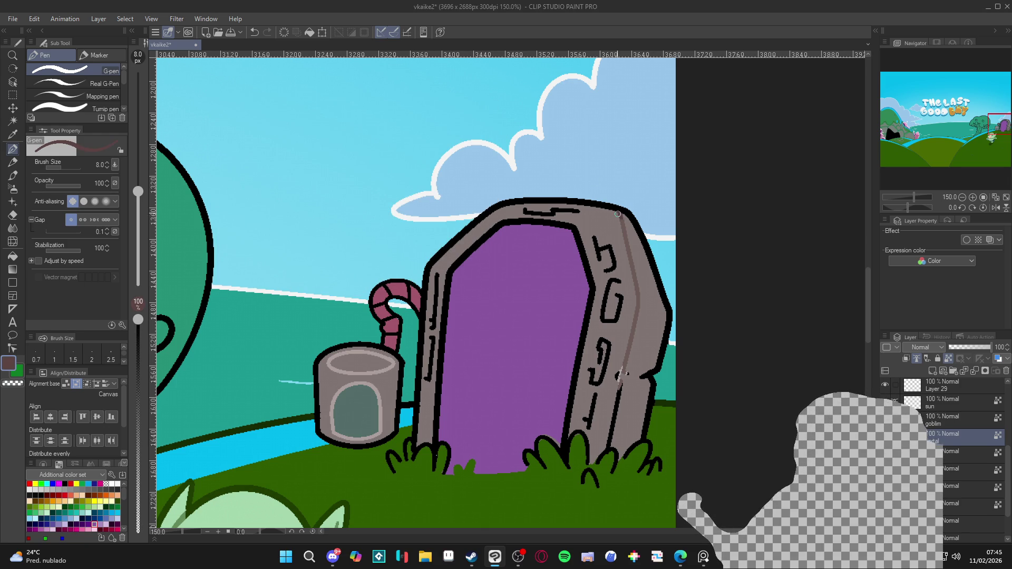
{"action": "left_click_drag", "start_coordinate": [617, 214], "coordinate": [627, 246]}
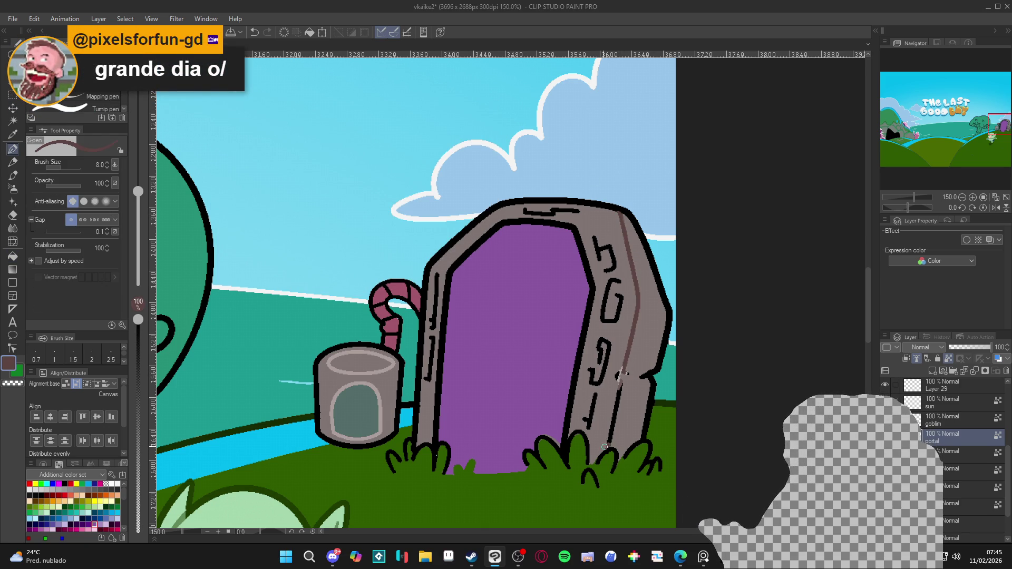
{"action": "left_click_drag", "start_coordinate": [604, 444], "coordinate": [621, 377]}
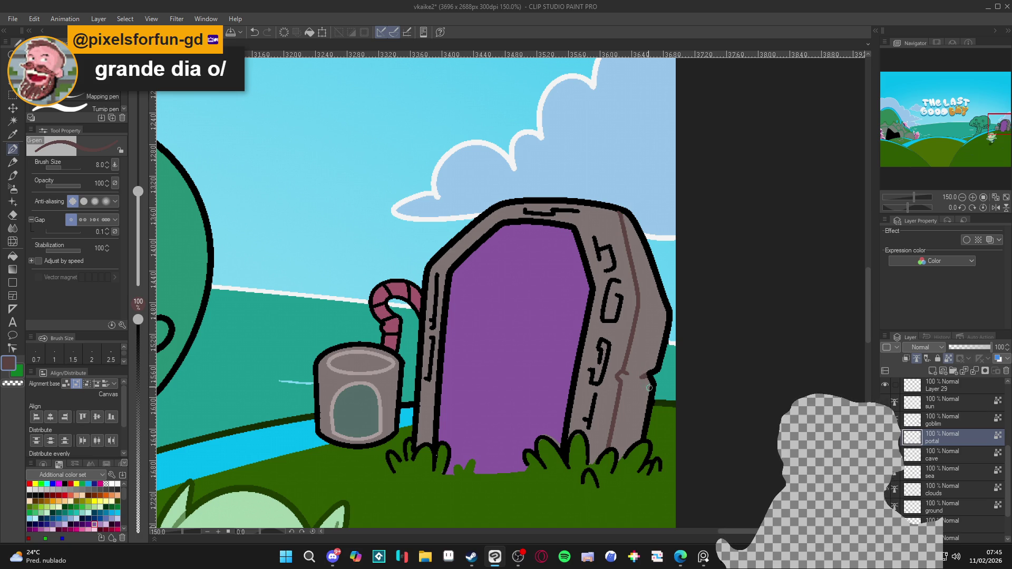
Paint over the portal's black right outline in the sampled grey-brown
{"action": "left_click", "coordinate": [627, 208], "text": "alt"}
{"action": "left_click", "coordinate": [627, 227], "text": "alt"}
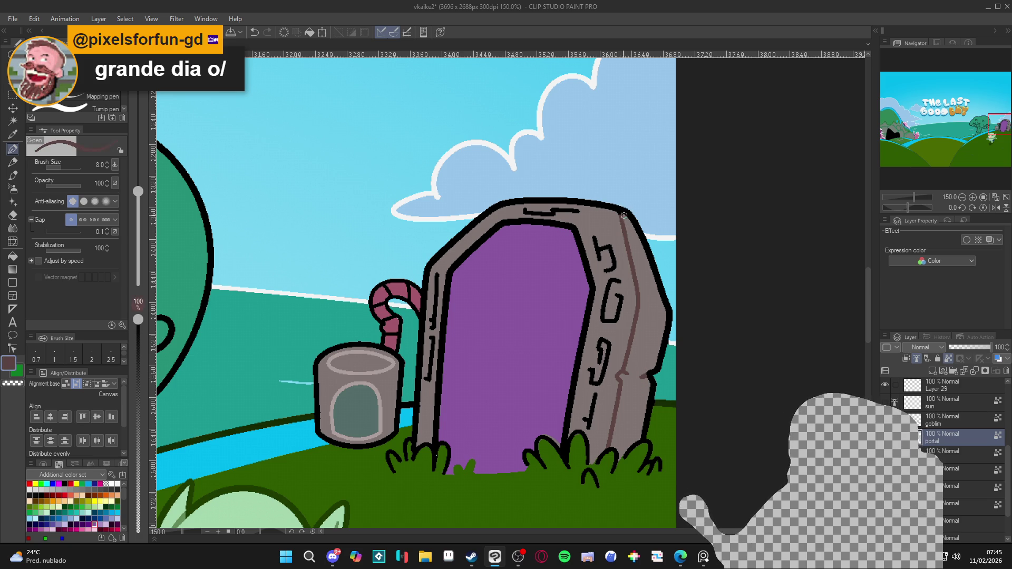
{"action": "left_click_drag", "start_coordinate": [620, 213], "coordinate": [668, 309]}
{"action": "left_click_drag", "start_coordinate": [650, 245], "coordinate": [655, 270]}
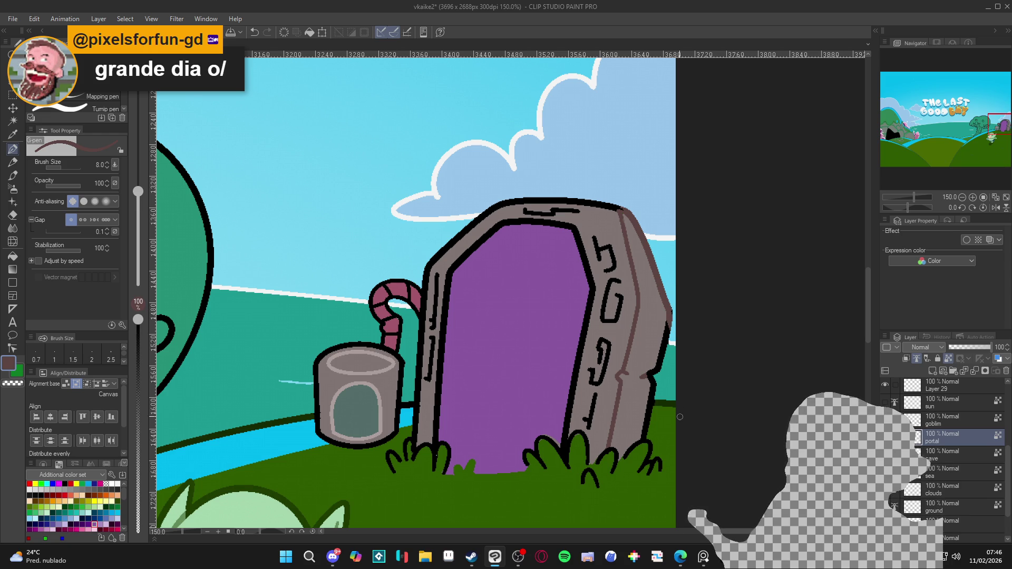
Sample the tombstone's dark mauve outline colour as the drawing colour
{"action": "left_click", "coordinate": [9, 365]}
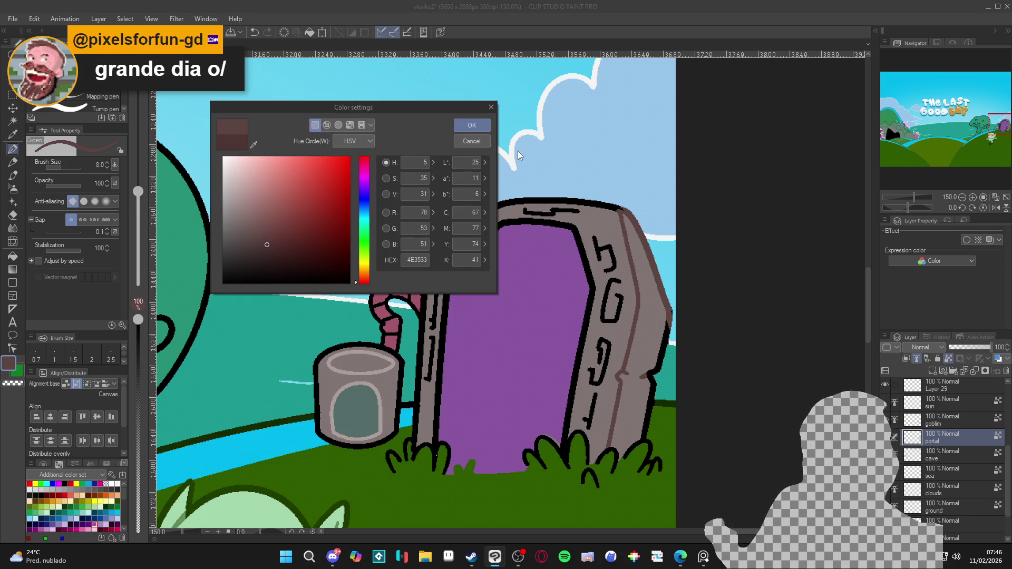
{"action": "left_click", "coordinate": [472, 125]}
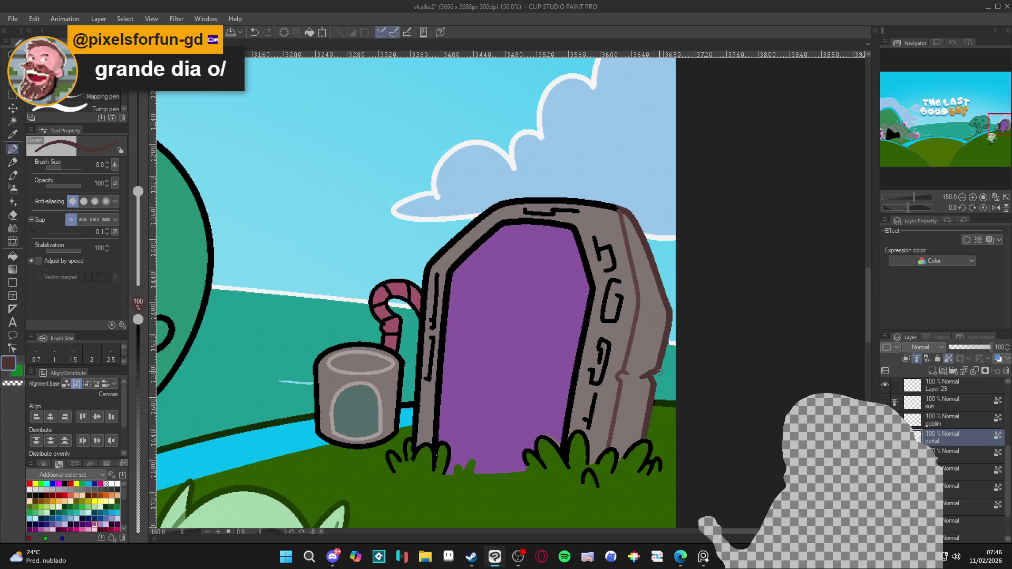
{"action": "left_click", "coordinate": [658, 399], "text": "alt"}
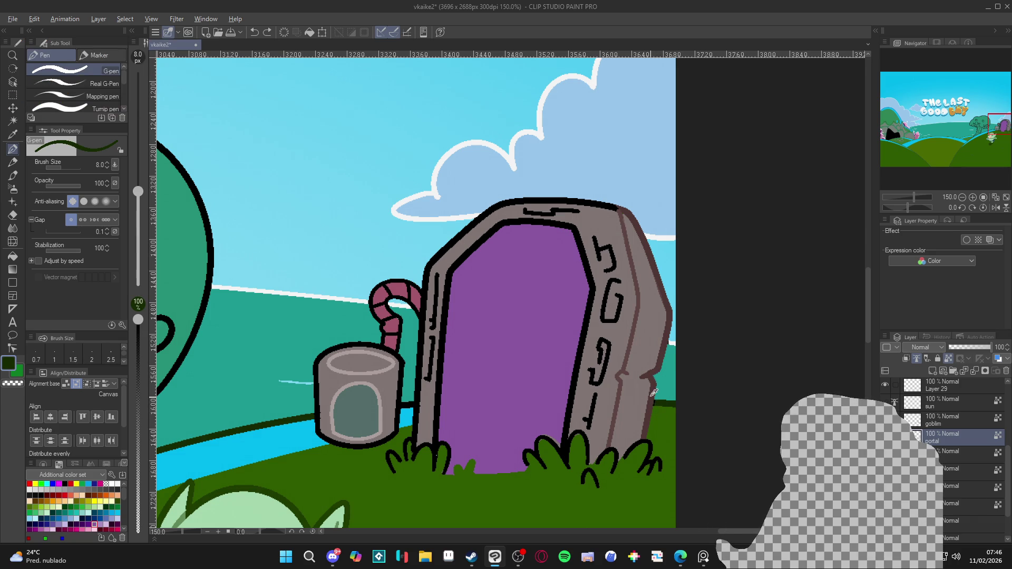
{"action": "left_click", "coordinate": [652, 384], "text": "alt"}
{"action": "mouse_move", "coordinate": [635, 395]}
{"action": "left_mouse_down"}
{"action": "mouse_move", "coordinate": [663, 396]}
{"action": "mouse_move", "coordinate": [691, 365]}
{"action": "left_mouse_up"}
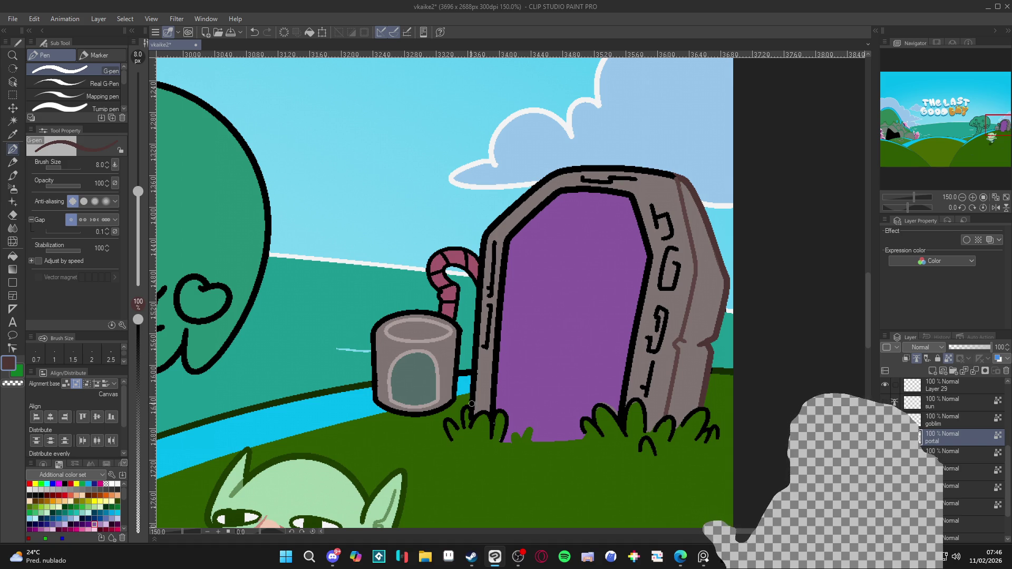
Repaint the tombstone's upper-left and top black outline in dark mauve, undoing one stray stroke
{"action": "mouse_move", "coordinate": [474, 407]}
{"action": "left_mouse_down"}
{"action": "mouse_move", "coordinate": [485, 226]}
{"action": "mouse_move", "coordinate": [549, 174]}
{"action": "left_mouse_up"}
{"action": "key", "text": "ctrl+z"}
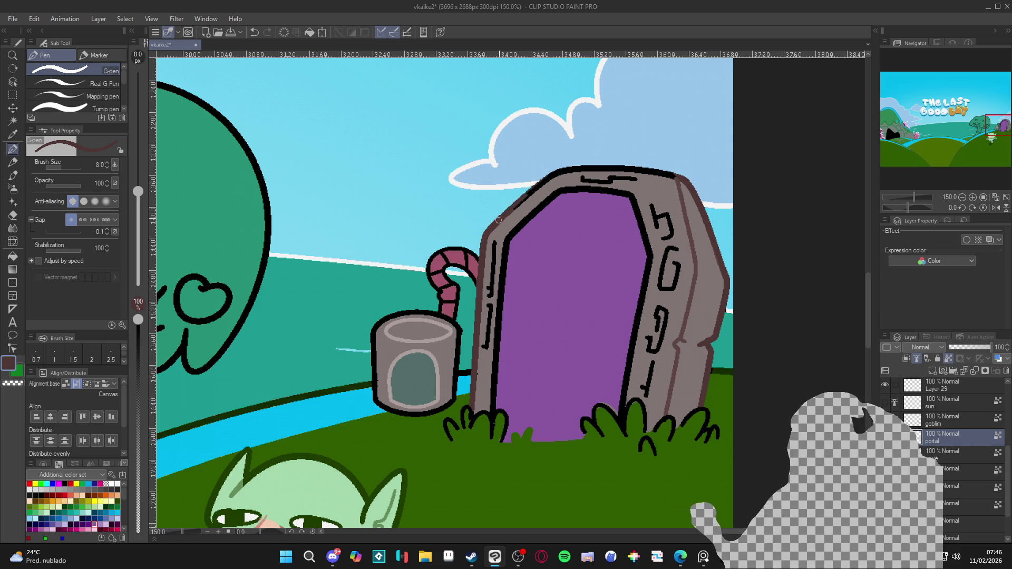
{"action": "left_click_drag", "start_coordinate": [498, 219], "coordinate": [564, 170]}
{"action": "mouse_move", "coordinate": [520, 206]}
{"action": "left_mouse_down"}
{"action": "mouse_move", "coordinate": [580, 166]}
{"action": "mouse_move", "coordinate": [547, 177]}
{"action": "mouse_move", "coordinate": [654, 169]}
{"action": "left_mouse_up"}
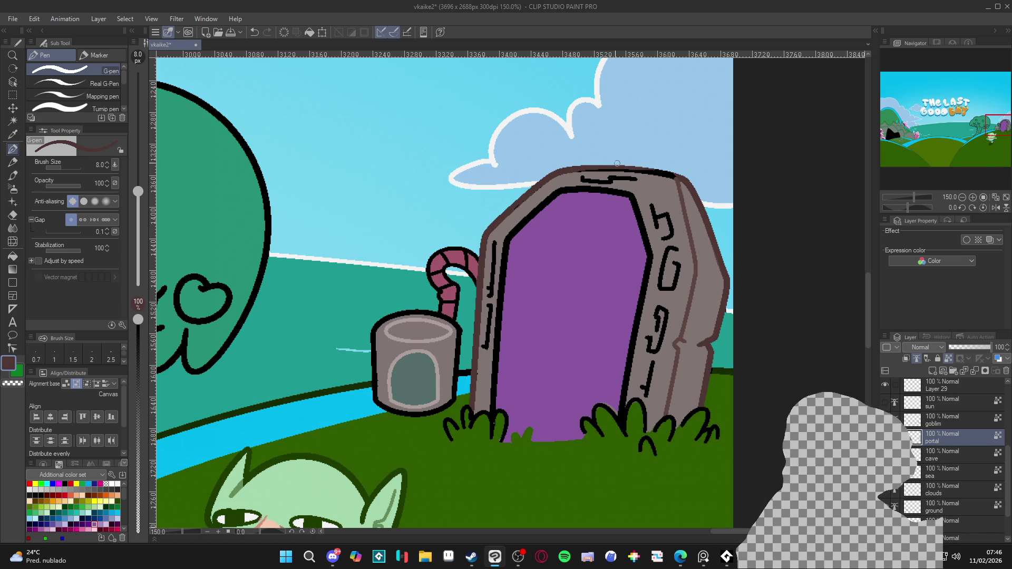
{"action": "left_click_drag", "start_coordinate": [579, 168], "coordinate": [590, 167]}
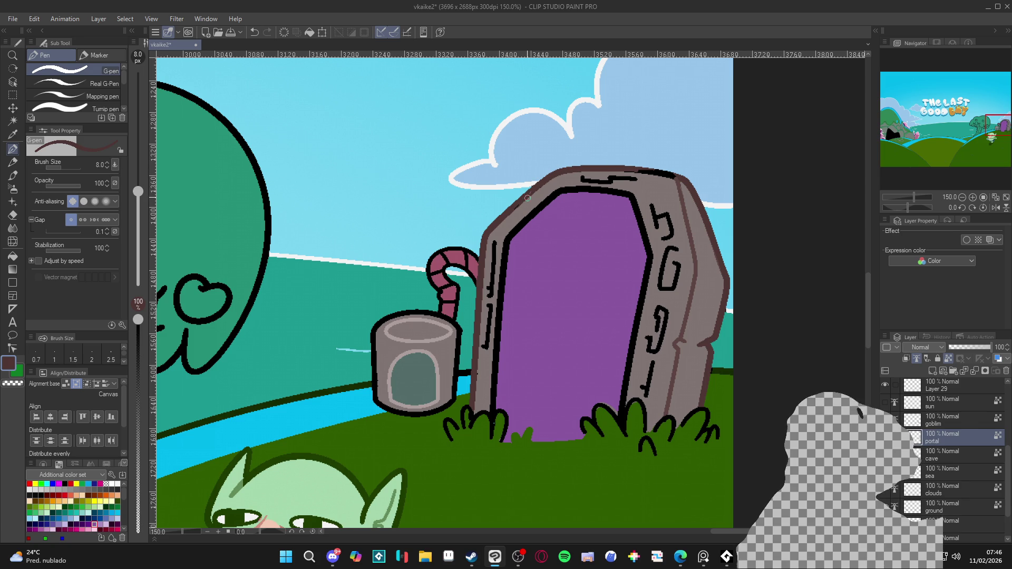
{"action": "left_click_drag", "start_coordinate": [636, 169], "coordinate": [675, 177]}
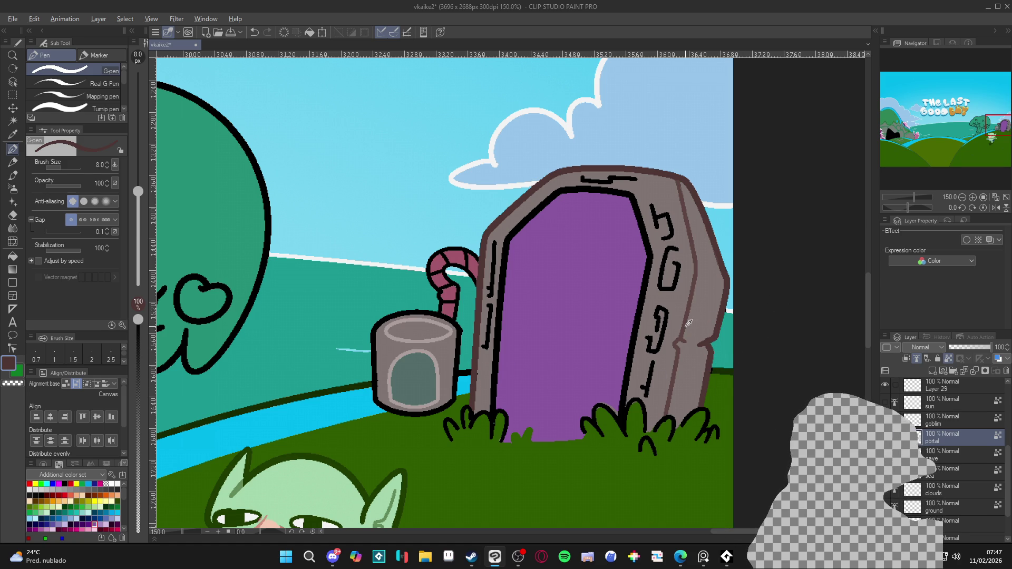
Cover a stray purple stroke on the stone with the stone's brownish grey
{"action": "double_click", "coordinate": [11, 361]}
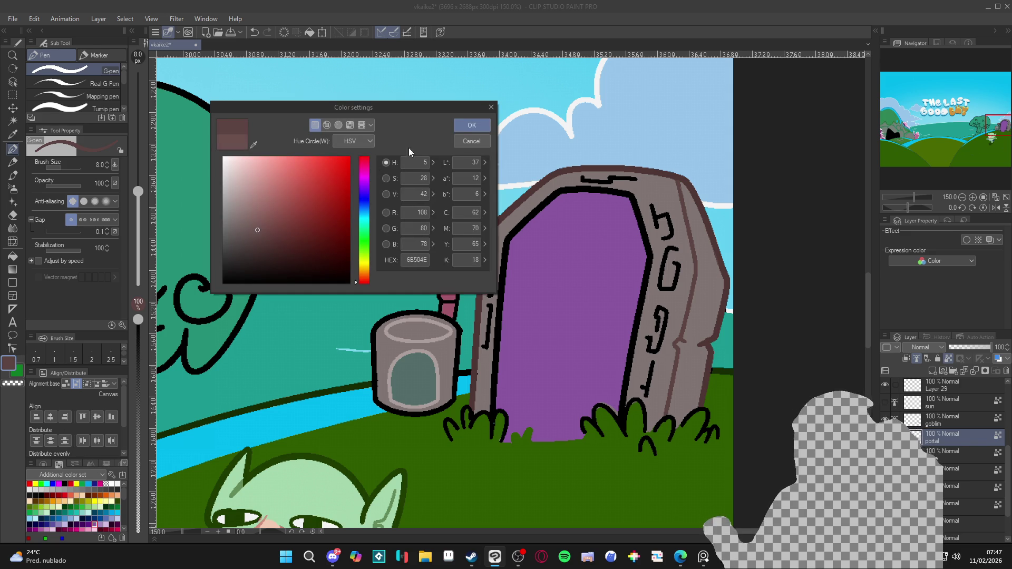
{"action": "left_click", "coordinate": [471, 125]}
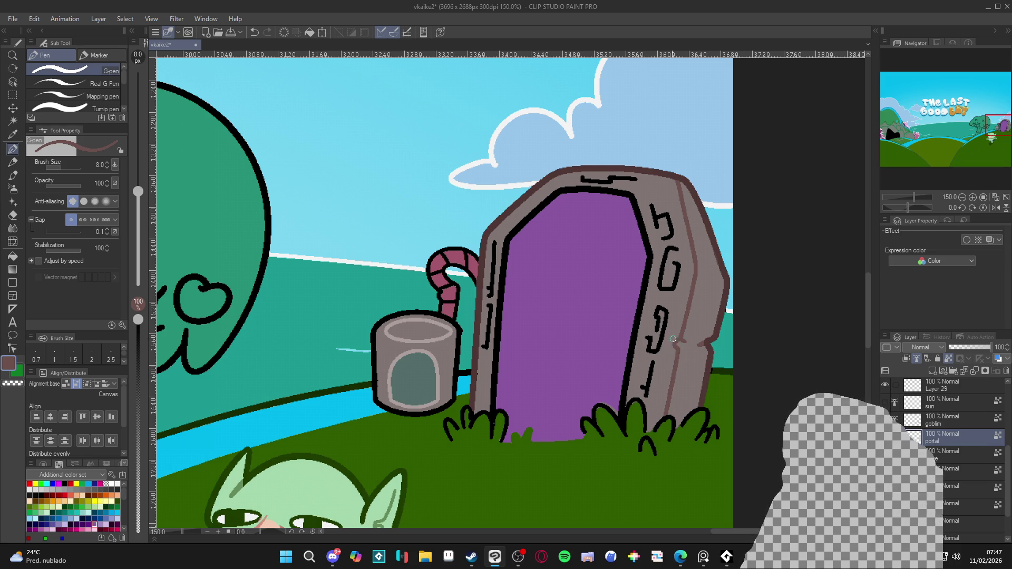
{"action": "left_click", "coordinate": [623, 307], "text": "alt"}
{"action": "left_click_drag", "start_coordinate": [677, 248], "coordinate": [659, 293]}
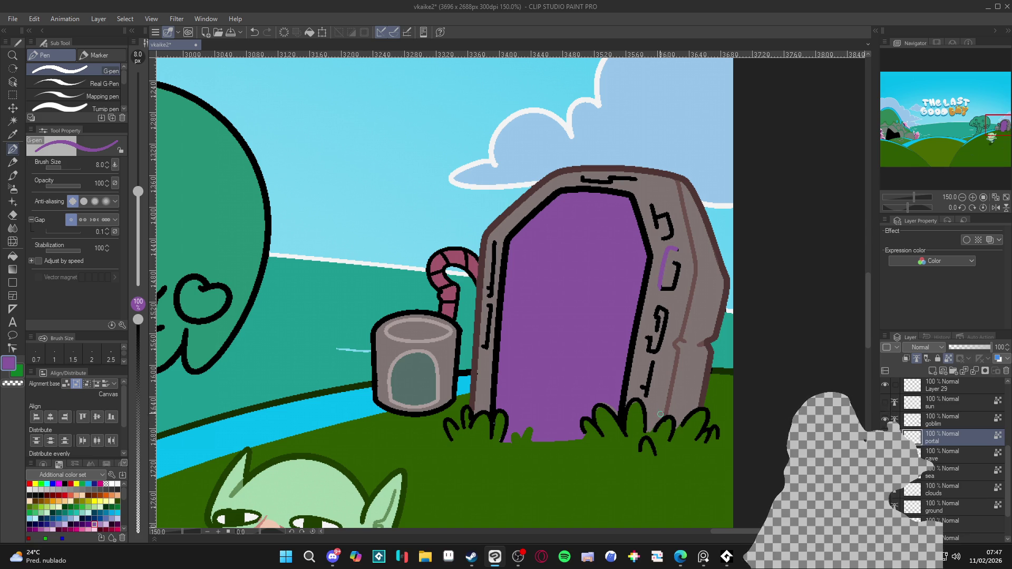
{"action": "left_click", "coordinate": [687, 319], "text": "alt"}
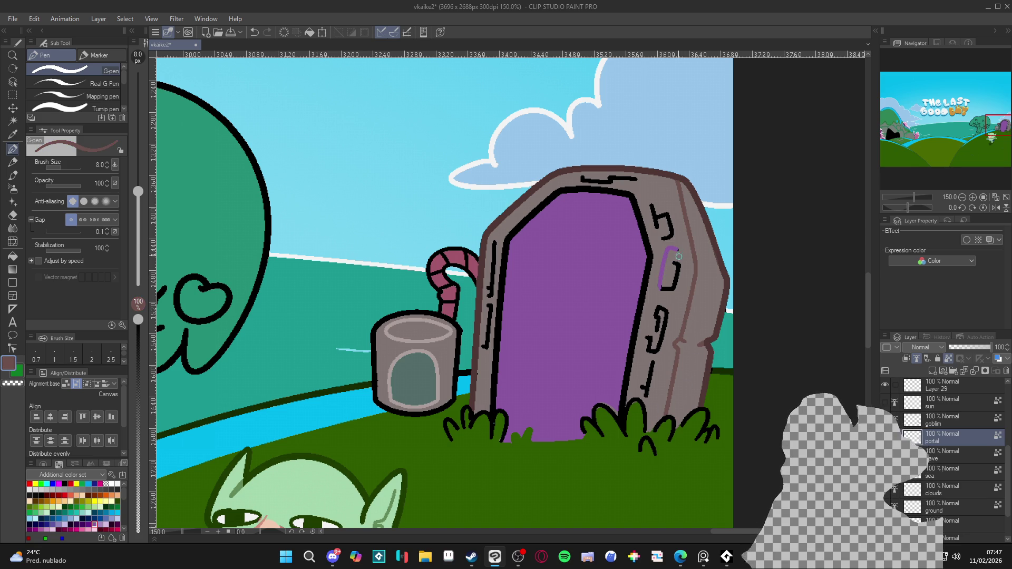
{"action": "mouse_move", "coordinate": [676, 247]}
{"action": "left_mouse_down"}
{"action": "mouse_move", "coordinate": [661, 275]}
{"action": "mouse_move", "coordinate": [677, 263]}
{"action": "left_mouse_up"}
Fill the five black carved marks on the stone frame with the brownish grey
{"action": "key", "text": "g"}
{"action": "key", "text": "g"}
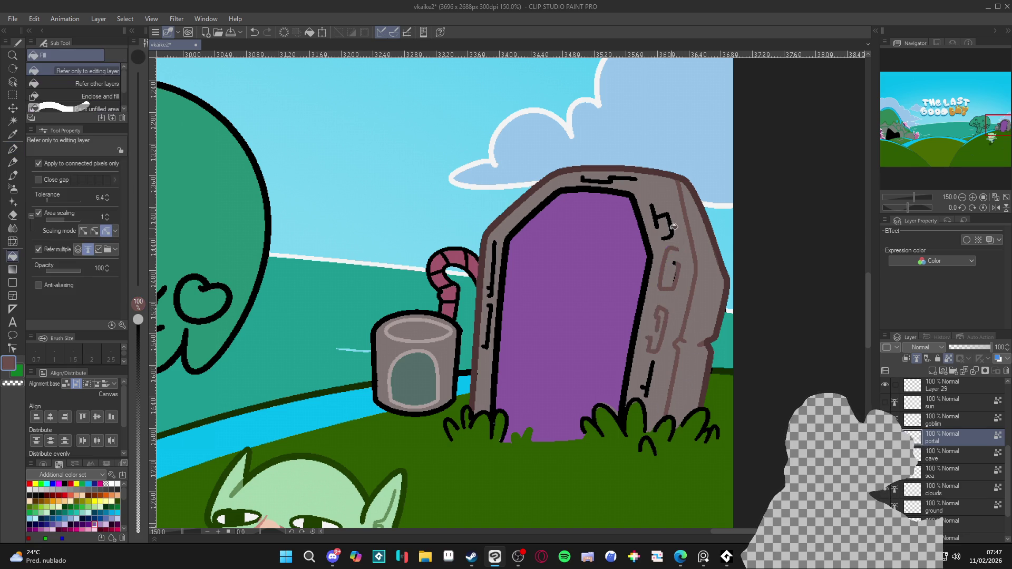
{"action": "left_click", "coordinate": [675, 224]}
{"action": "left_click", "coordinate": [625, 177]}
{"action": "left_click", "coordinate": [494, 277]}
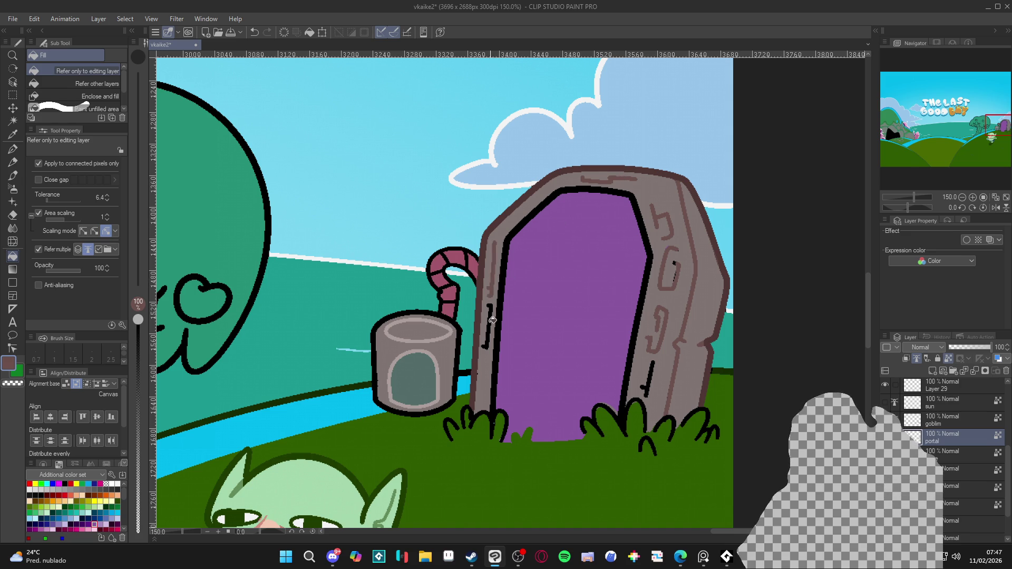
{"action": "left_click", "coordinate": [491, 321]}
{"action": "left_click", "coordinate": [652, 376]}
Lighten the portal purple to a pale lavender and draw a highlight down the inner left edge
{"action": "key", "text": "p"}
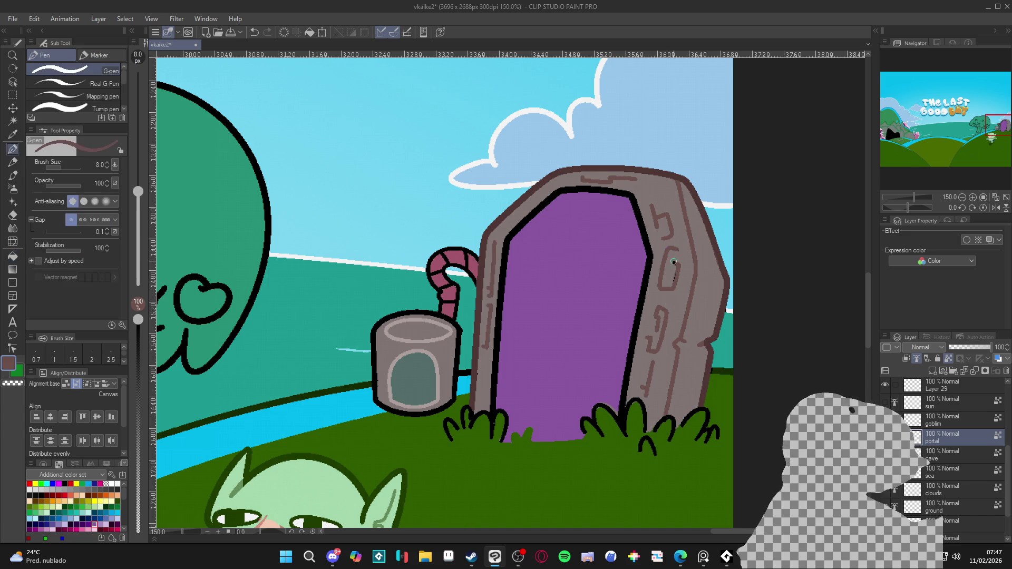
{"action": "left_click", "coordinate": [594, 335], "text": "alt"}
{"action": "left_click", "coordinate": [9, 366]}
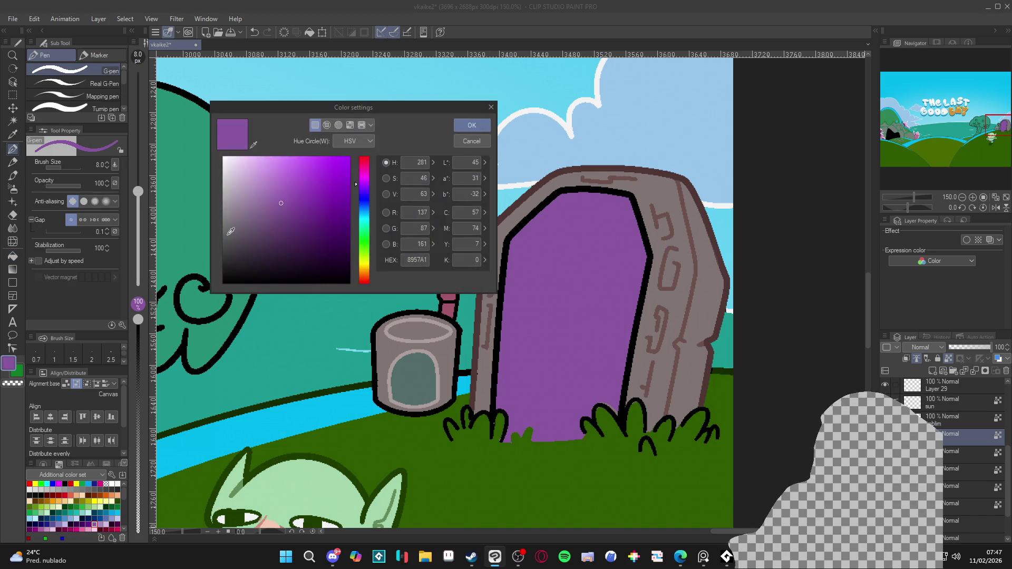
{"action": "left_click_drag", "start_coordinate": [257, 201], "coordinate": [204, 140]}
{"action": "left_click", "coordinate": [252, 179]}
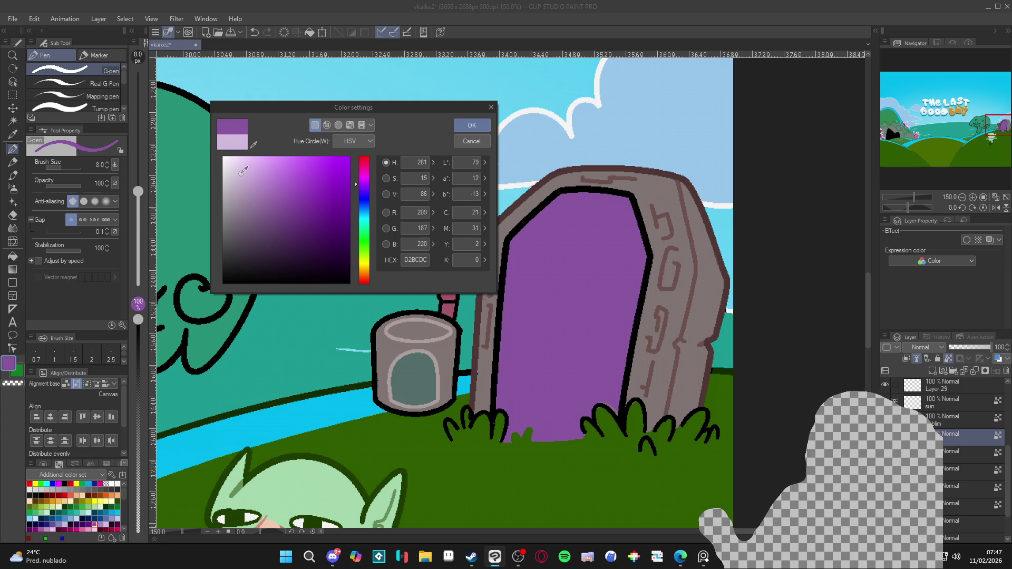
{"action": "left_click", "coordinate": [472, 125]}
{"action": "mouse_move", "coordinate": [505, 258]}
{"action": "left_mouse_down"}
{"action": "mouse_move", "coordinate": [509, 235]}
{"action": "mouse_move", "coordinate": [495, 368]}
{"action": "left_mouse_up"}
{"action": "left_click_drag", "start_coordinate": [501, 298], "coordinate": [497, 381]}
{"action": "left_click_drag", "start_coordinate": [500, 319], "coordinate": [492, 399]}
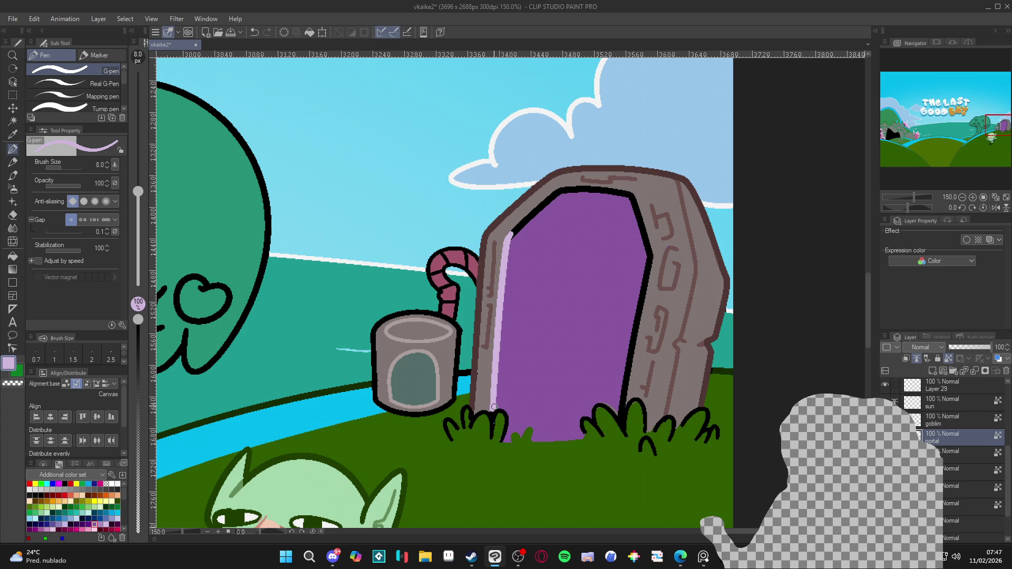
Extend the lavender highlight along the portal's top and down its right edge to the base
{"action": "left_click", "coordinate": [488, 416], "text": "alt"}
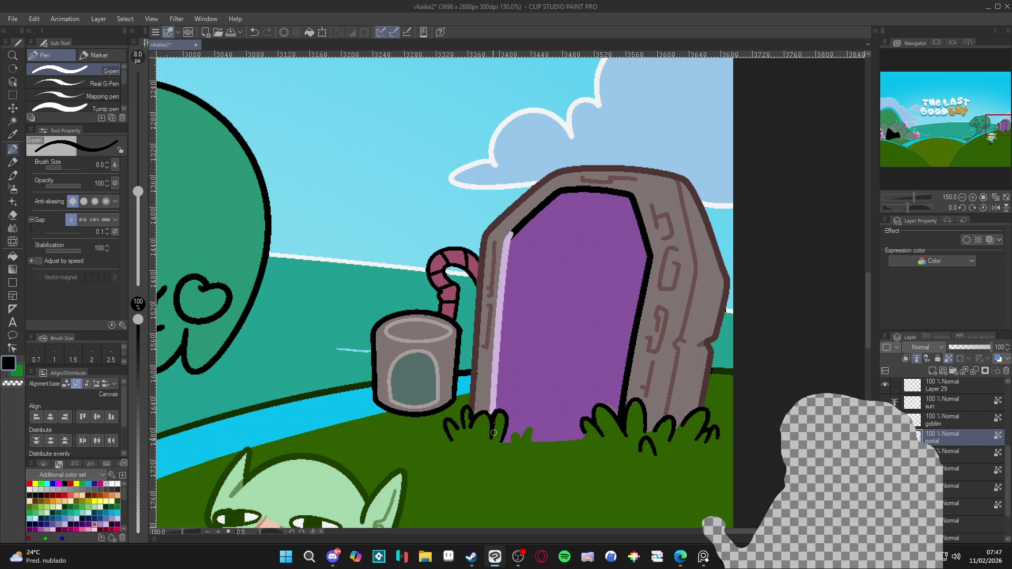
{"action": "left_click", "coordinate": [496, 401], "text": "alt"}
{"action": "mouse_move", "coordinate": [512, 240]}
{"action": "left_mouse_down"}
{"action": "mouse_move", "coordinate": [564, 189]}
{"action": "mouse_move", "coordinate": [625, 194]}
{"action": "mouse_move", "coordinate": [615, 188]}
{"action": "mouse_move", "coordinate": [635, 201]}
{"action": "left_mouse_up"}
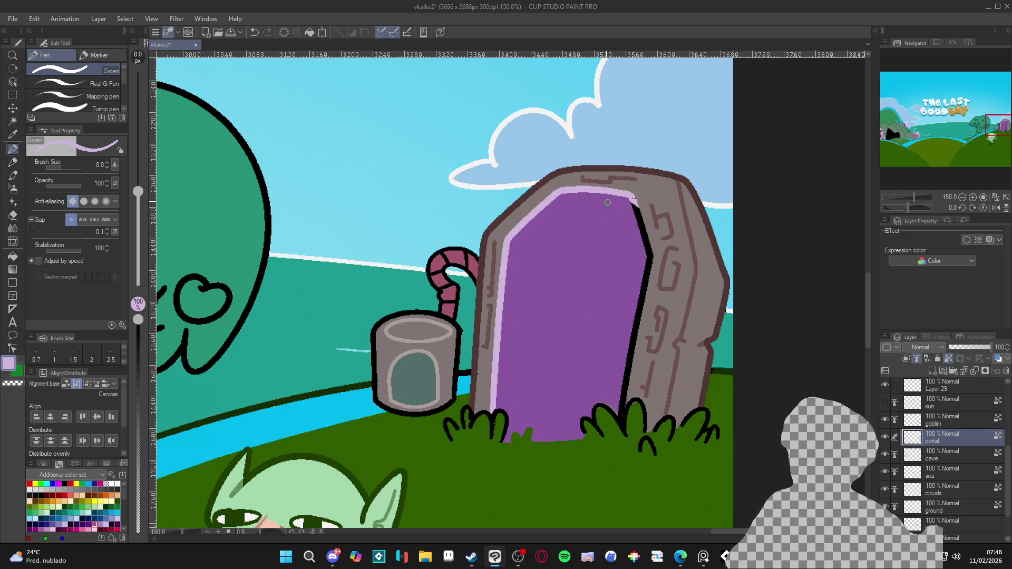
{"action": "left_click_drag", "start_coordinate": [633, 202], "coordinate": [641, 227]}
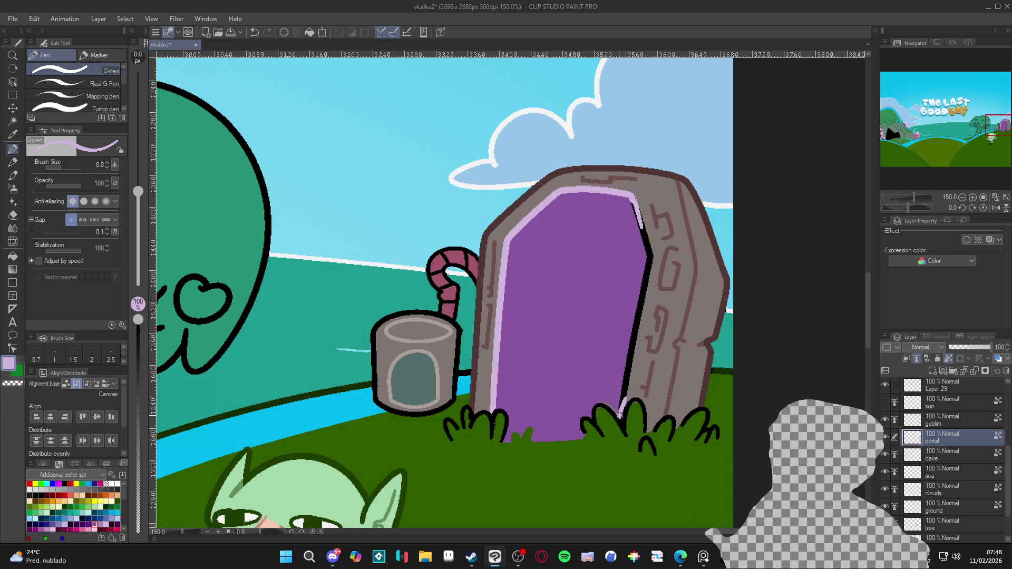
{"action": "left_click_drag", "start_coordinate": [641, 227], "coordinate": [620, 416]}
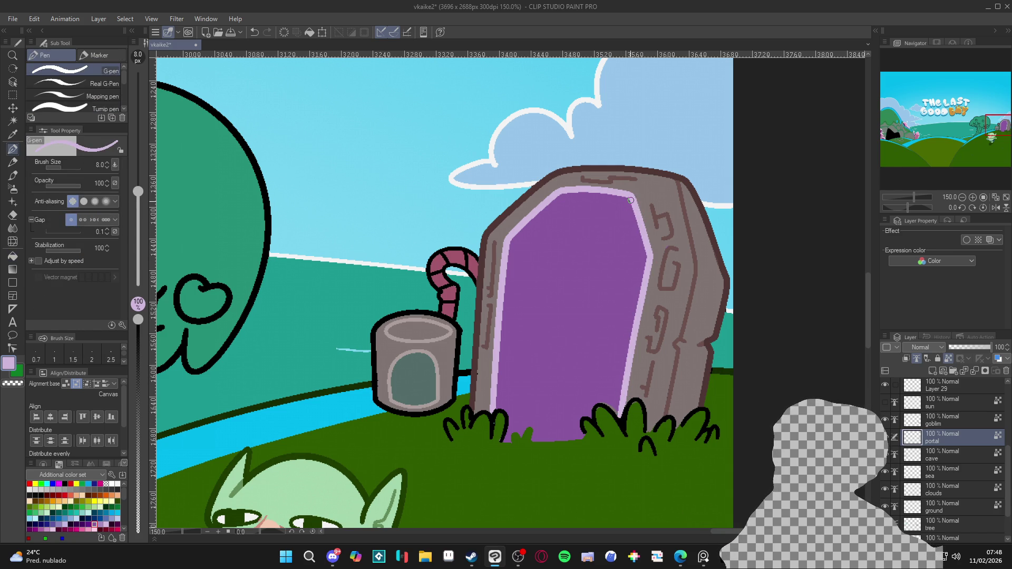
{"action": "left_click", "coordinate": [622, 425], "text": "alt"}
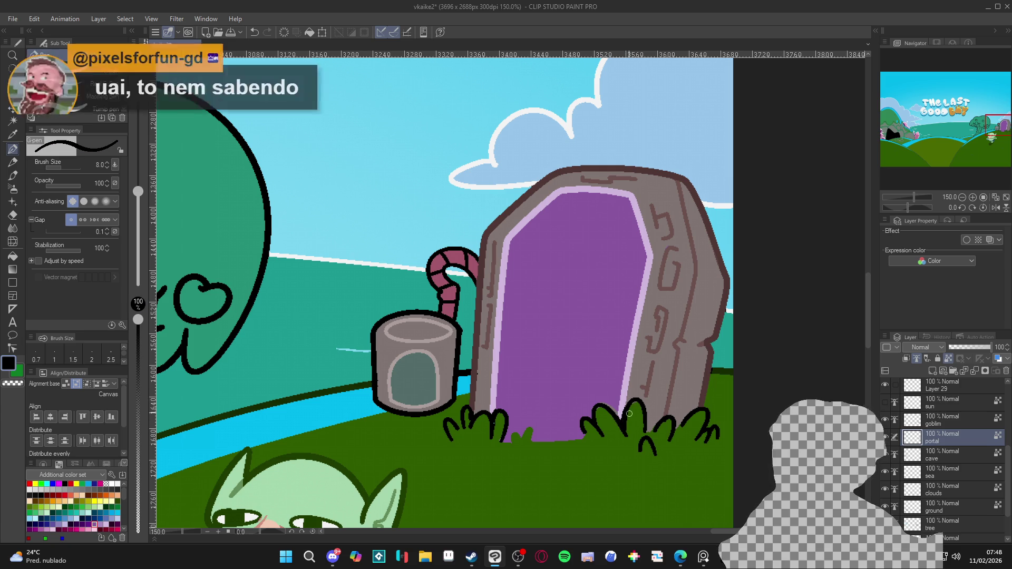
{"action": "left_click", "coordinate": [626, 385], "text": "alt"}
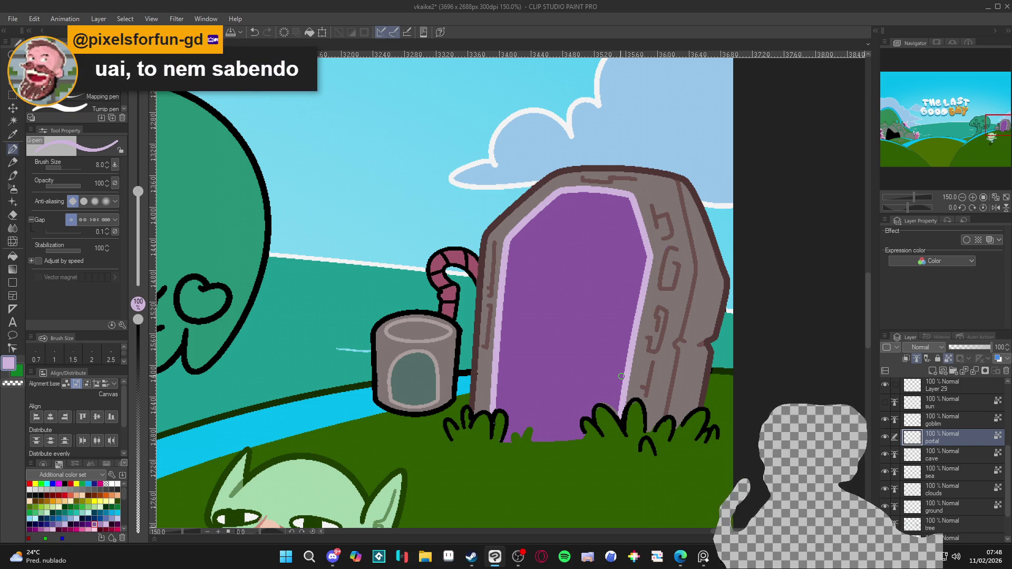
{"action": "scroll", "coordinate": [596, 262], "scroll_direction": "down", "scroll_amount": 5}
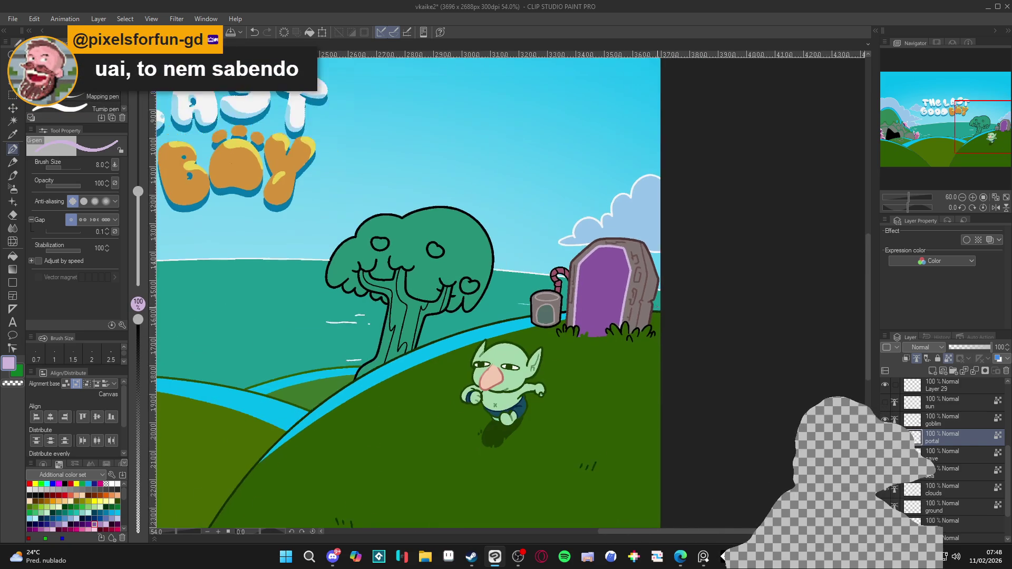
{"action": "scroll", "coordinate": [610, 319], "scroll_direction": "down", "scroll_amount": 2}
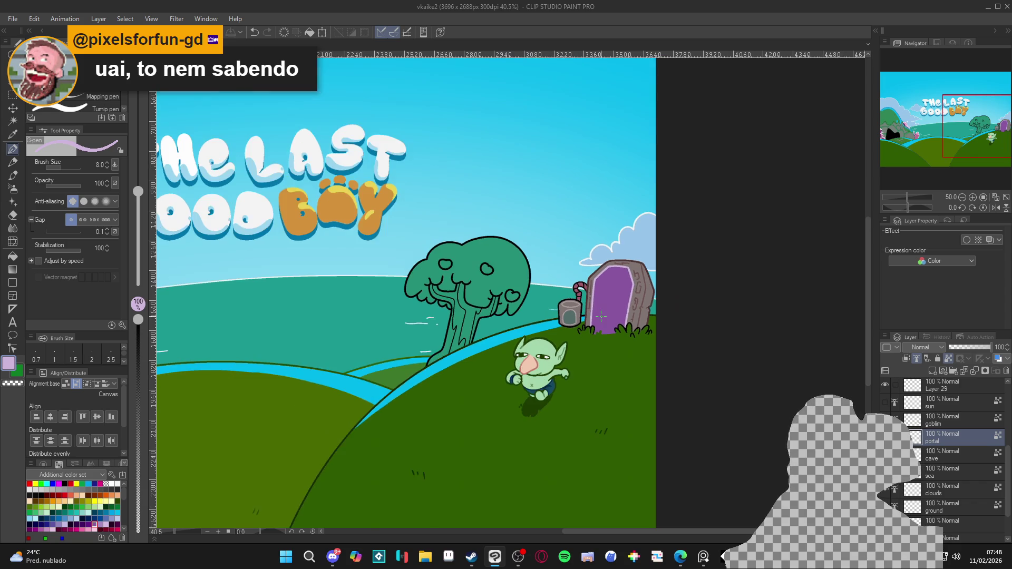
{"action": "scroll", "coordinate": [609, 320], "scroll_direction": "down", "scroll_amount": 1}
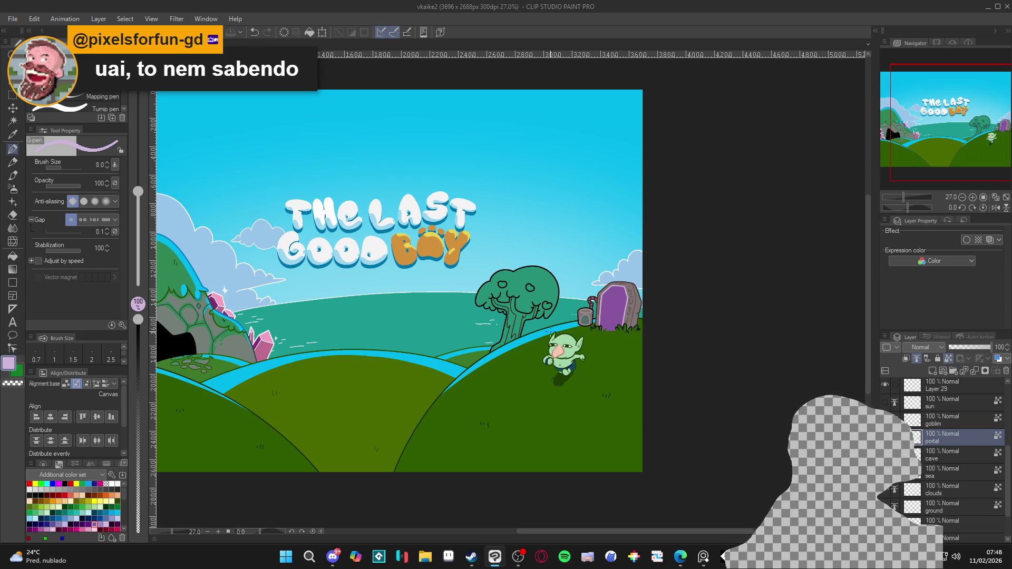
{"action": "scroll", "coordinate": [611, 335], "scroll_direction": "up", "scroll_amount": 1}
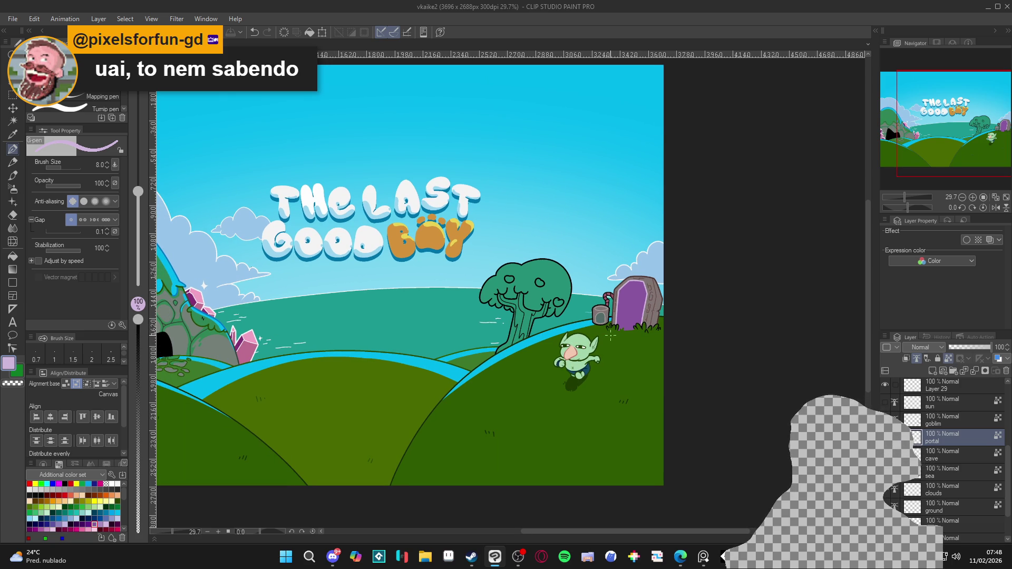
{"action": "scroll", "coordinate": [610, 335], "scroll_direction": "up", "scroll_amount": 8}
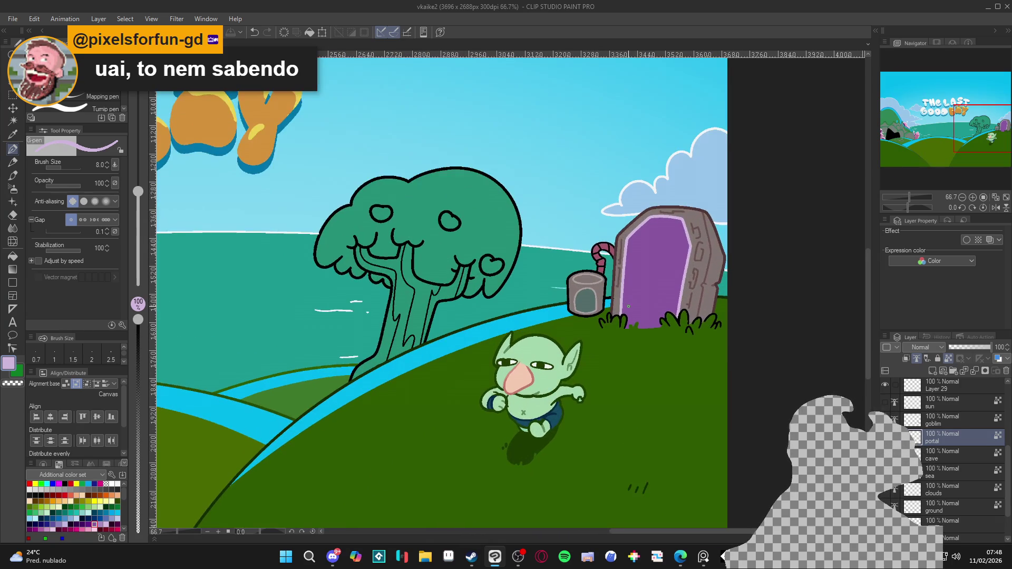
{"action": "left_click_drag", "start_coordinate": [628, 306], "coordinate": [602, 339]}
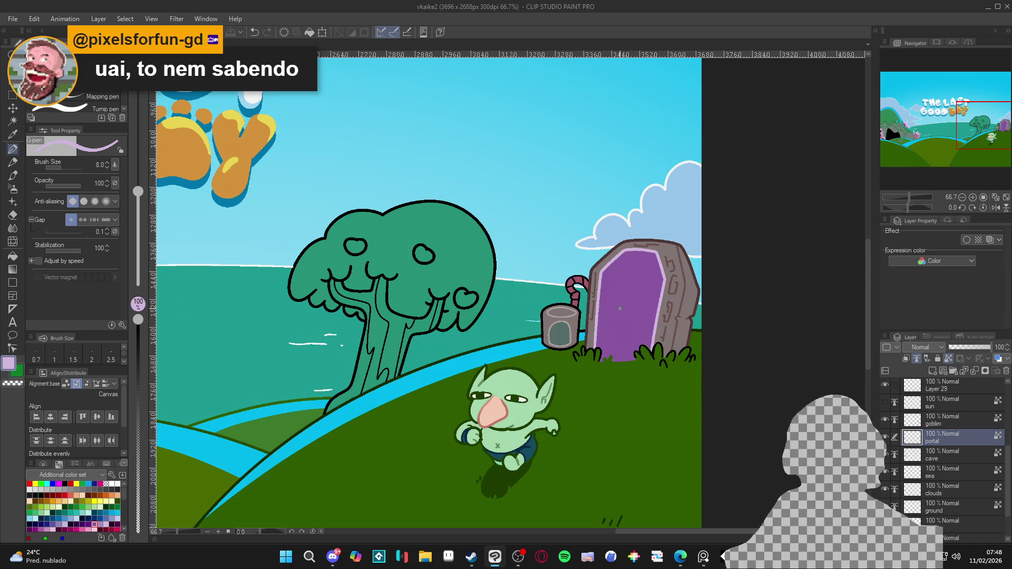
{"action": "scroll", "coordinate": [635, 315], "scroll_direction": "up", "scroll_amount": 1}
{"action": "left_click", "coordinate": [636, 314], "text": "alt"}
{"action": "scroll", "coordinate": [637, 315], "scroll_direction": "up", "scroll_amount": 1}
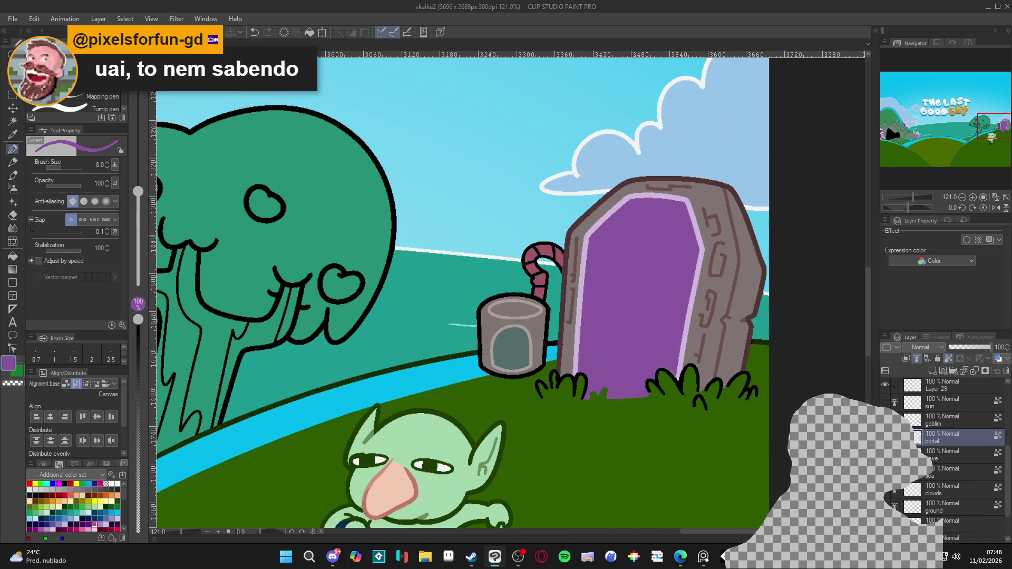
{"action": "scroll", "coordinate": [944, 498], "scroll_direction": "down", "scroll_amount": 2}
On Layer 27, pick the portal edge's lavender and make a first filled blob on the portal
{"action": "left_click", "coordinate": [947, 495]}
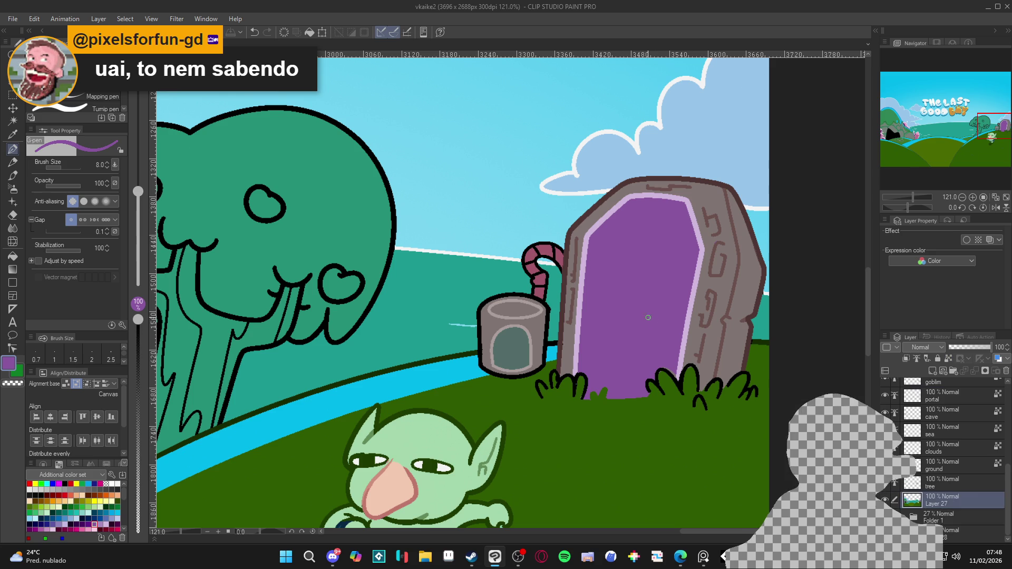
{"action": "key", "text": "w"}
{"action": "left_click", "coordinate": [606, 336]}
{"action": "key", "text": "ctrl+d"}
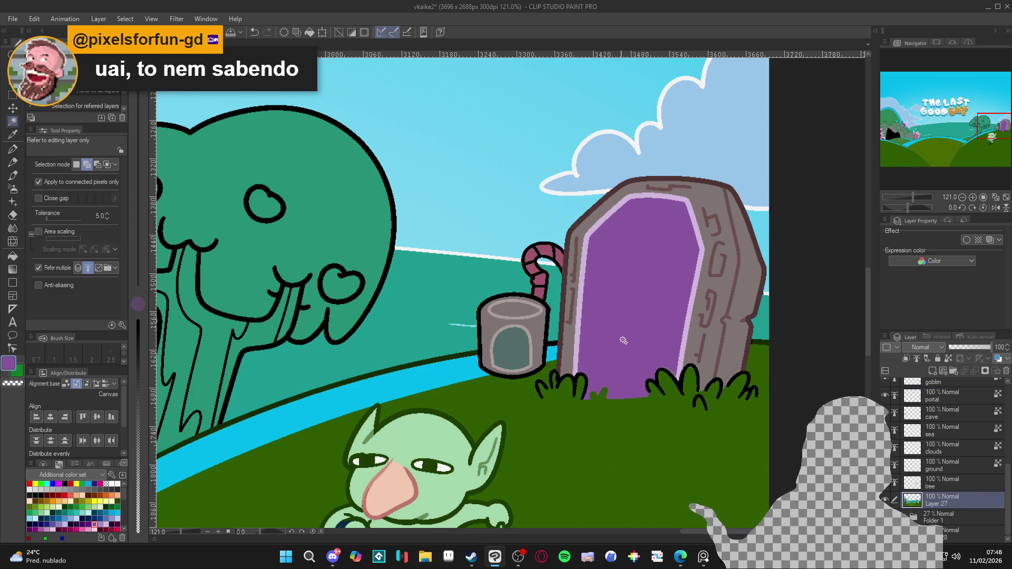
{"action": "key", "text": "p"}
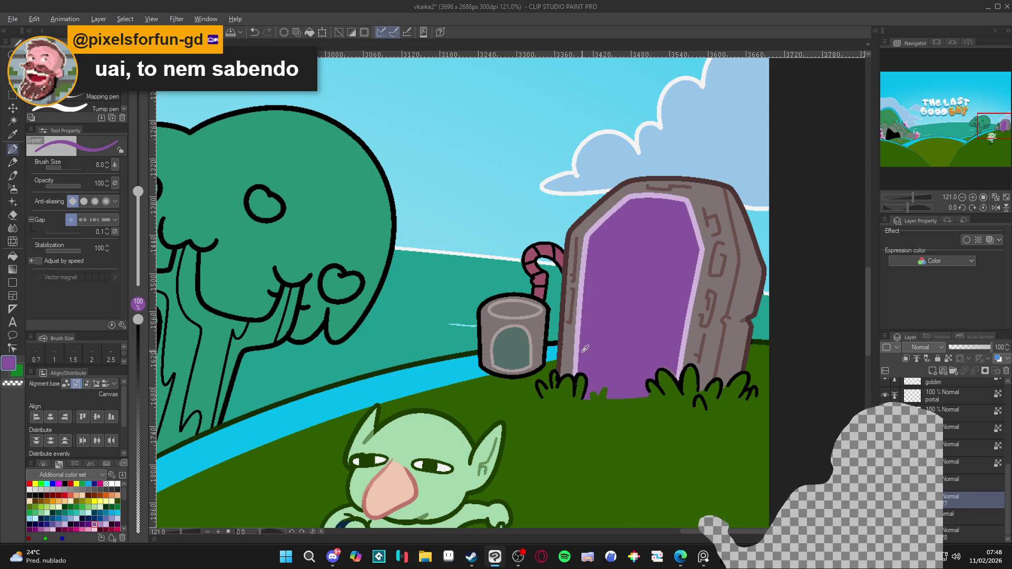
{"action": "left_click", "coordinate": [581, 350], "text": "alt"}
{"action": "left_click", "coordinate": [137, 459]}
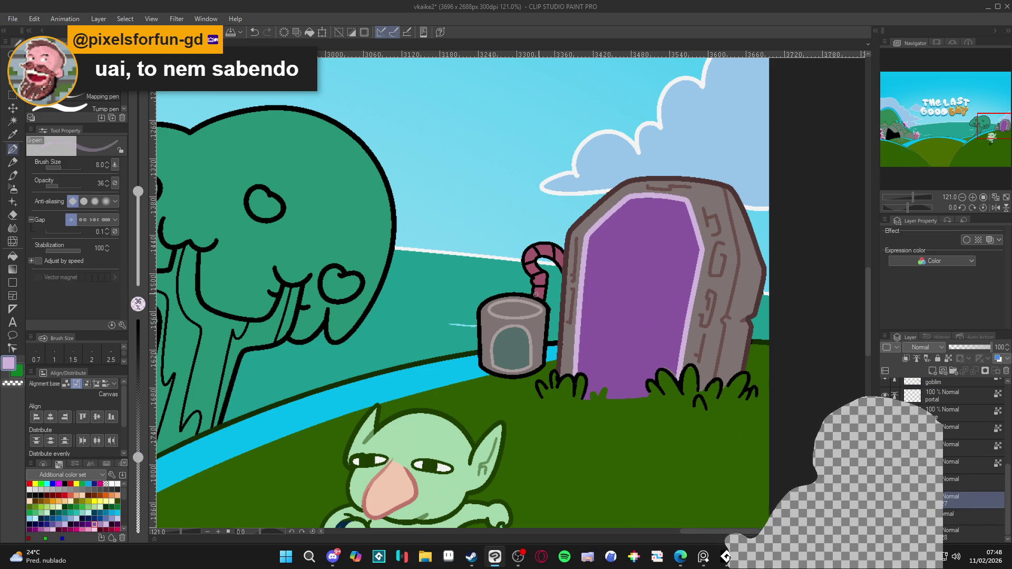
{"action": "mouse_move", "coordinate": [649, 374]}
{"action": "left_mouse_down"}
{"action": "mouse_move", "coordinate": [637, 322]}
{"action": "mouse_move", "coordinate": [649, 296]}
{"action": "mouse_move", "coordinate": [661, 372]}
{"action": "mouse_move", "coordinate": [649, 369]}
{"action": "left_mouse_up"}
{"action": "left_click", "coordinate": [138, 320]}
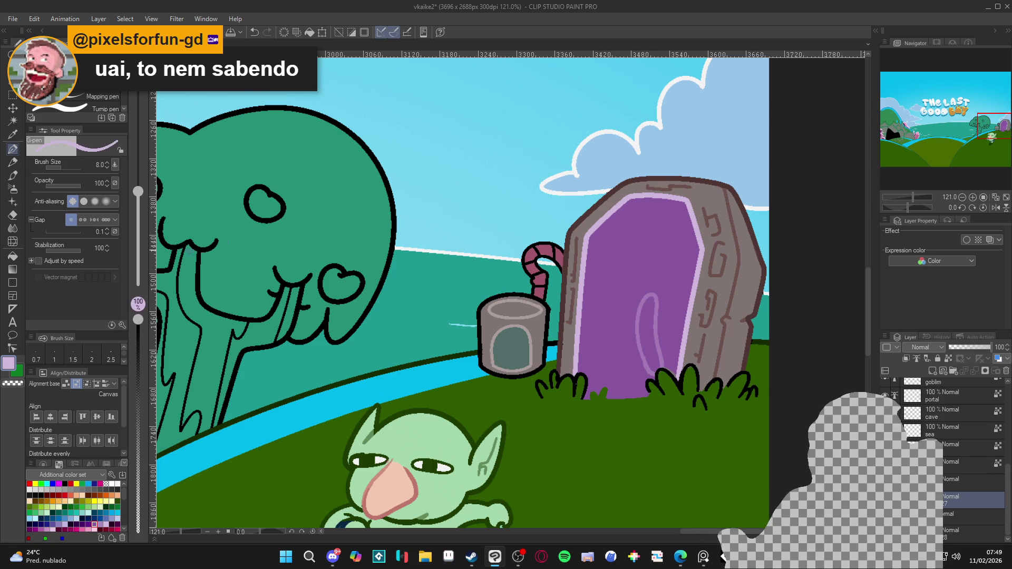
{"action": "left_click", "coordinate": [652, 333], "text": "alt"}
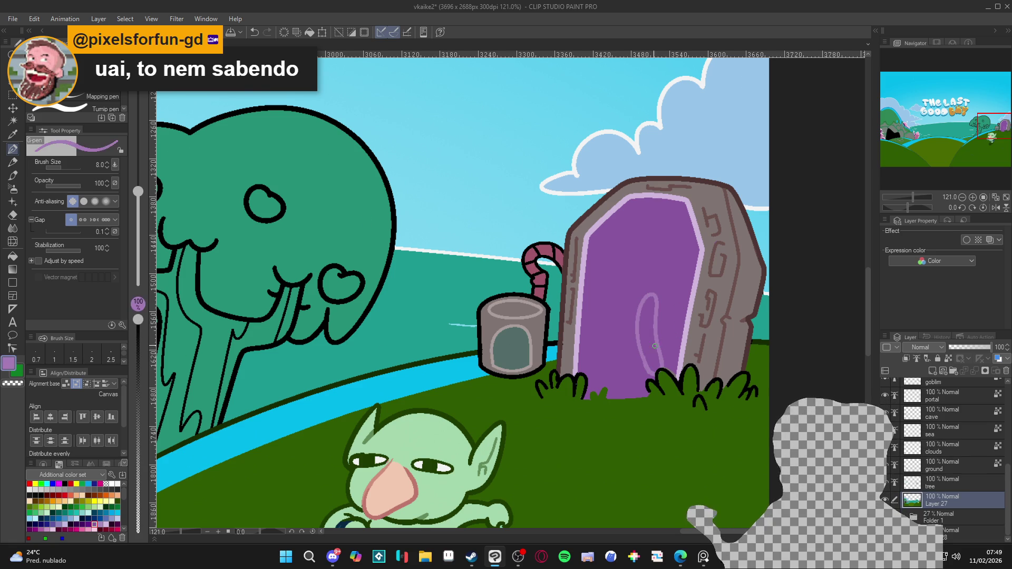
{"action": "key", "text": "g"}
{"action": "left_click", "coordinate": [653, 333]}
Outline and fill three more lavender blobs higher on the portal's right side
{"action": "key", "text": "p"}
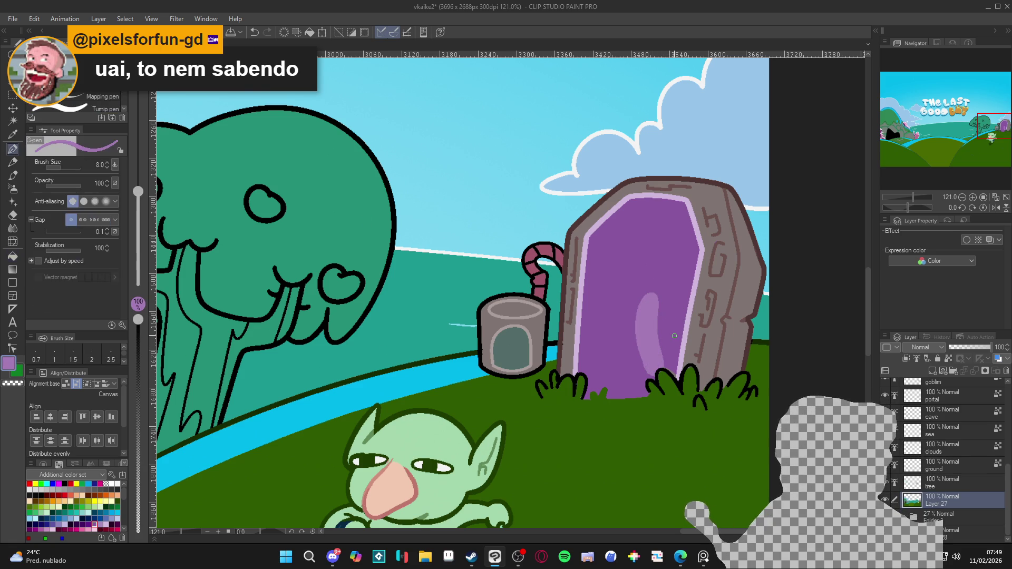
{"action": "mouse_move", "coordinate": [671, 339]}
{"action": "left_mouse_down"}
{"action": "mouse_move", "coordinate": [671, 296]}
{"action": "mouse_move", "coordinate": [694, 289]}
{"action": "left_mouse_up"}
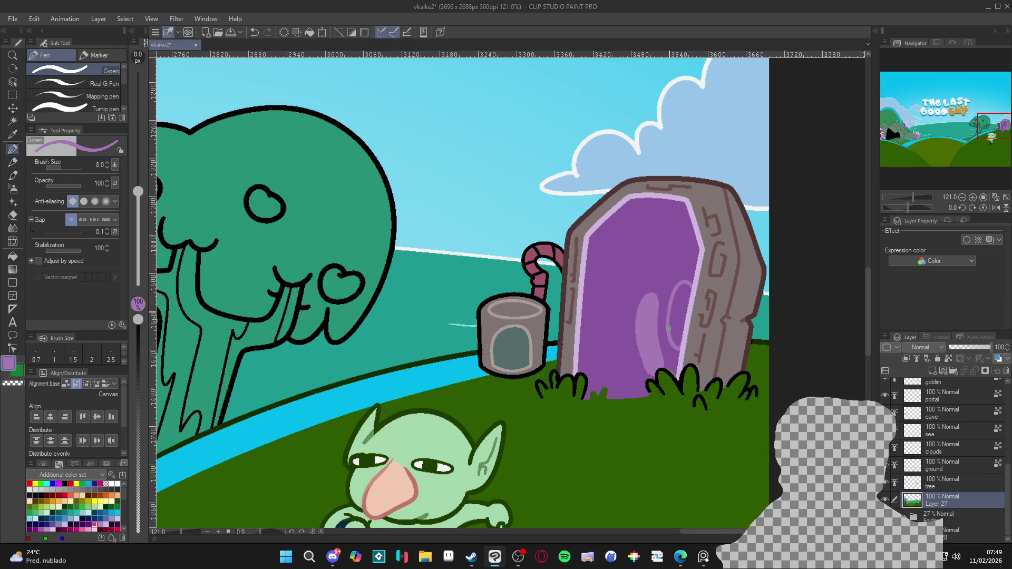
{"action": "key", "text": "g"}
{"action": "left_click", "coordinate": [674, 311]}
{"action": "key", "text": "p"}
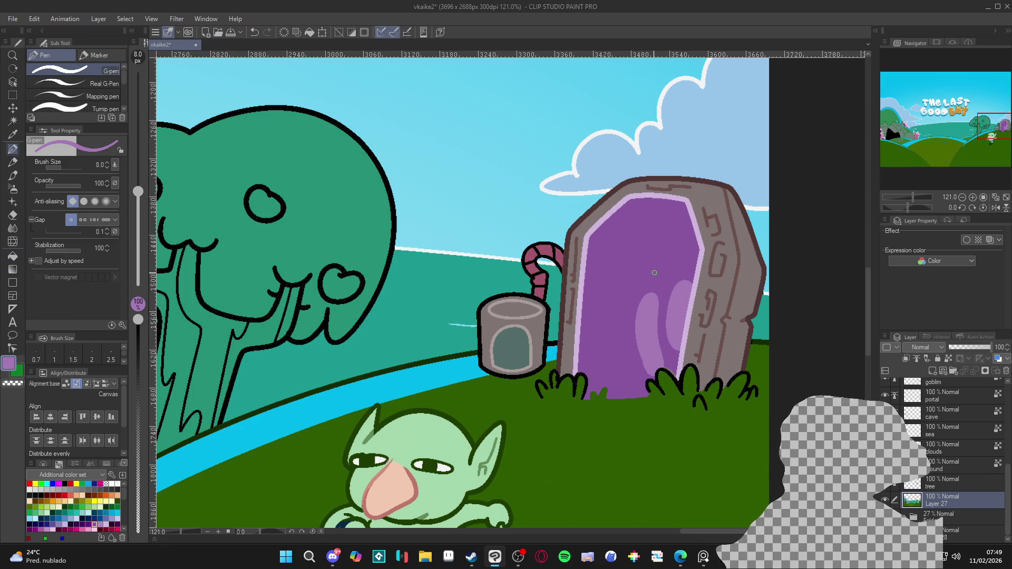
{"action": "left_click_drag", "start_coordinate": [654, 272], "coordinate": [658, 285]}
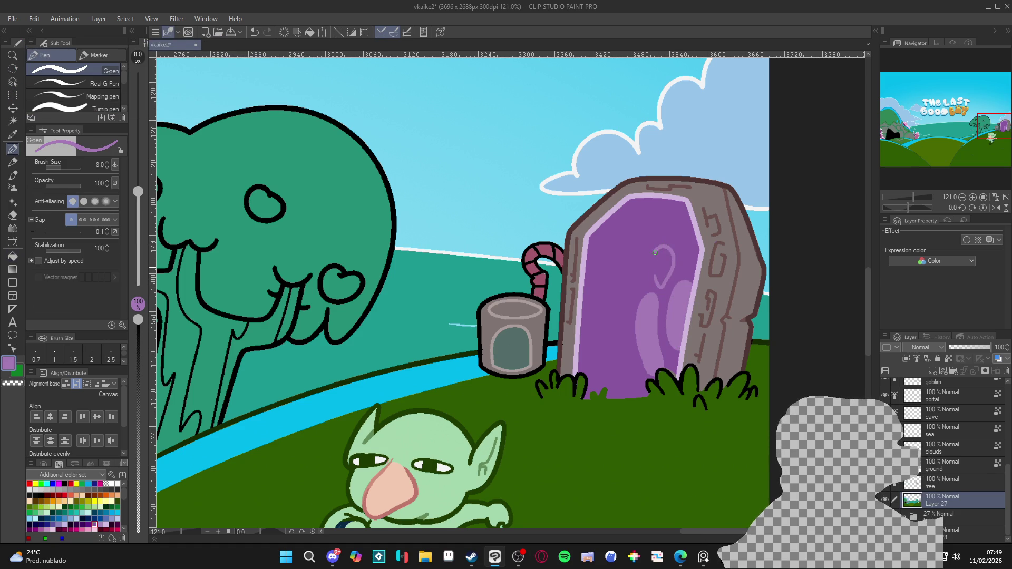
{"action": "key", "text": "g"}
{"action": "left_click", "coordinate": [662, 261]}
{"action": "key", "text": "p"}
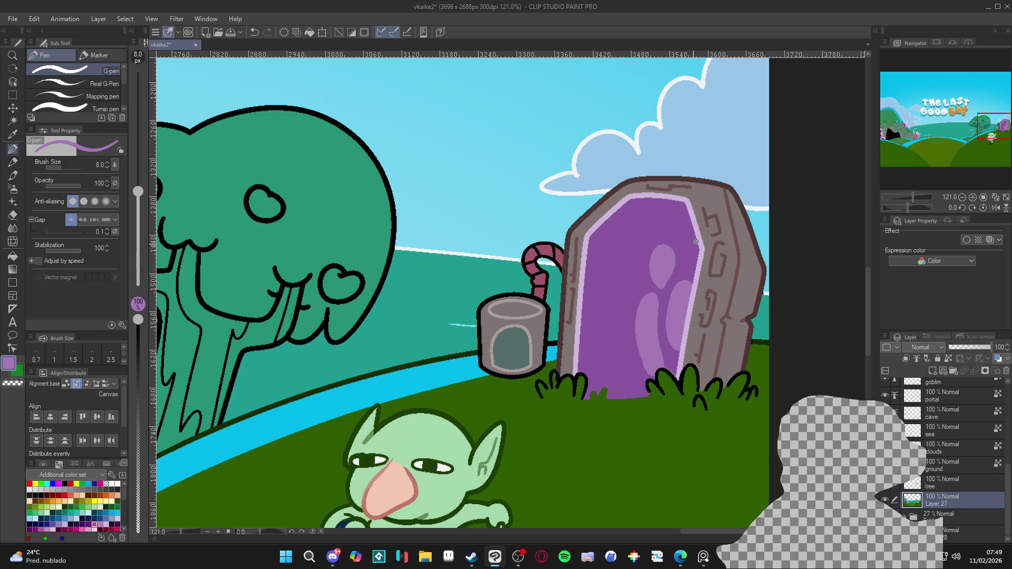
{"action": "key", "text": "g"}
{"action": "key", "text": "p"}
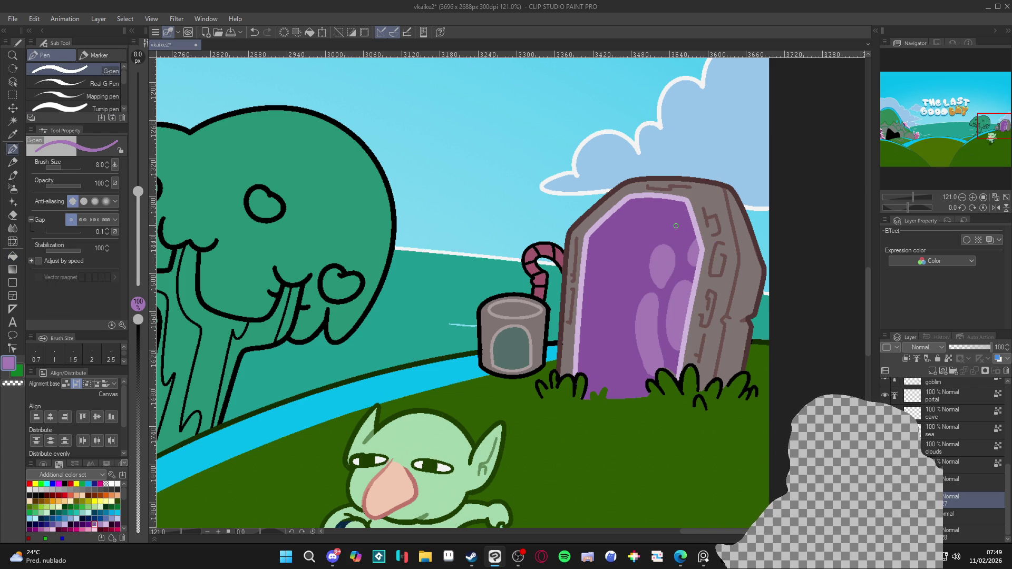
{"action": "key", "text": "g"}
{"action": "left_click", "coordinate": [679, 228]}
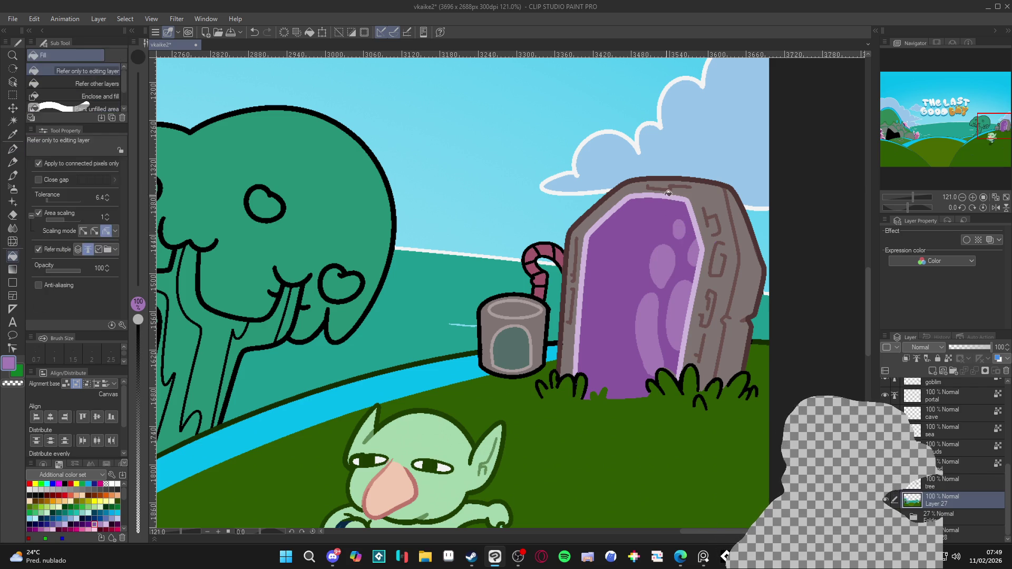
{"action": "key", "text": "p"}
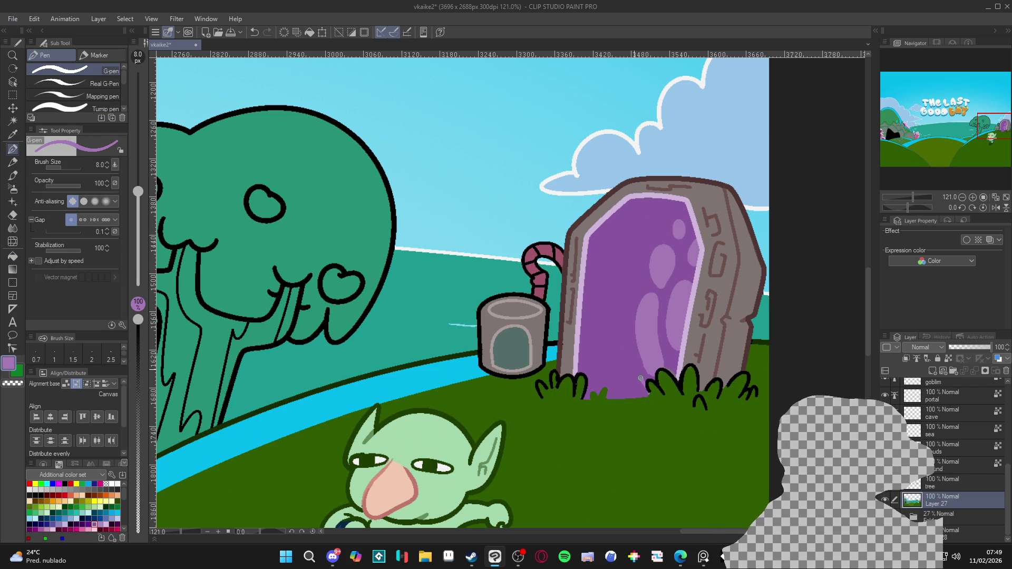
Add a filled lavender arch-shaped oval toward the portal's left
{"action": "left_click_drag", "start_coordinate": [624, 351], "coordinate": [610, 383]}
{"action": "key", "text": "g"}
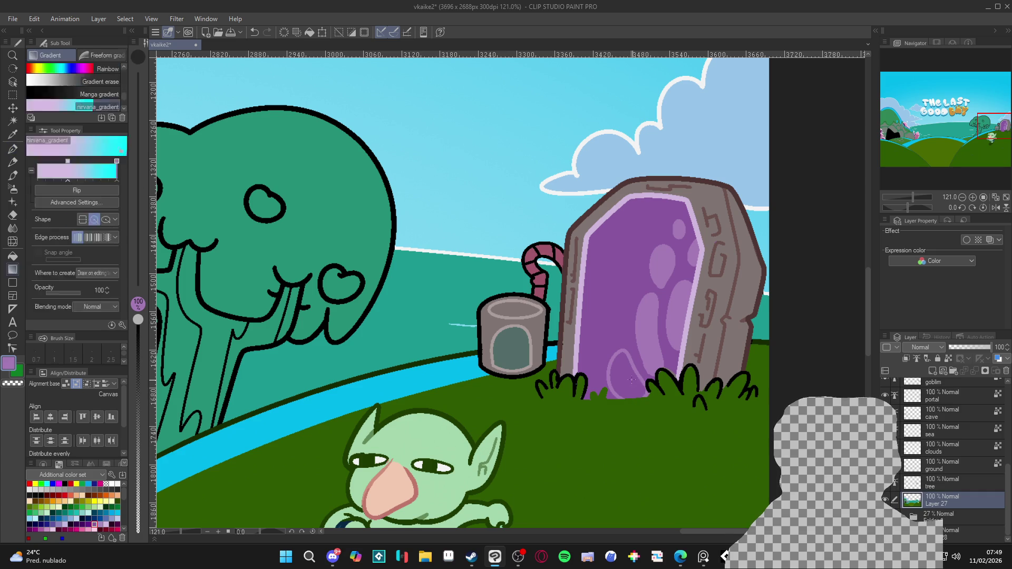
{"action": "key", "text": "p"}
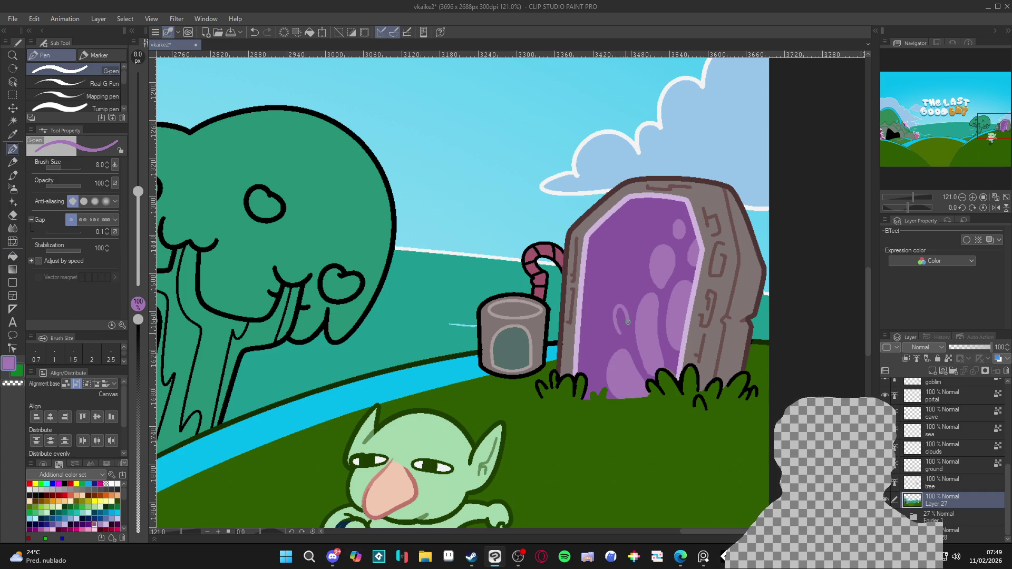
{"action": "key", "text": "g"}
{"action": "left_click", "coordinate": [621, 321]}
{"action": "key", "text": "p"}
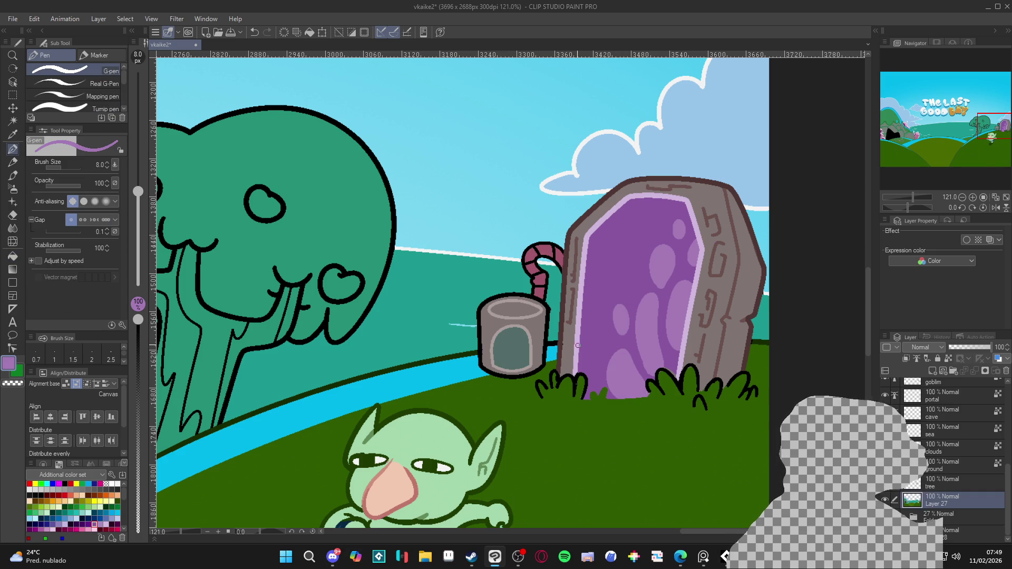
{"action": "key", "text": "g"}
{"action": "key", "text": "g"}
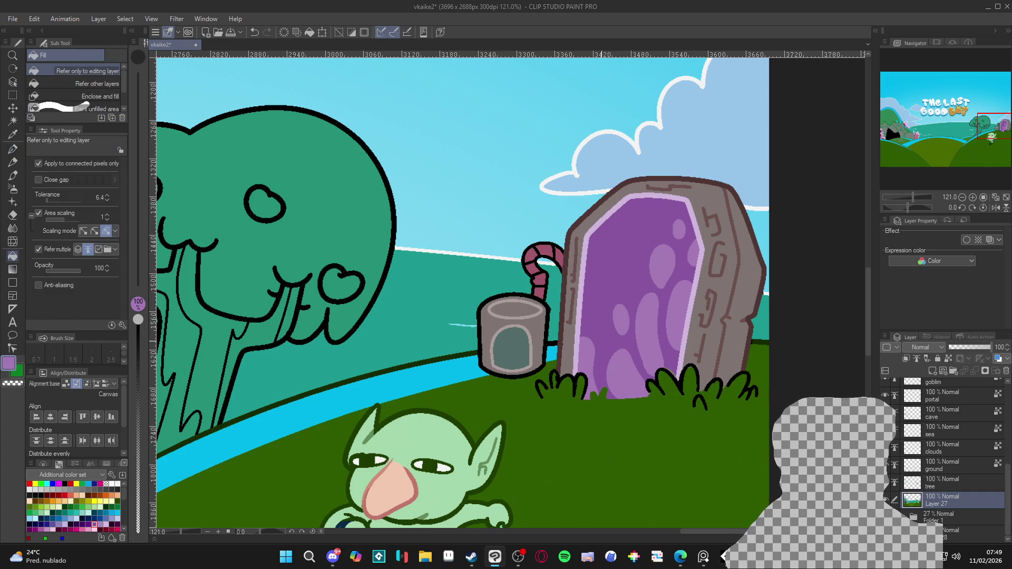
{"action": "key", "text": "p"}
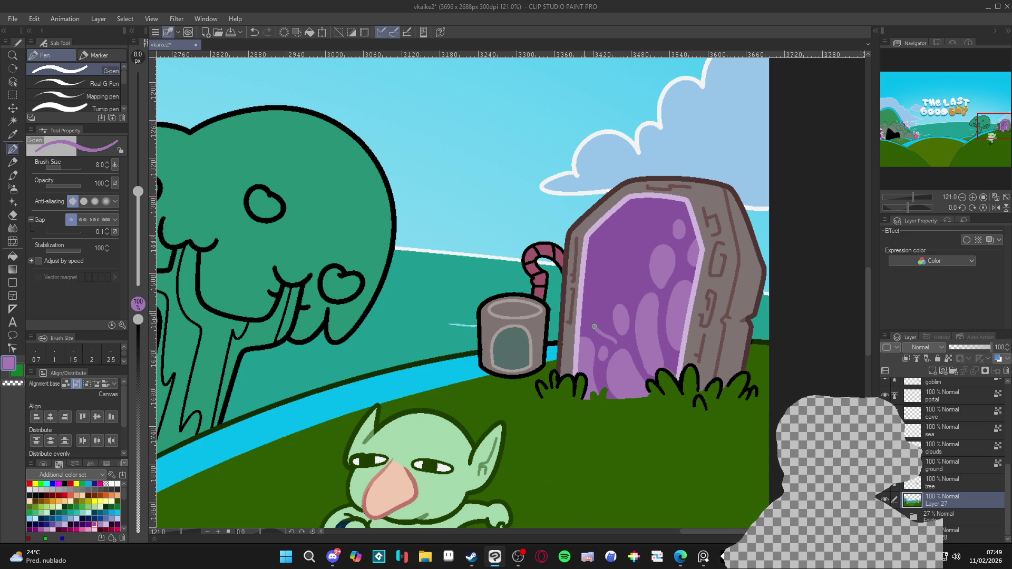
Try three more lavender curves on the portal and undo each of them
{"action": "left_click_drag", "start_coordinate": [595, 327], "coordinate": [589, 287]}
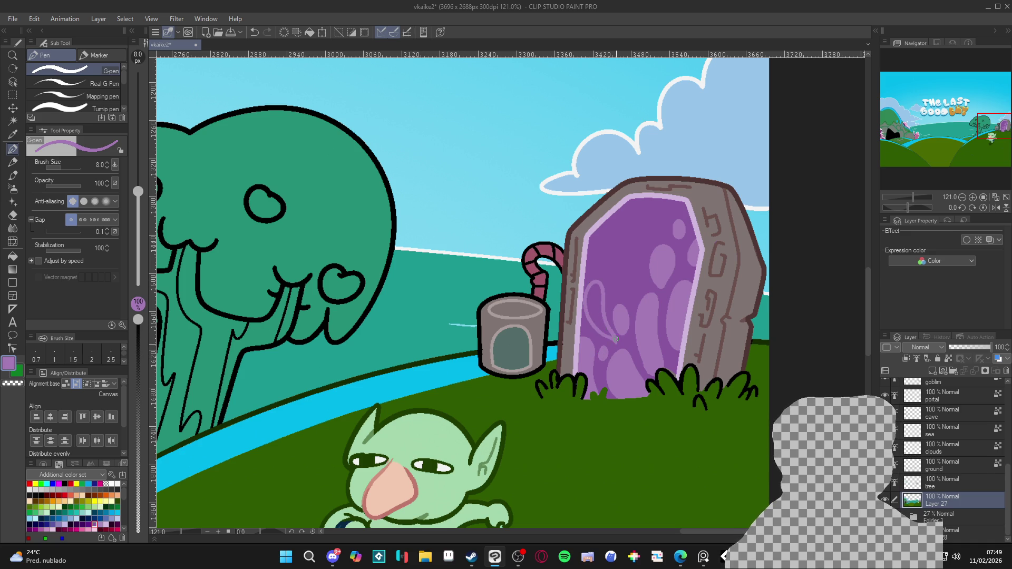
{"action": "key", "text": "ctrl+z"}
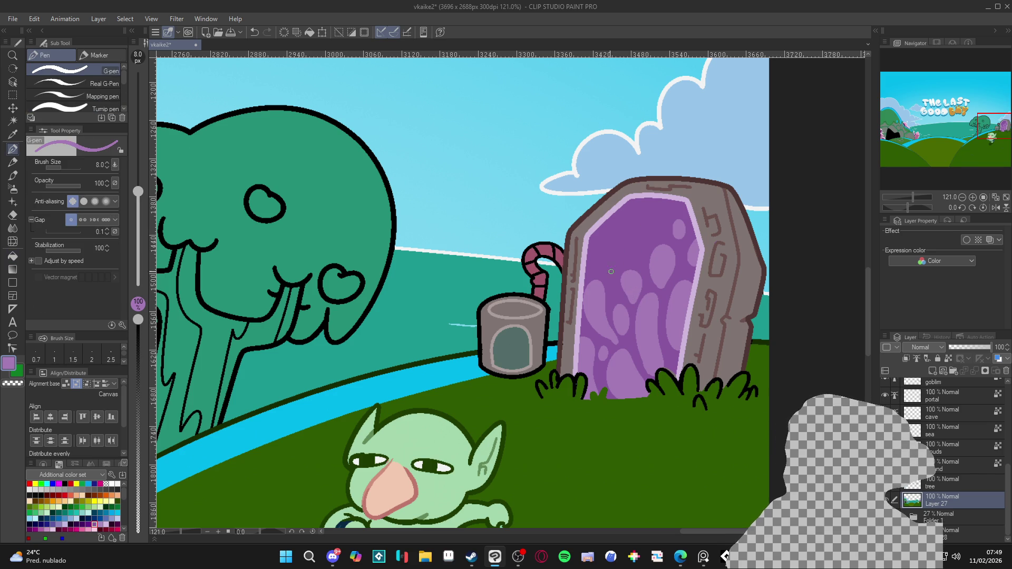
{"action": "mouse_move", "coordinate": [611, 289]}
{"action": "left_mouse_down"}
{"action": "mouse_move", "coordinate": [608, 241]}
{"action": "mouse_move", "coordinate": [622, 250]}
{"action": "left_mouse_up"}
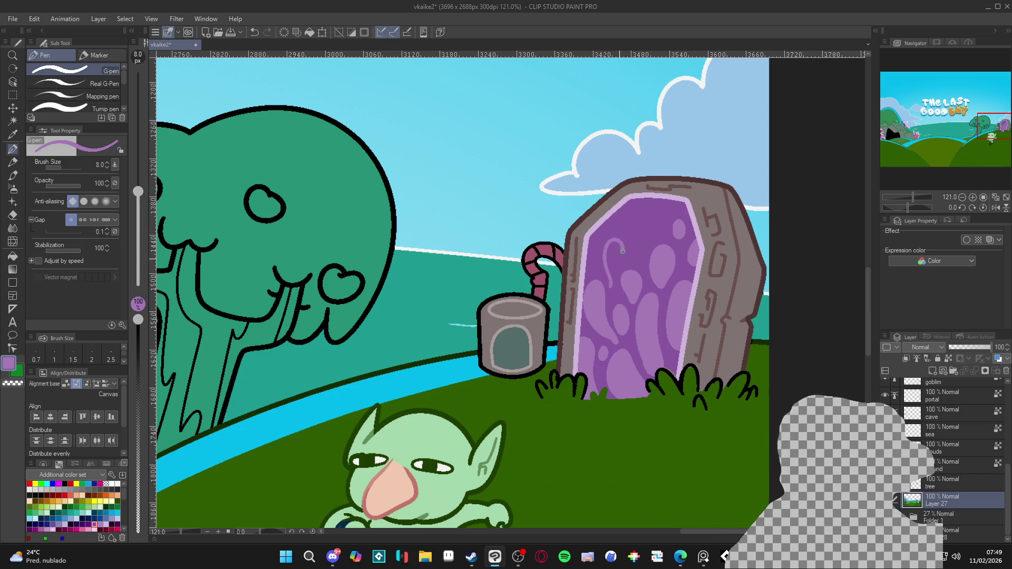
{"action": "key", "text": "ctrl+z"}
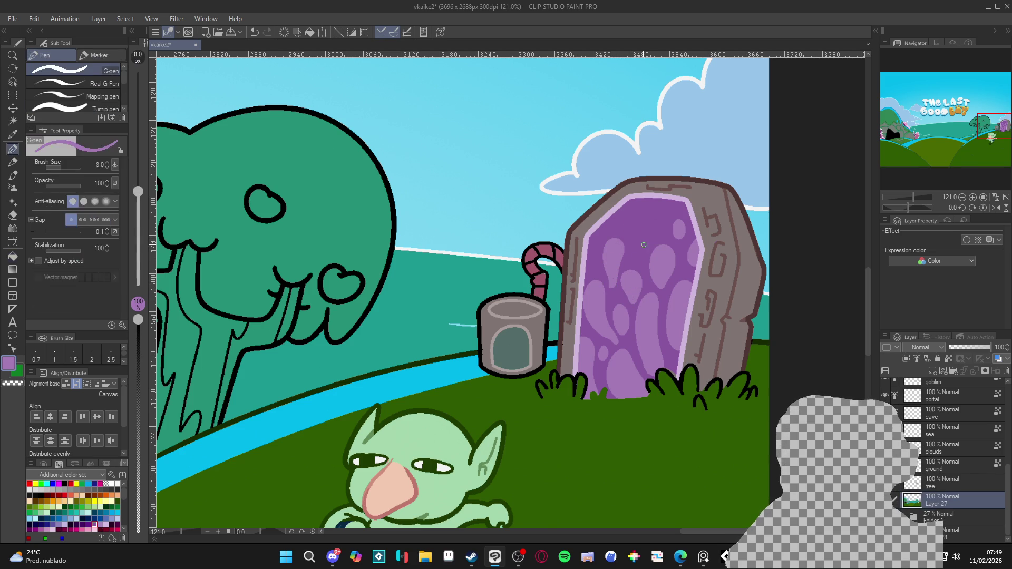
{"action": "left_click_drag", "start_coordinate": [638, 260], "coordinate": [637, 227]}
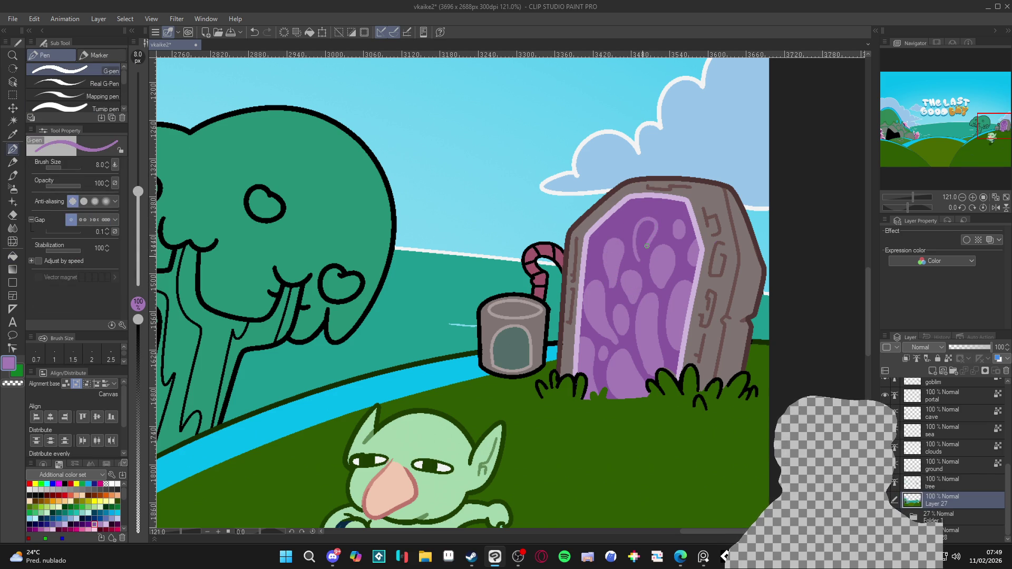
{"action": "key", "text": "ctrl+z"}
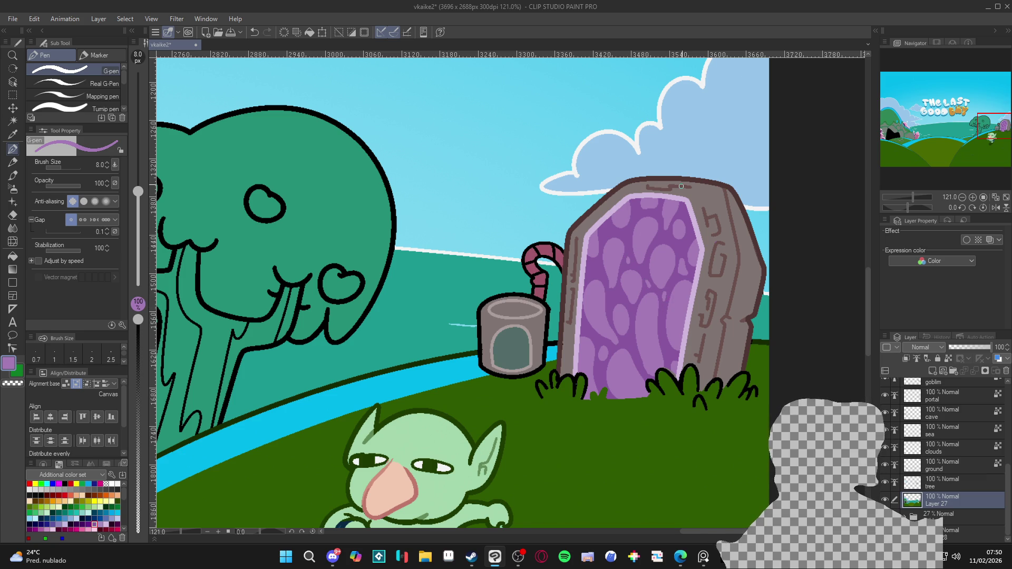
After checking the full scene, sample the pink (hex 733343) and open its colour settings
{"action": "scroll", "coordinate": [620, 358], "scroll_direction": "down", "scroll_amount": 5}
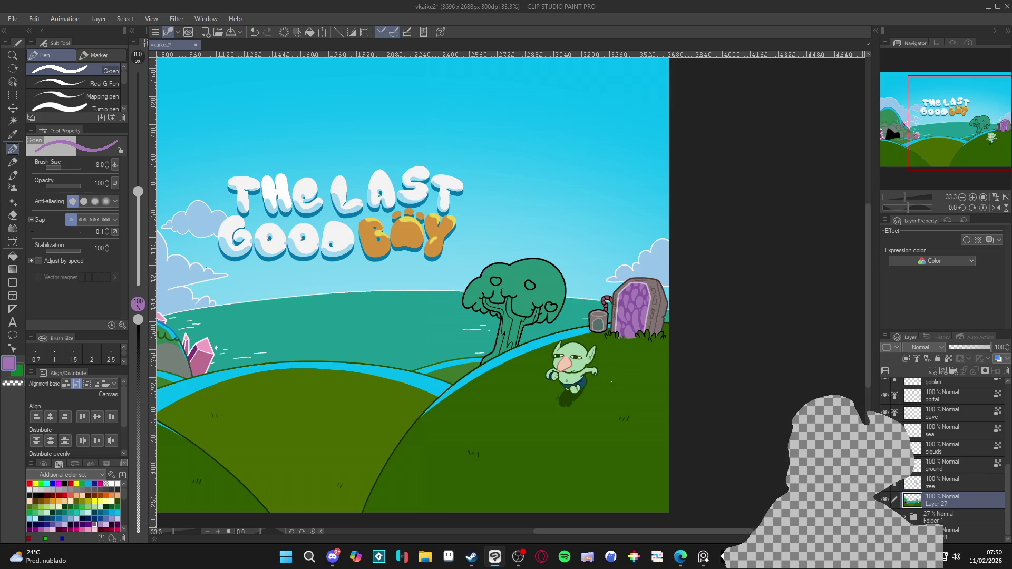
{"action": "scroll", "coordinate": [611, 380], "scroll_direction": "down", "scroll_amount": 1}
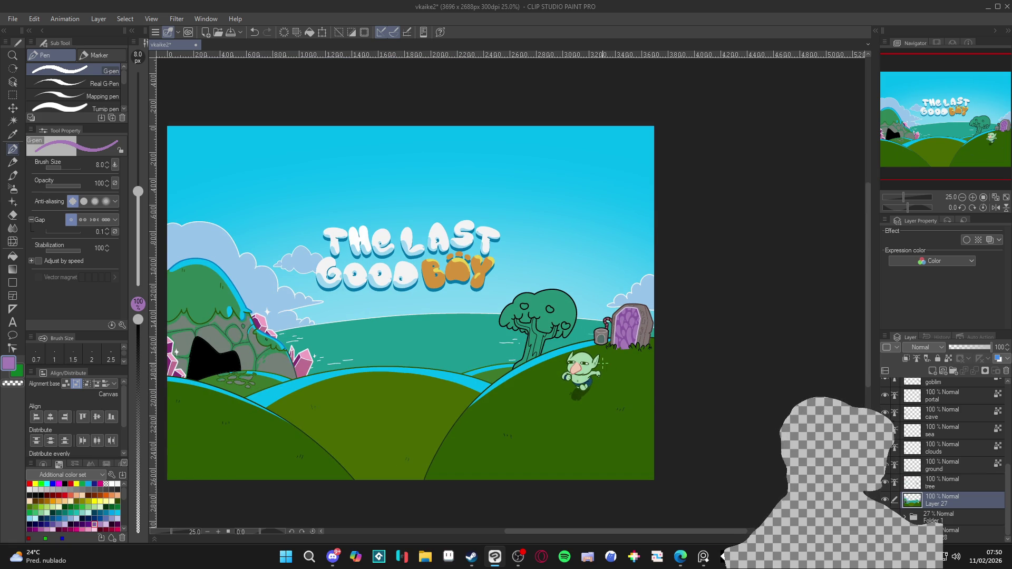
{"action": "scroll", "coordinate": [559, 361], "scroll_direction": "up", "scroll_amount": 1}
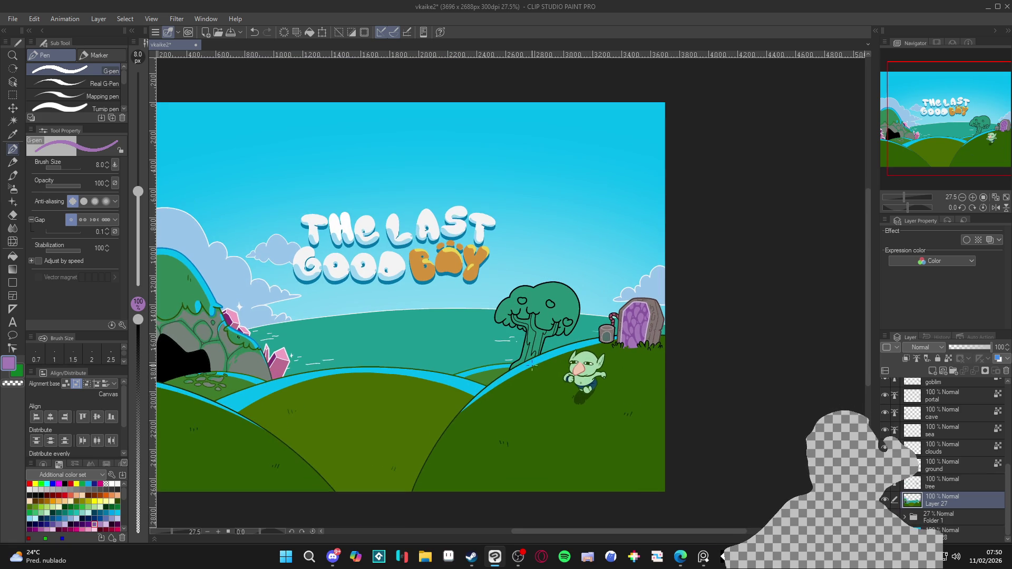
{"action": "scroll", "coordinate": [521, 358], "scroll_direction": "up", "scroll_amount": 8}
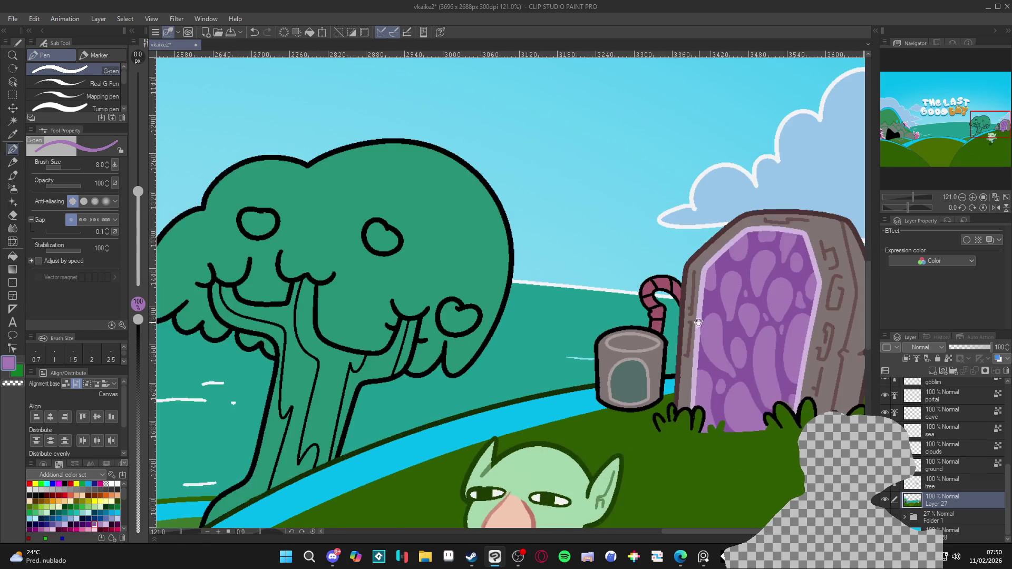
{"action": "scroll", "coordinate": [597, 345], "scroll_direction": "up", "scroll_amount": 3}
{"action": "left_click", "coordinate": [584, 395], "text": "alt"}
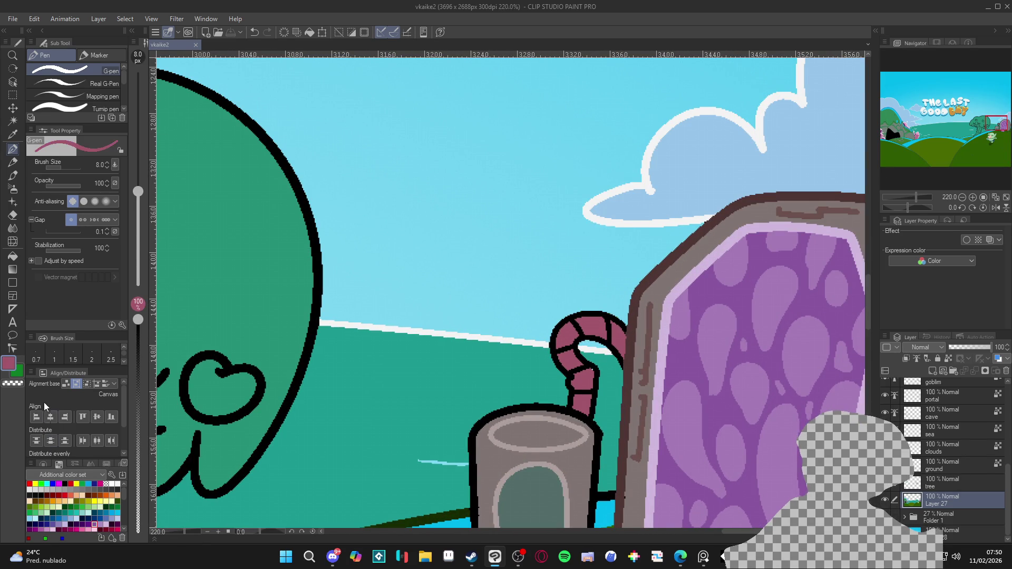
{"action": "left_click", "coordinate": [10, 363]}
Darken the drawing colour to maroon hex 622636 and make the portal layer active
{"action": "left_click", "coordinate": [295, 223]}
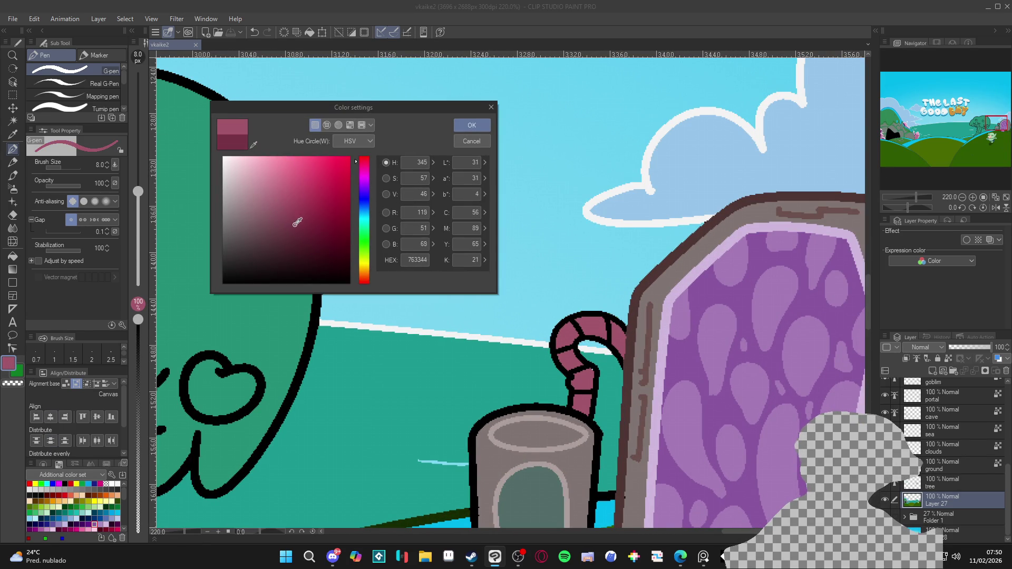
{"action": "left_click", "coordinate": [471, 125]}
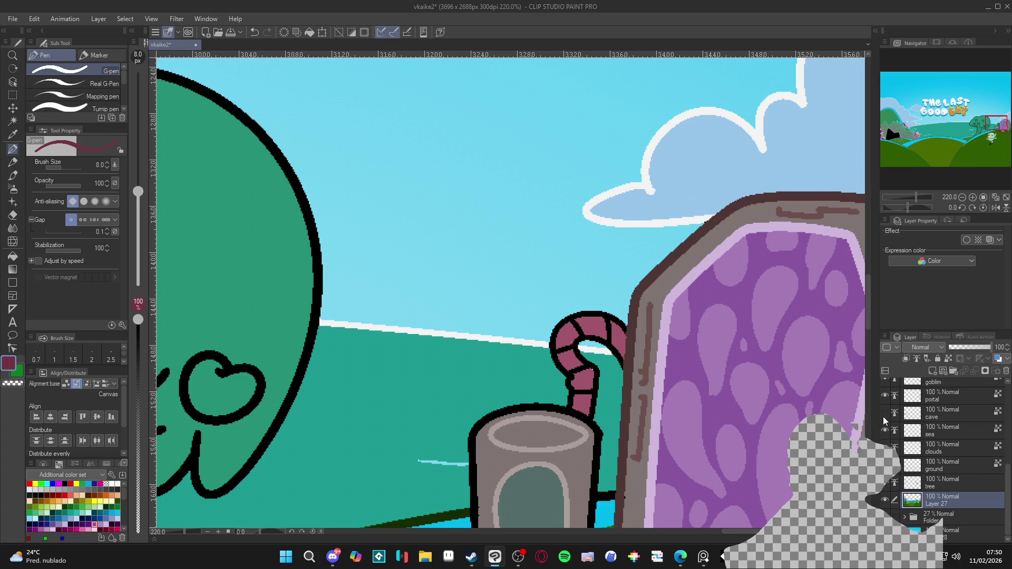
{"action": "left_click", "coordinate": [930, 414]}
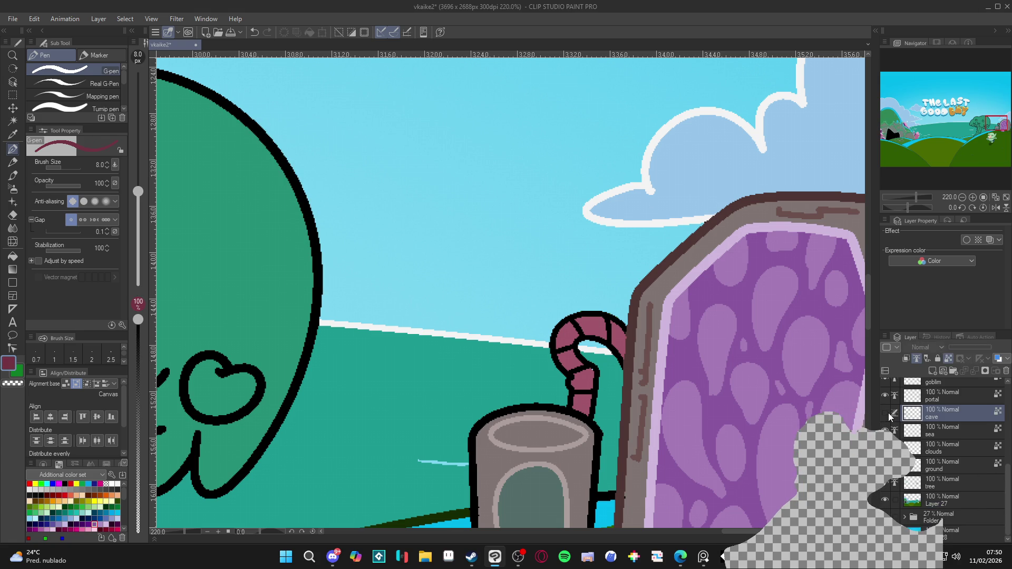
{"action": "scroll", "coordinate": [600, 330], "scroll_direction": "up", "scroll_amount": 1}
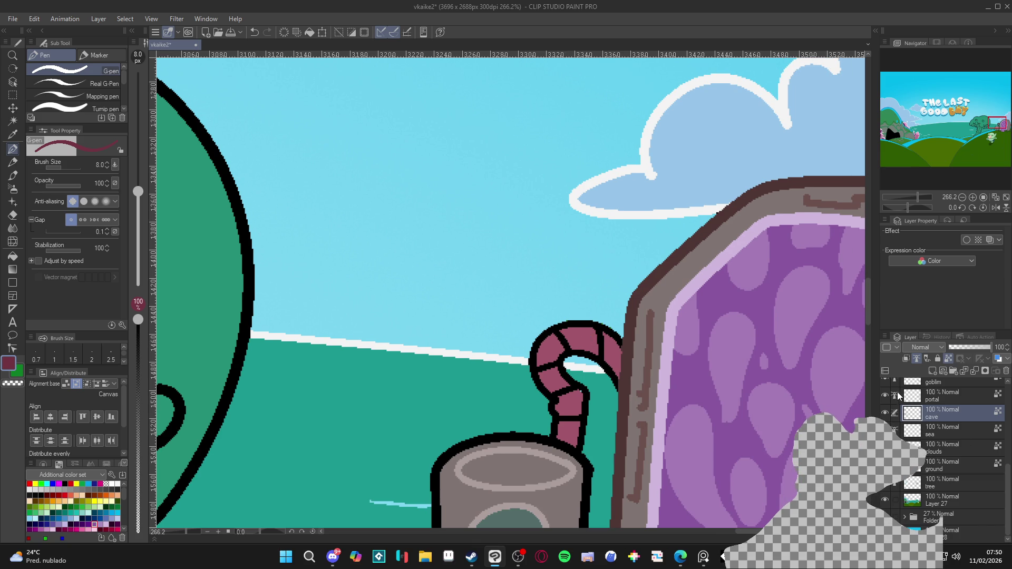
{"action": "left_click", "coordinate": [896, 396]}
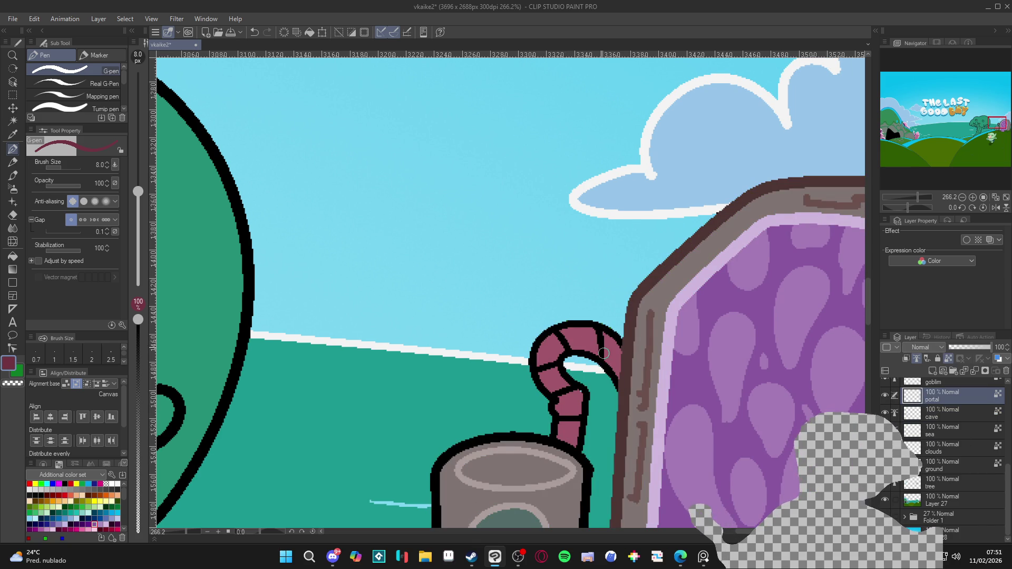
Paint dark red shading inside the pipe's curve and along its lower part
{"action": "mouse_move", "coordinate": [603, 364]}
{"action": "left_mouse_down"}
{"action": "mouse_move", "coordinate": [597, 323]}
{"action": "mouse_move", "coordinate": [612, 371]}
{"action": "mouse_move", "coordinate": [613, 346]}
{"action": "left_mouse_up"}
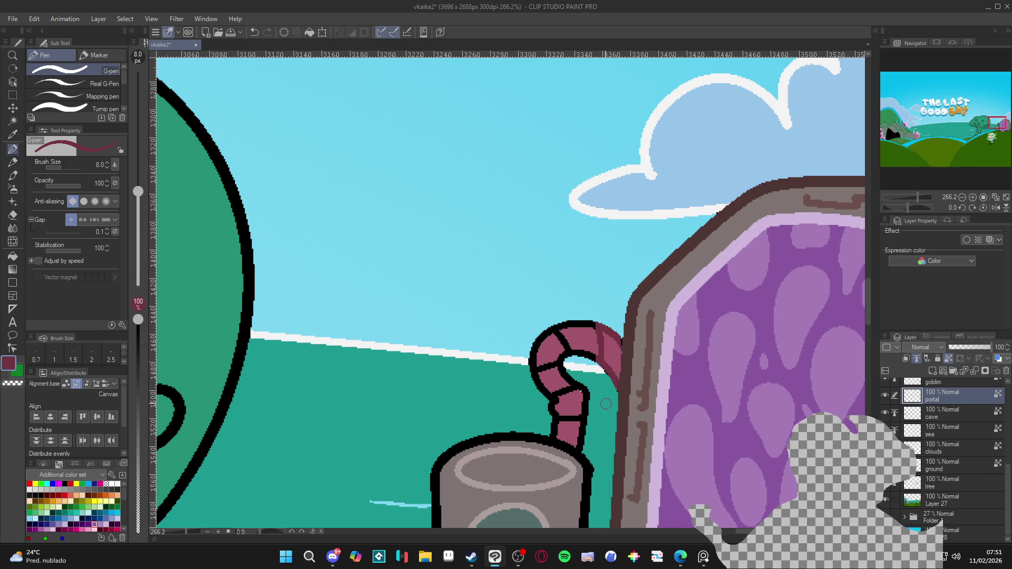
{"action": "mouse_move", "coordinate": [555, 423]}
{"action": "left_mouse_down"}
{"action": "mouse_move", "coordinate": [547, 431]}
{"action": "mouse_move", "coordinate": [576, 443]}
{"action": "mouse_move", "coordinate": [583, 433]}
{"action": "mouse_move", "coordinate": [548, 359]}
{"action": "mouse_move", "coordinate": [599, 312]}
{"action": "mouse_move", "coordinate": [614, 348]}
{"action": "mouse_move", "coordinate": [606, 380]}
{"action": "left_mouse_up"}
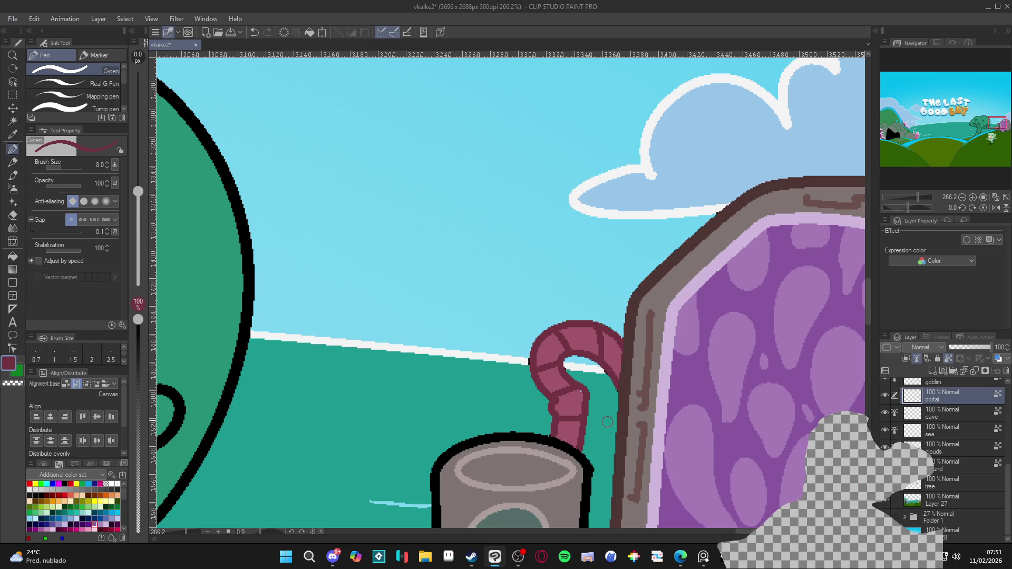
{"action": "scroll", "coordinate": [607, 421], "scroll_direction": "down", "scroll_amount": 3}
{"action": "scroll", "coordinate": [598, 418], "scroll_direction": "up", "scroll_amount": 2}
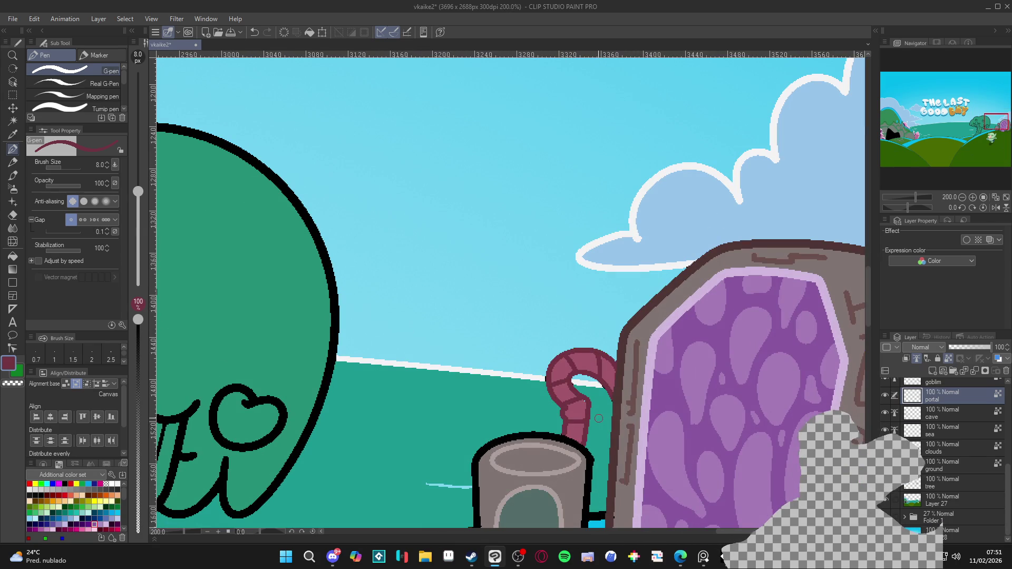
{"action": "left_click", "coordinate": [10, 364]}
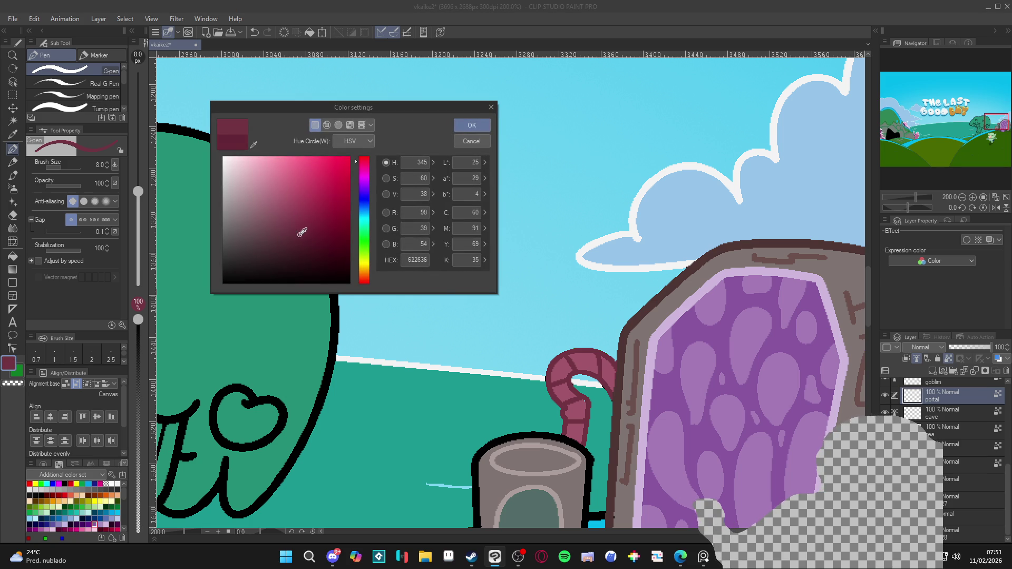
{"action": "left_click", "coordinate": [471, 125]}
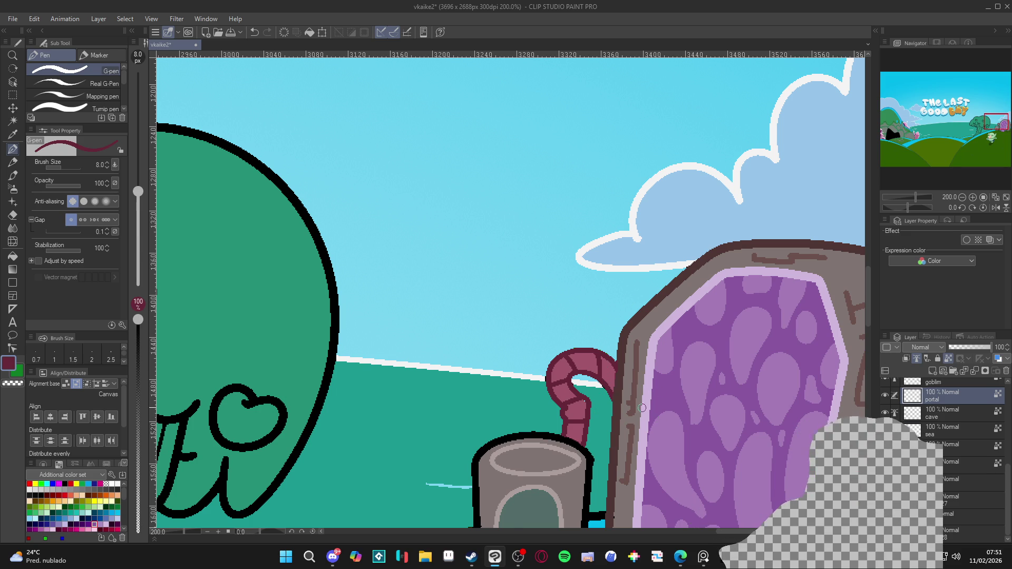
{"action": "scroll", "coordinate": [642, 407], "scroll_direction": "down", "scroll_amount": 6}
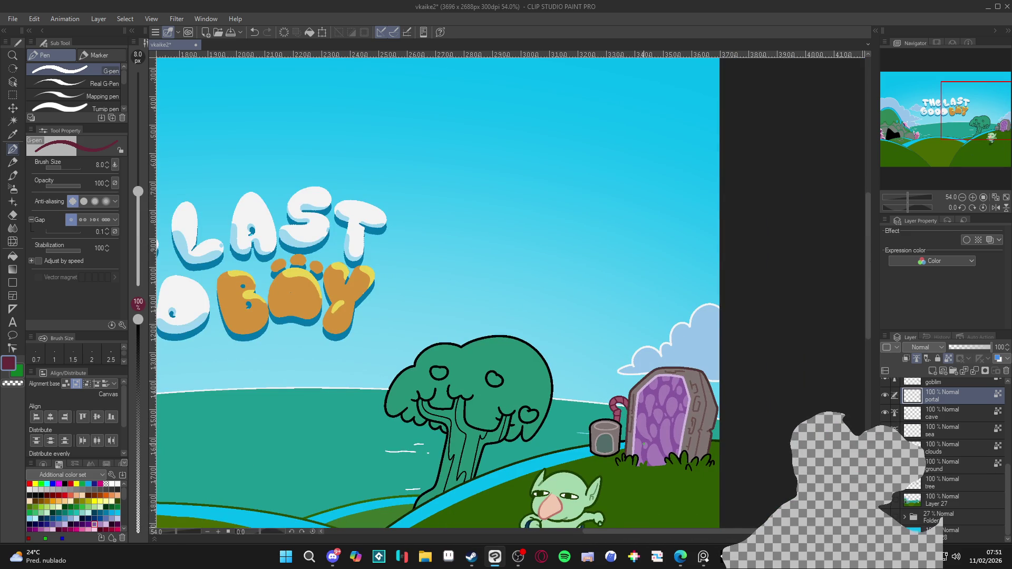
Redraw the pot's right outline with the G-pen, then refill the black outline dark maroon
{"action": "scroll", "coordinate": [644, 445], "scroll_direction": "down", "scroll_amount": 4}
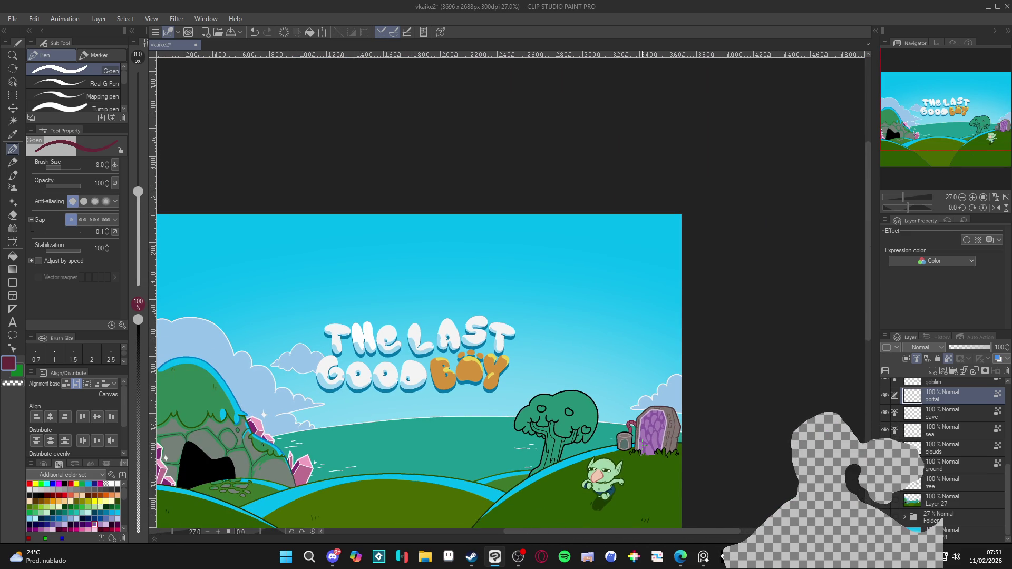
{"action": "scroll", "coordinate": [651, 446], "scroll_direction": "up", "scroll_amount": 10}
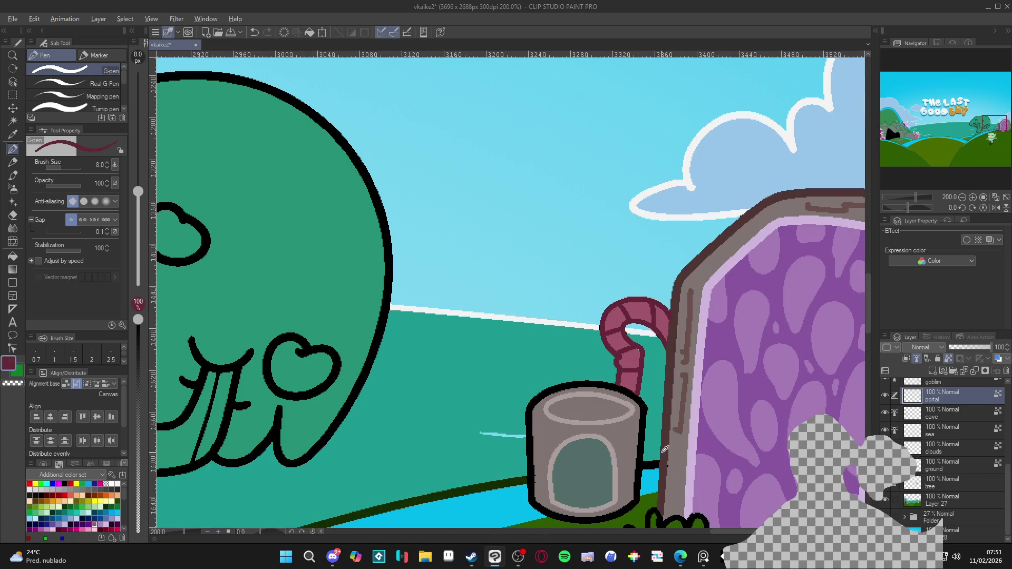
{"action": "scroll", "coordinate": [631, 448], "scroll_direction": "up", "scroll_amount": 1}
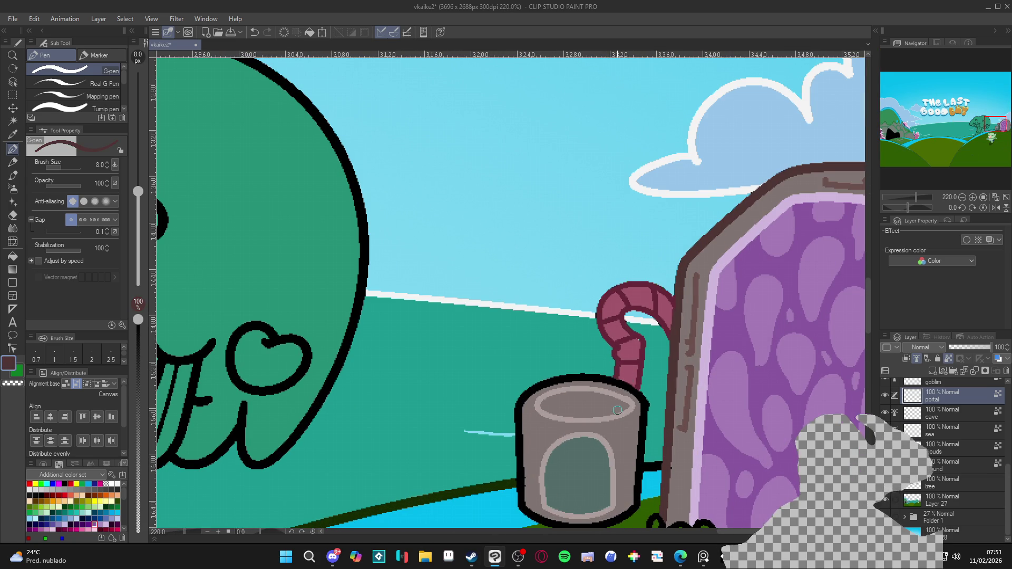
{"action": "left_click_drag", "start_coordinate": [646, 402], "coordinate": [637, 493]}
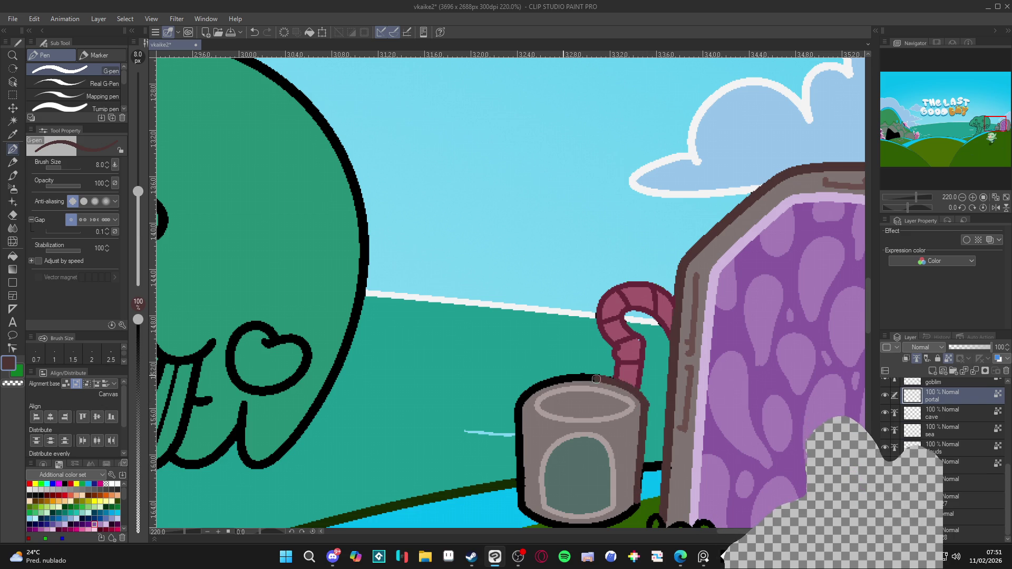
{"action": "scroll", "coordinate": [596, 379], "scroll_direction": "down", "scroll_amount": 2}
{"action": "key", "text": "g"}
{"action": "left_click", "coordinate": [627, 453]}
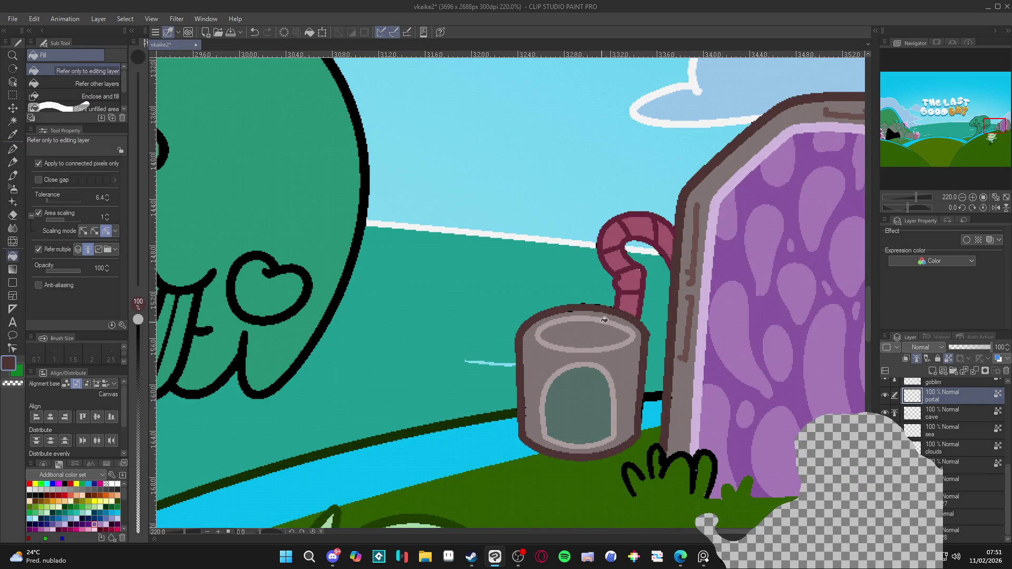
{"action": "key", "text": "p"}
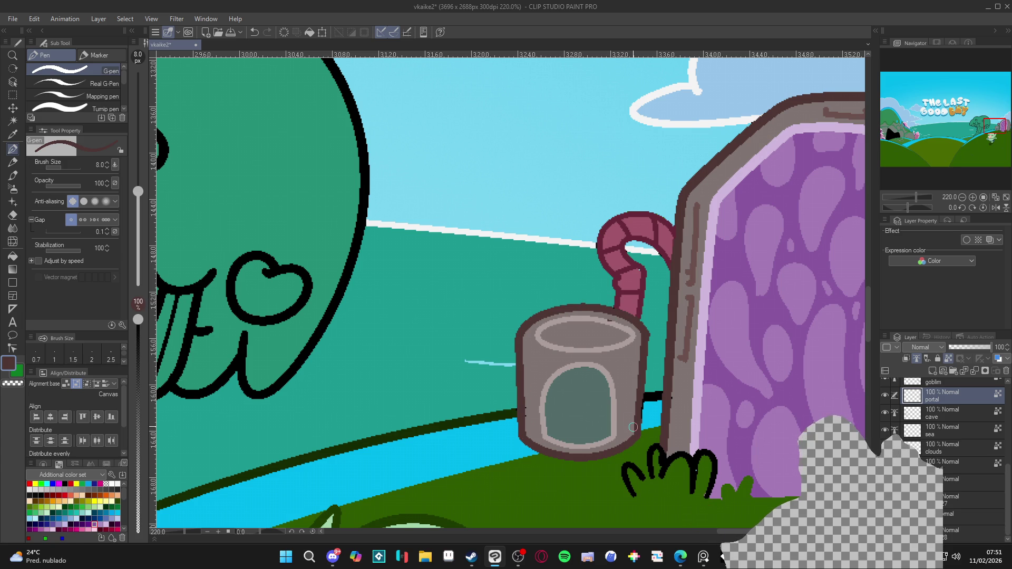
{"action": "scroll", "coordinate": [608, 403], "scroll_direction": "down", "scroll_amount": 8}
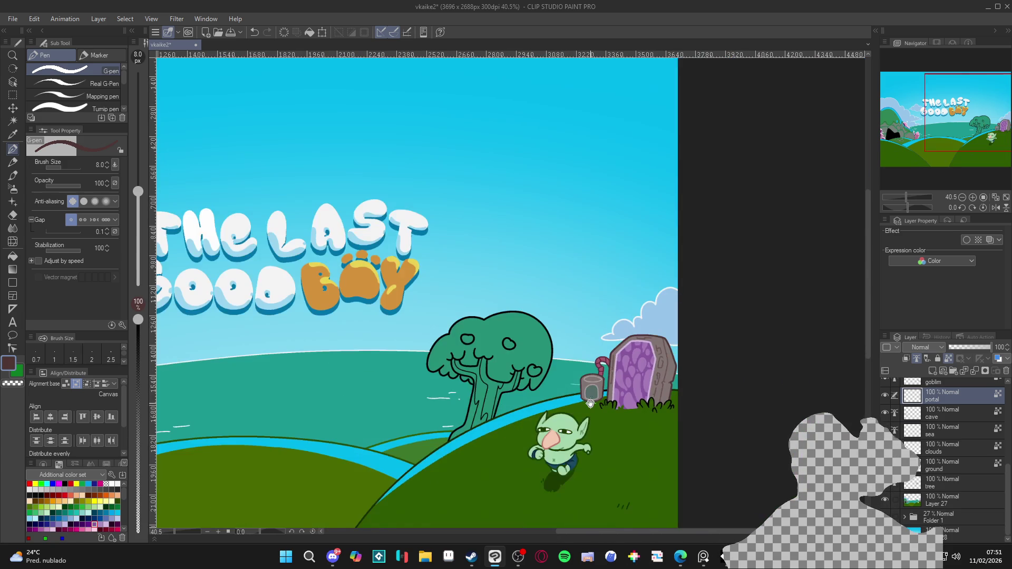
{"action": "scroll", "coordinate": [607, 403], "scroll_direction": "down", "scroll_amount": 3}
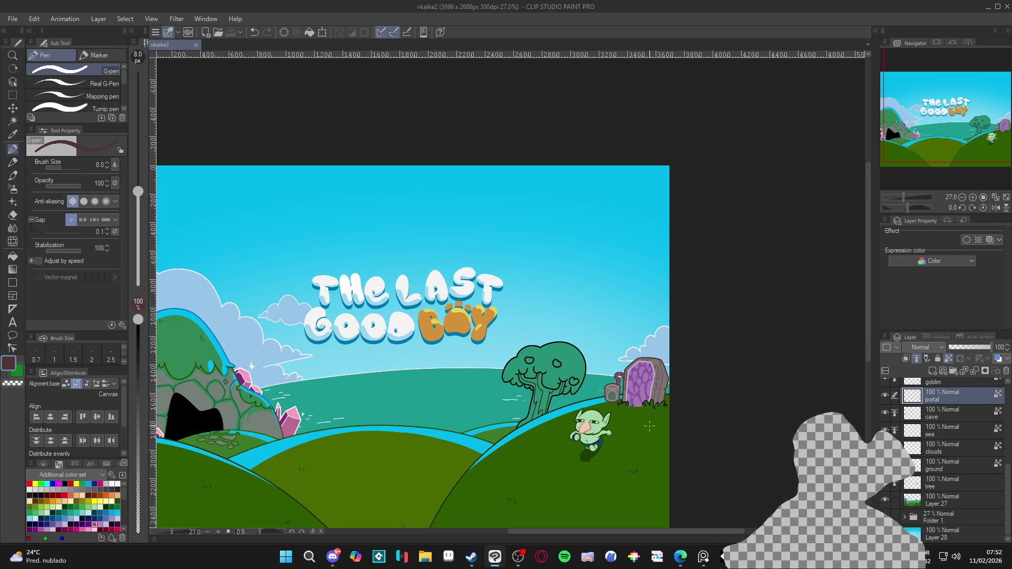
{"action": "scroll", "coordinate": [649, 426], "scroll_direction": "down", "scroll_amount": 2}
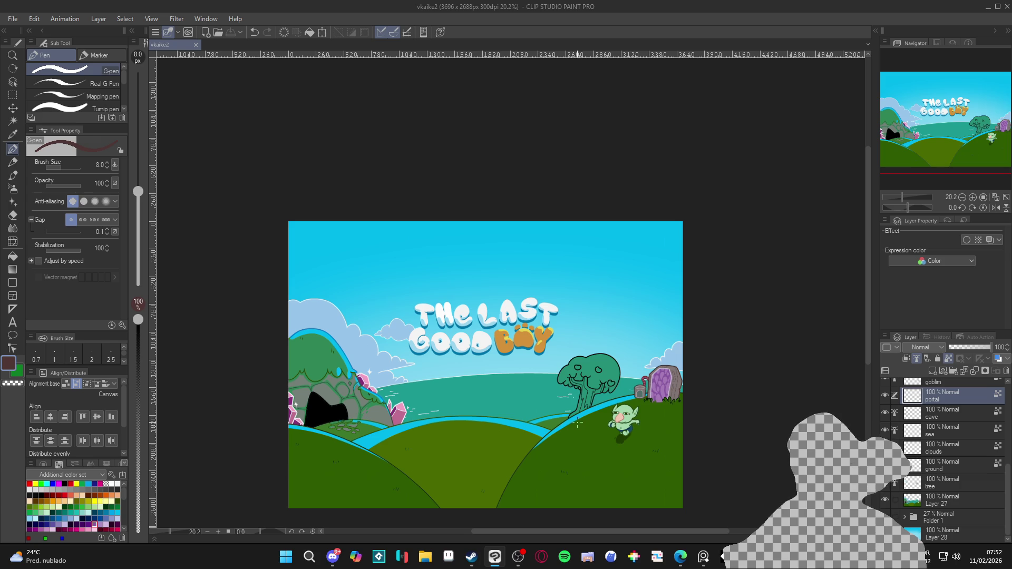
{"action": "scroll", "coordinate": [592, 428], "scroll_direction": "up", "scroll_amount": 2}
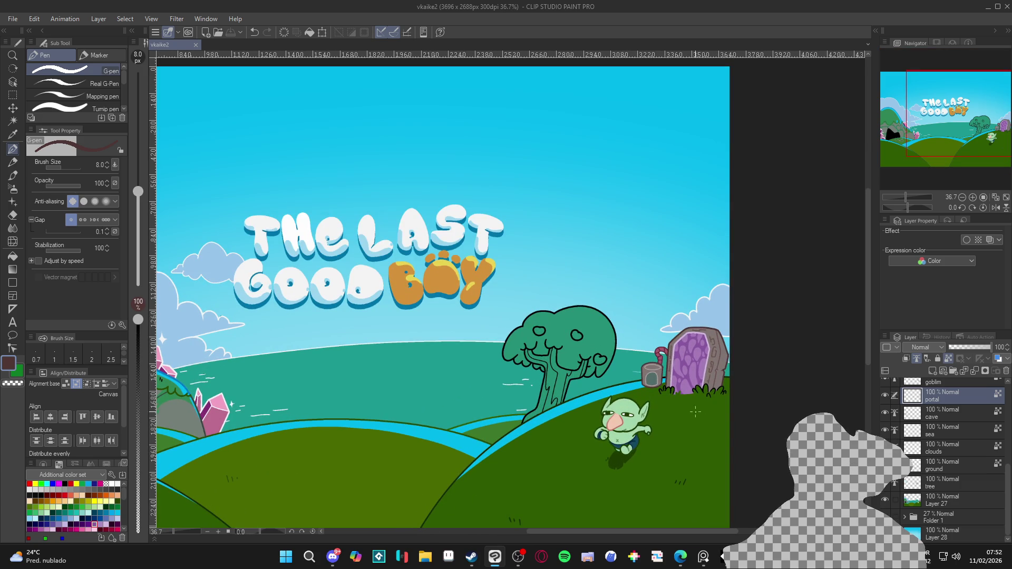
On Layer 27, pick the portal's purple as the pen colour and set brush size 10
{"action": "left_click", "coordinate": [930, 503]}
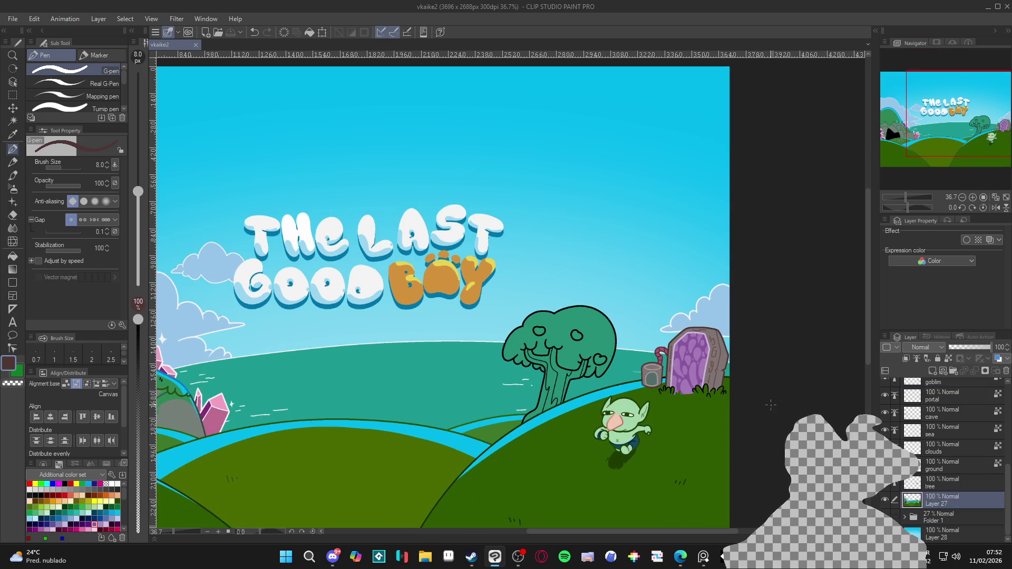
{"action": "scroll", "coordinate": [677, 389], "scroll_direction": "up", "scroll_amount": 3}
{"action": "key", "text": "w"}
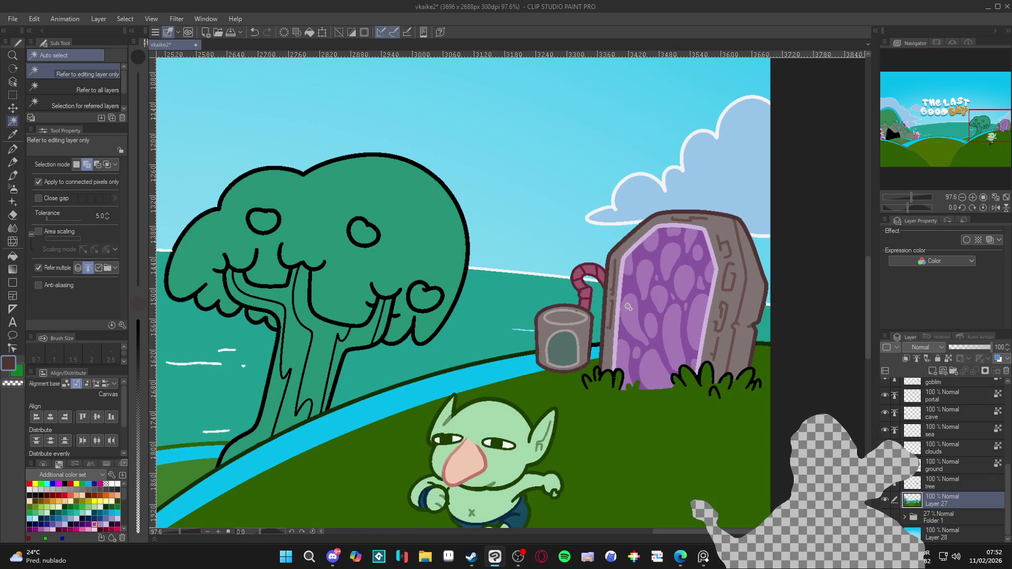
{"action": "key", "text": "p"}
{"action": "left_click", "coordinate": [678, 379], "text": "alt"}
{"action": "key", "text": "bracketright"}
{"action": "key", "text": "bracketright"}
{"action": "key", "text": "bracketright"}
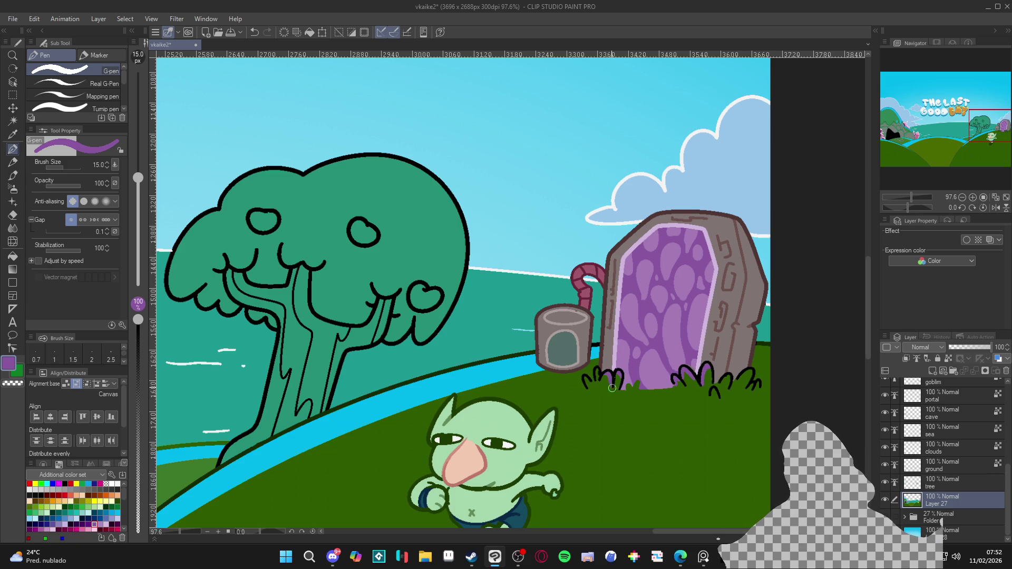
{"action": "key", "text": "bracketleft"}
{"action": "key", "text": "bracketleft"}
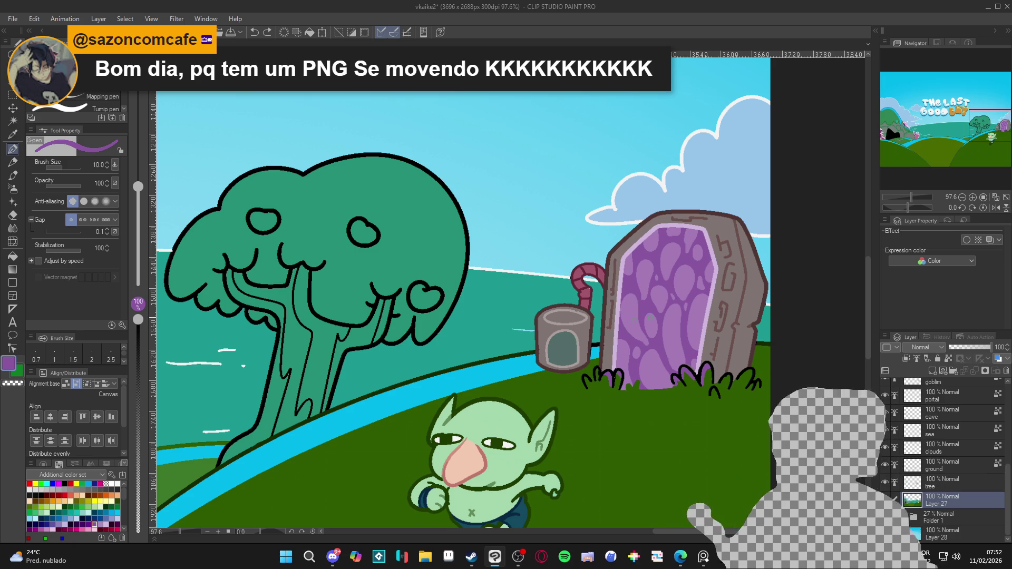
Dab small purple flecks onto the grass below the portal
{"action": "left_click", "coordinate": [725, 382]}
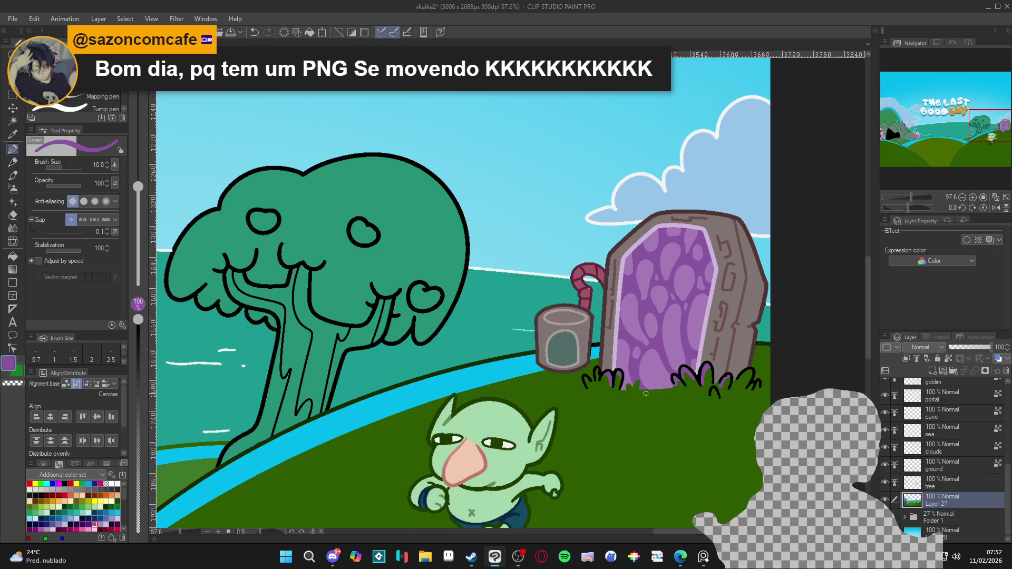
{"action": "left_click_drag", "start_coordinate": [646, 394], "coordinate": [655, 400]}
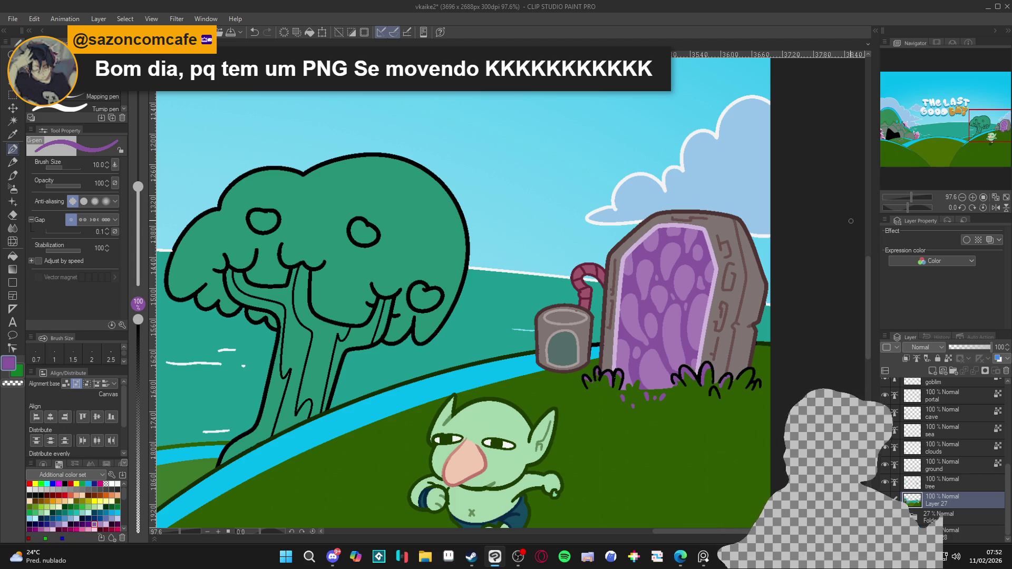
{"action": "scroll", "coordinate": [654, 335], "scroll_direction": "down", "scroll_amount": 3}
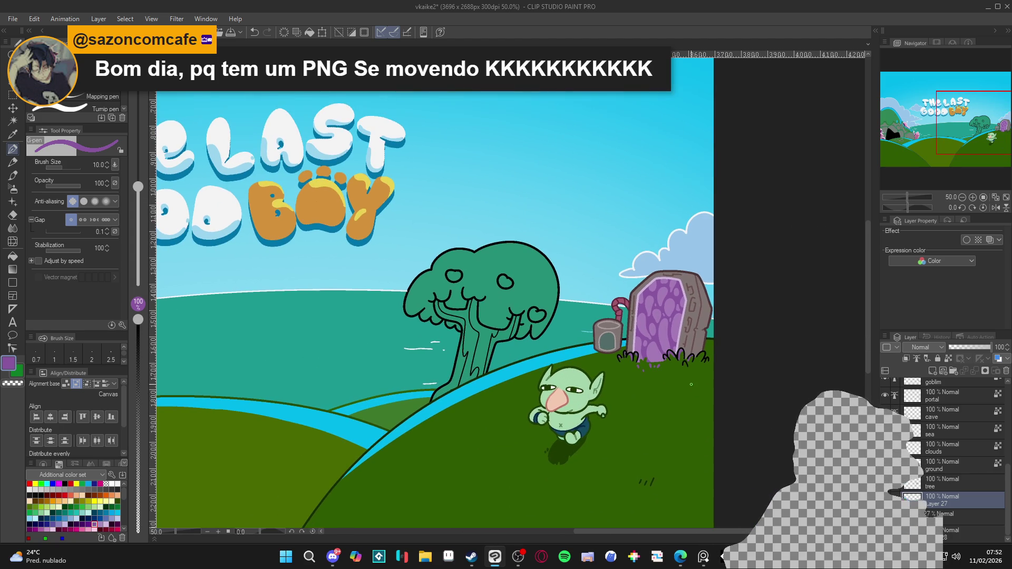
{"action": "scroll", "coordinate": [665, 403], "scroll_direction": "down", "scroll_amount": 2}
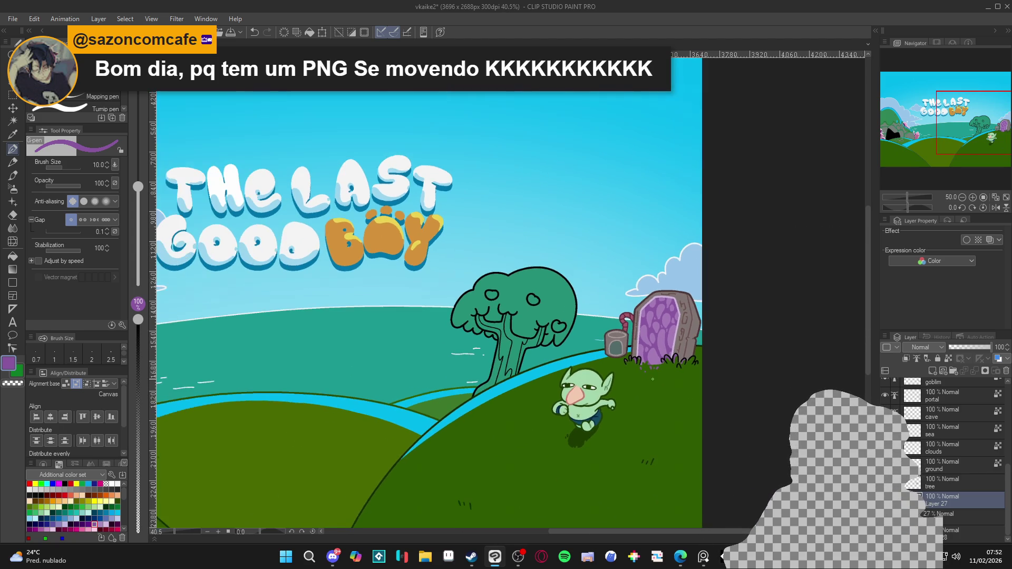
{"action": "scroll", "coordinate": [652, 379], "scroll_direction": "up", "scroll_amount": 5}
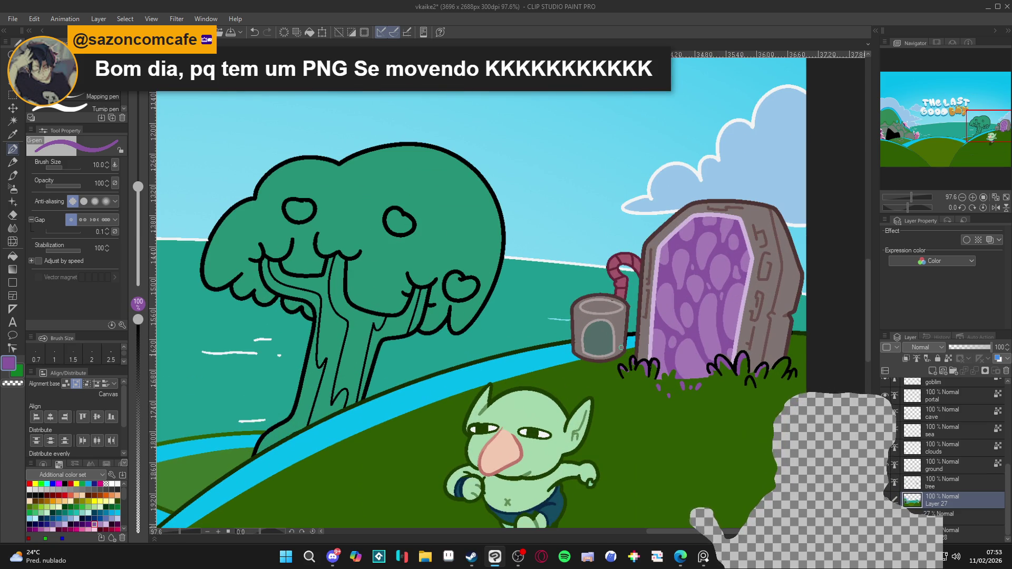
Shade the water pot's right edge purple within an Auto Select selection
{"action": "key", "text": "w"}
{"action": "left_click", "coordinate": [619, 330]}
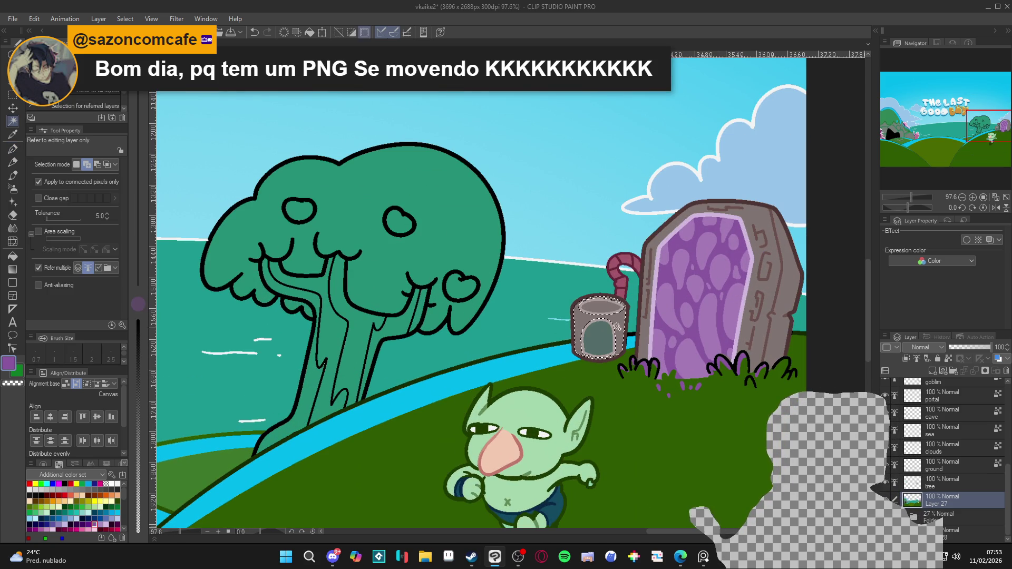
{"action": "key", "text": "p"}
{"action": "left_click_drag", "start_coordinate": [625, 308], "coordinate": [621, 355]}
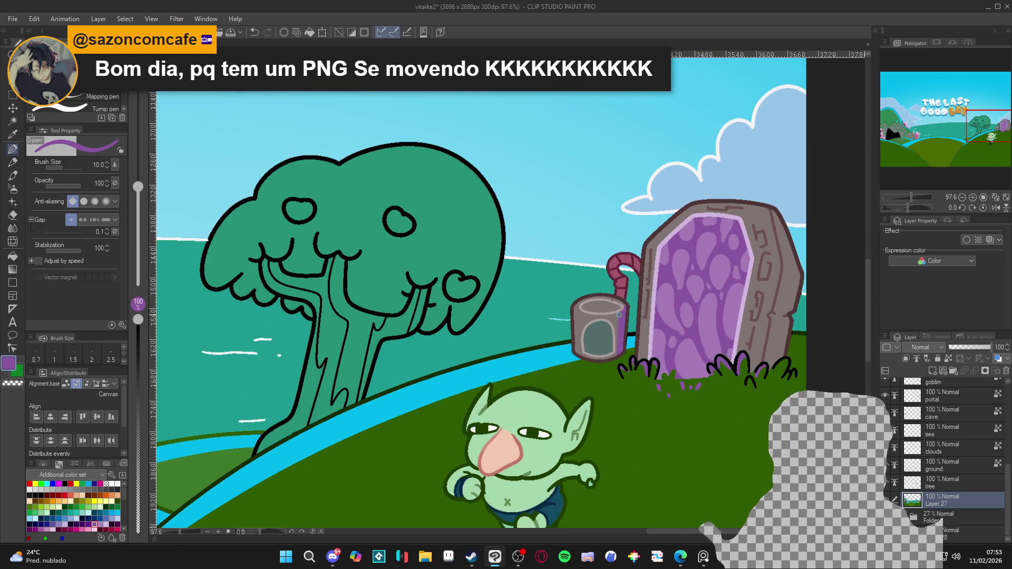
{"action": "left_click_drag", "start_coordinate": [619, 315], "coordinate": [615, 356]}
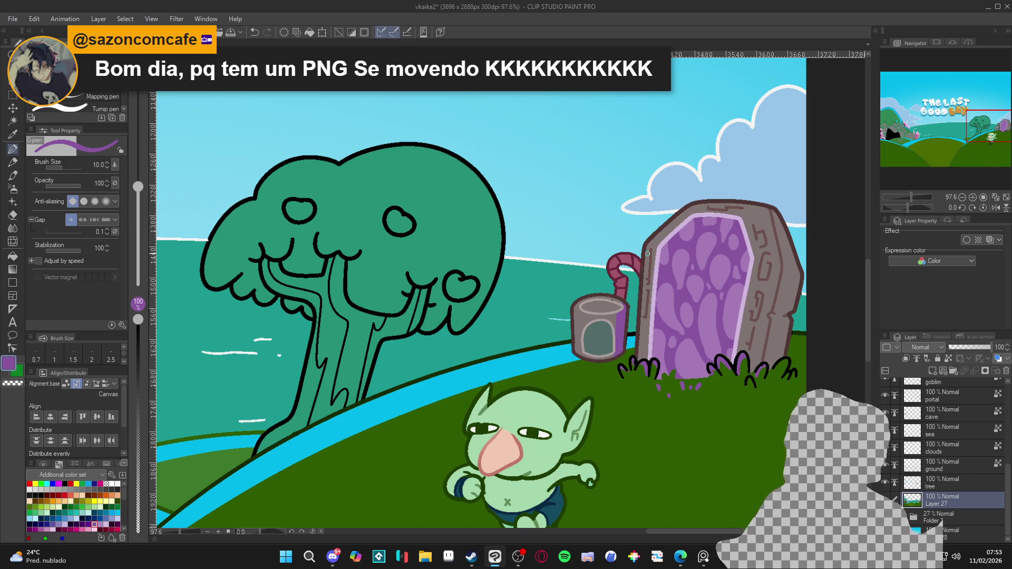
{"action": "scroll", "coordinate": [832, 164], "scroll_direction": "down", "scroll_amount": 3}
{"action": "scroll", "coordinate": [832, 164], "scroll_direction": "down", "scroll_amount": 1}
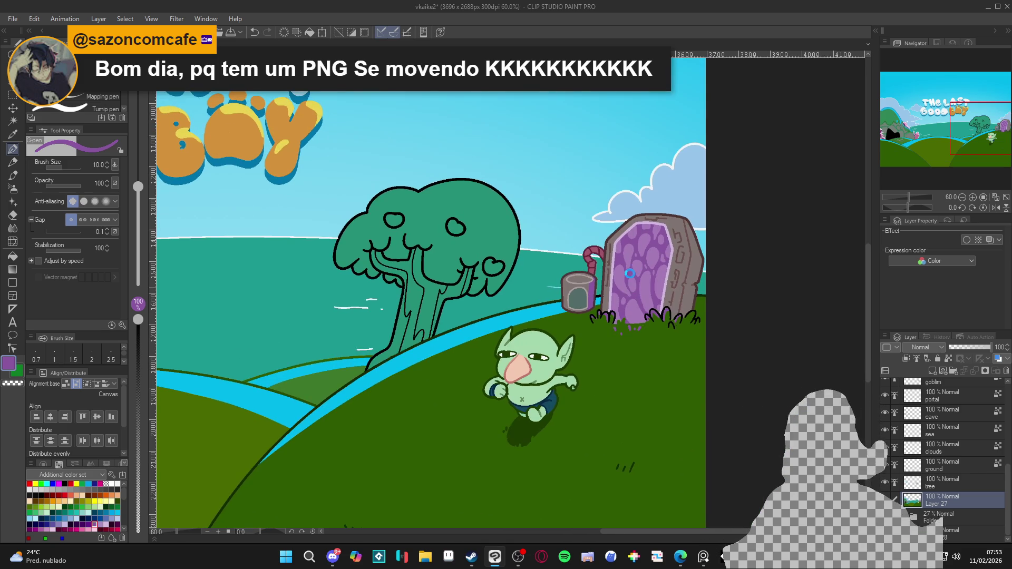
{"action": "scroll", "coordinate": [833, 164], "scroll_direction": "down", "scroll_amount": 1}
{"action": "scroll", "coordinate": [602, 281], "scroll_direction": "up", "scroll_amount": 4}
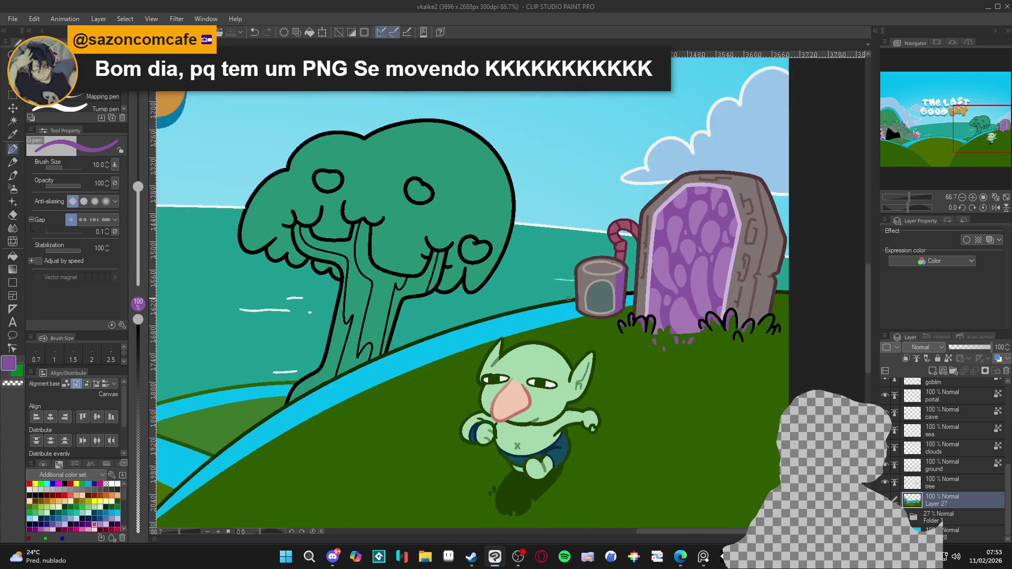
Pick cyan and add cyan highlights down the pot's left edge and along its rim
{"action": "key", "text": "w"}
{"action": "left_click", "coordinate": [575, 283]}
{"action": "key", "text": "ctrl+d"}
{"action": "key", "text": "p"}
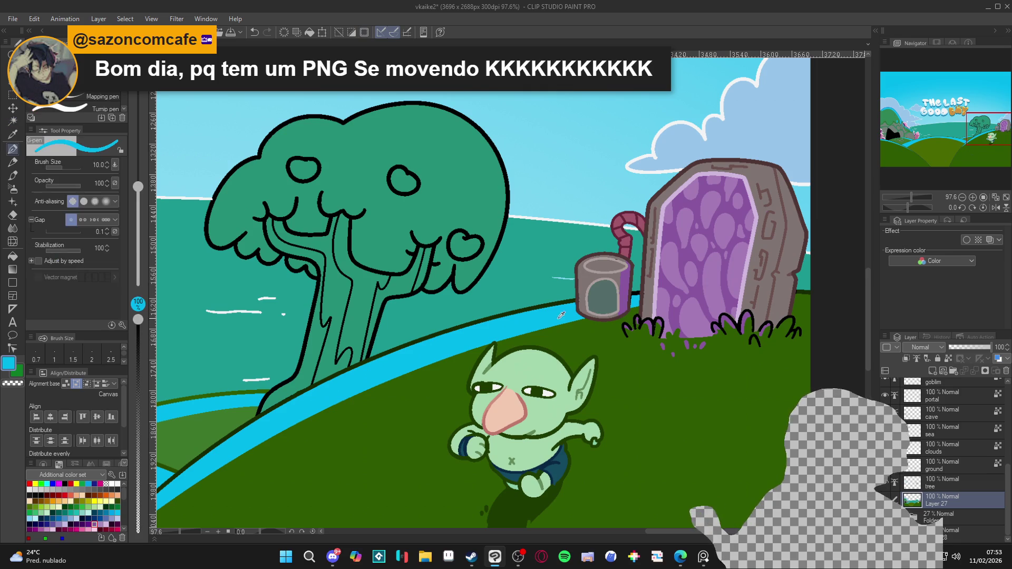
{"action": "left_click", "coordinate": [560, 315], "text": "alt"}
{"action": "left_click_drag", "start_coordinate": [580, 262], "coordinate": [577, 320]}
{"action": "left_click_drag", "start_coordinate": [580, 266], "coordinate": [607, 255]}
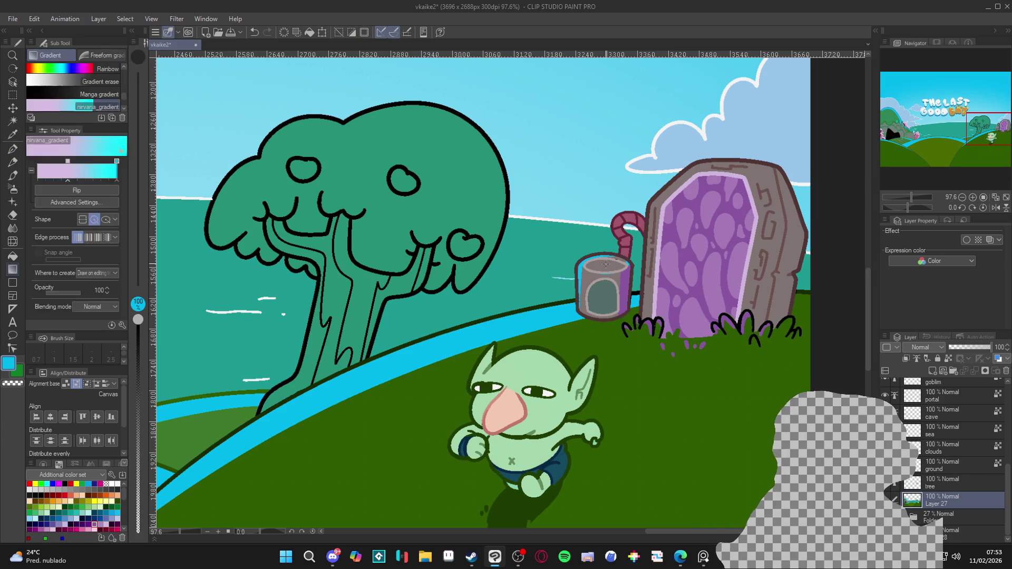
Fill the cup's empty top with cyan water
{"action": "key", "text": "w"}
{"action": "left_click", "coordinate": [609, 265]}
{"action": "key", "text": "ctrl+d"}
{"action": "key", "text": "g"}
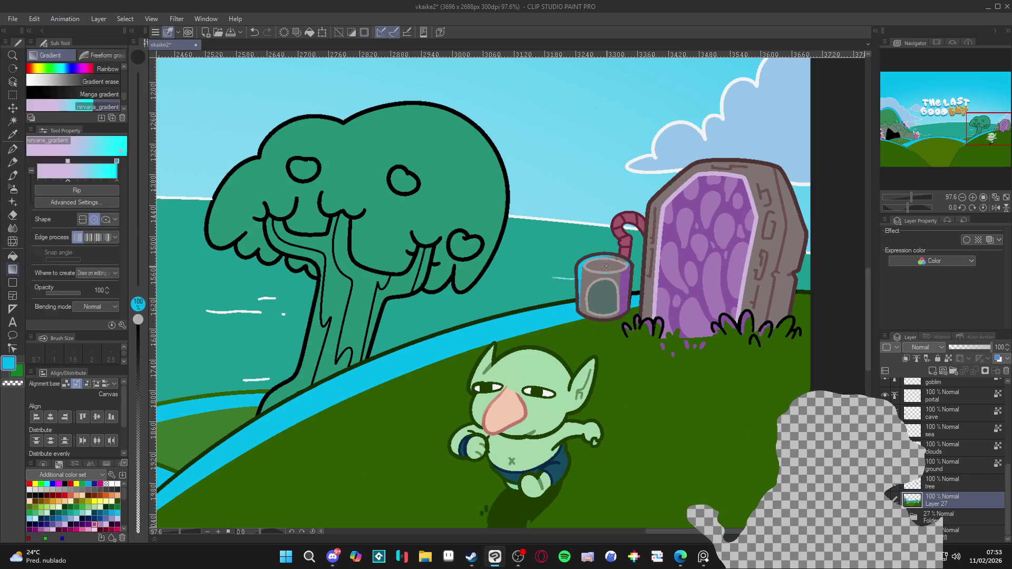
{"action": "key", "text": "g"}
{"action": "left_click", "coordinate": [617, 261]}
{"action": "key", "text": "p"}
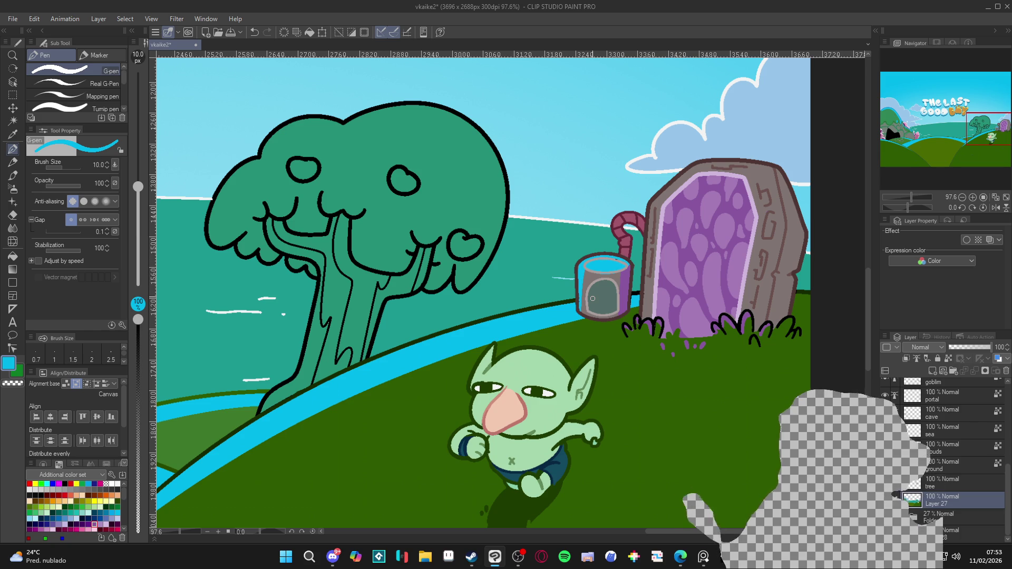
{"action": "key", "text": "w"}
{"action": "left_click", "coordinate": [626, 242]}
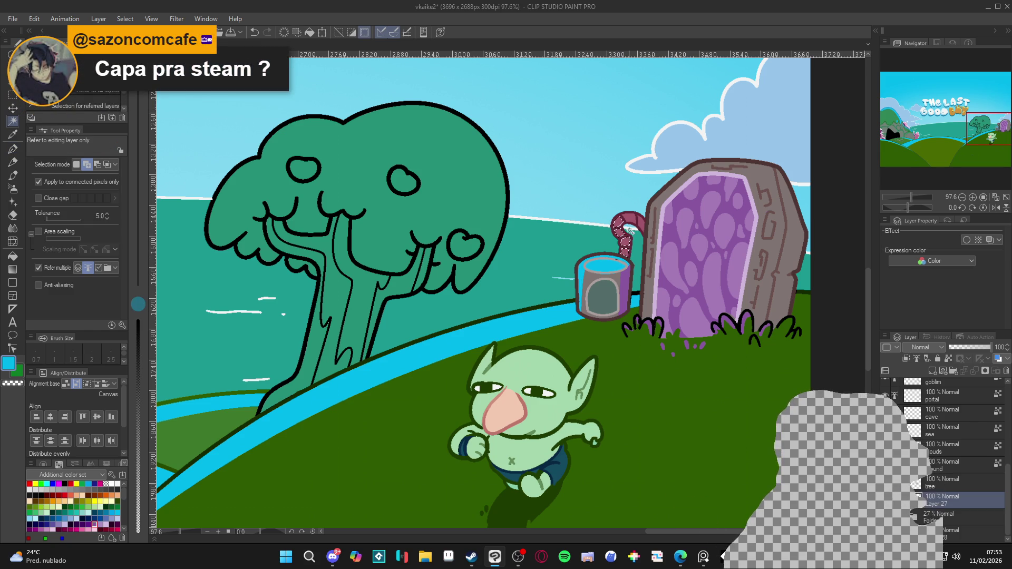
{"action": "key", "text": "ctrl+d"}
{"action": "key", "text": "p"}
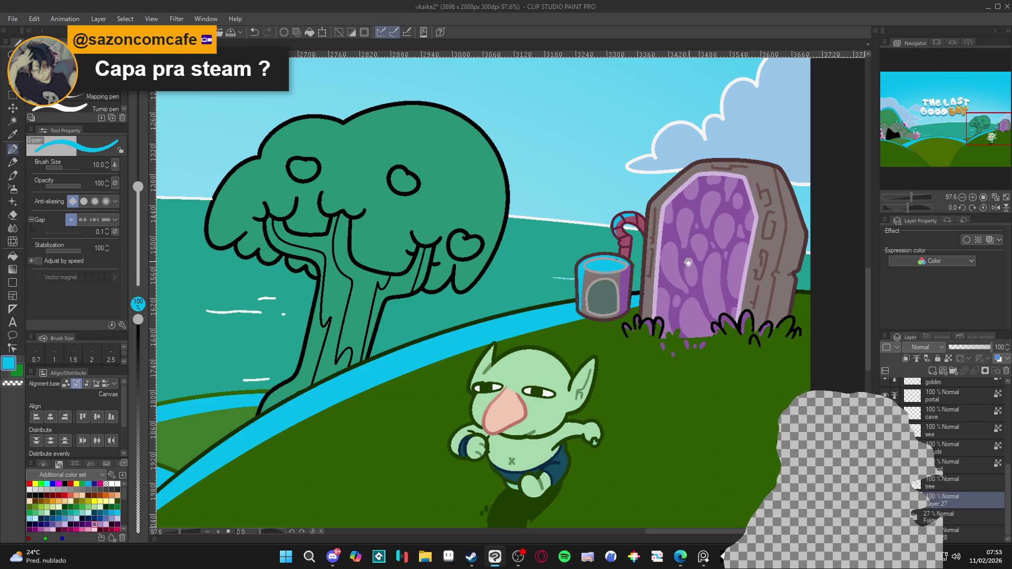
Draw cyan lines down the portal's left edge and along its top-left edge
{"action": "left_click_drag", "start_coordinate": [688, 262], "coordinate": [672, 294]}
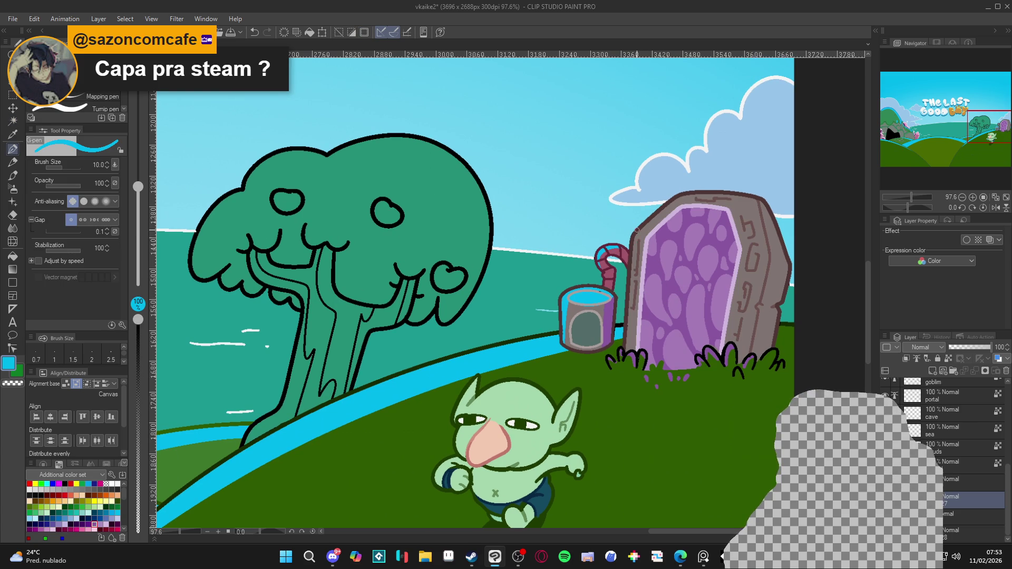
{"action": "left_click_drag", "start_coordinate": [635, 239], "coordinate": [625, 358]}
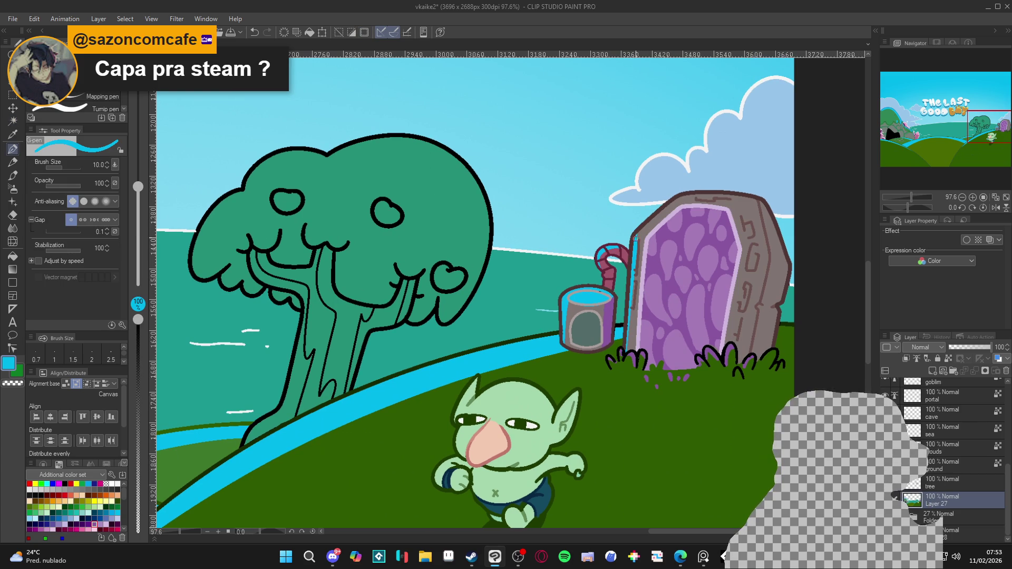
{"action": "mouse_move", "coordinate": [635, 238]}
{"action": "left_mouse_down"}
{"action": "mouse_move", "coordinate": [688, 190]}
{"action": "mouse_move", "coordinate": [736, 195]}
{"action": "left_mouse_up"}
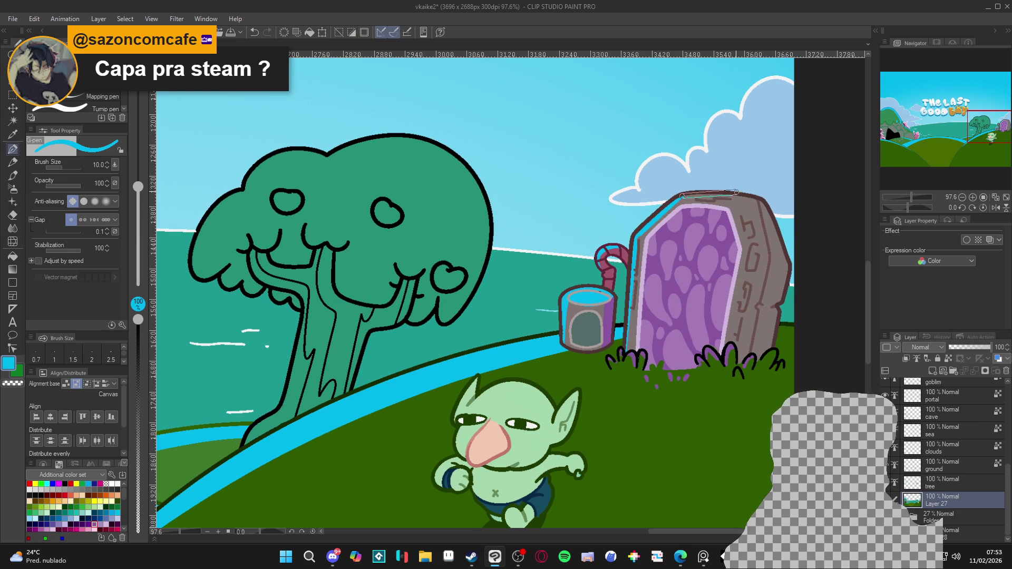
{"action": "scroll", "coordinate": [516, 238], "scroll_direction": "down", "scroll_amount": 5}
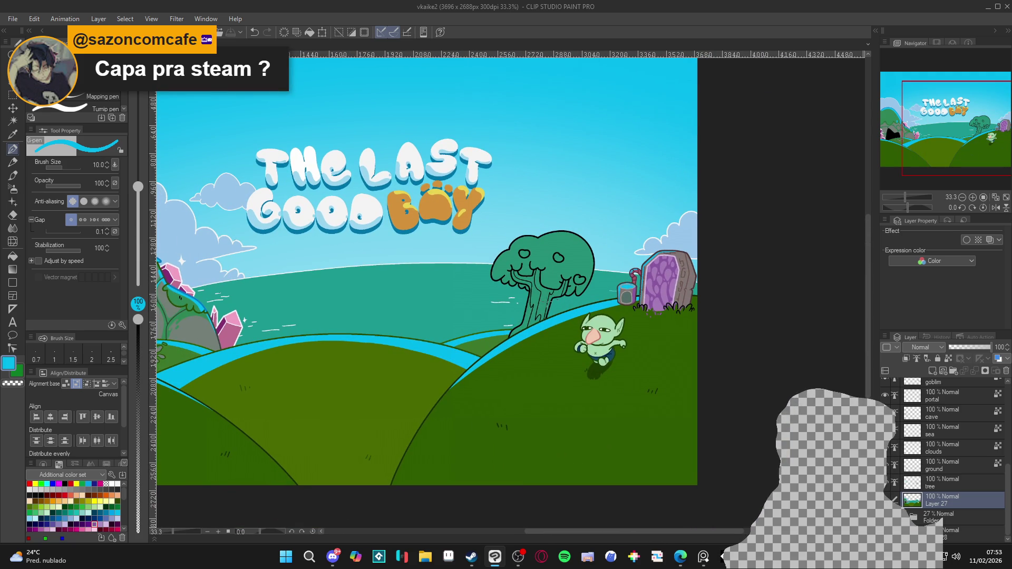
{"action": "scroll", "coordinate": [614, 263], "scroll_direction": "up", "scroll_amount": 5}
{"action": "scroll", "coordinate": [614, 263], "scroll_direction": "down", "scroll_amount": 3}
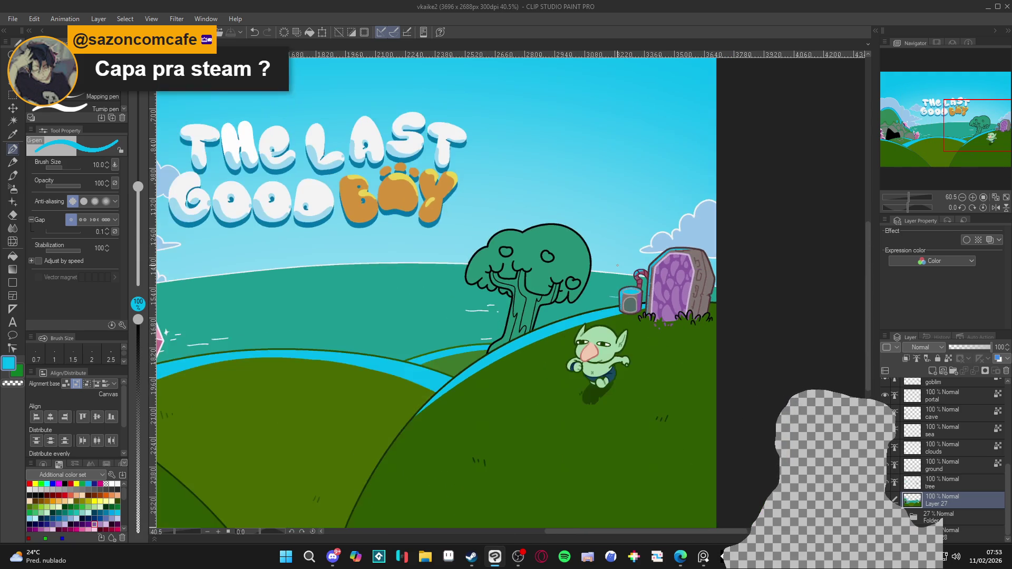
{"action": "scroll", "coordinate": [619, 265], "scroll_direction": "up", "scroll_amount": 2}
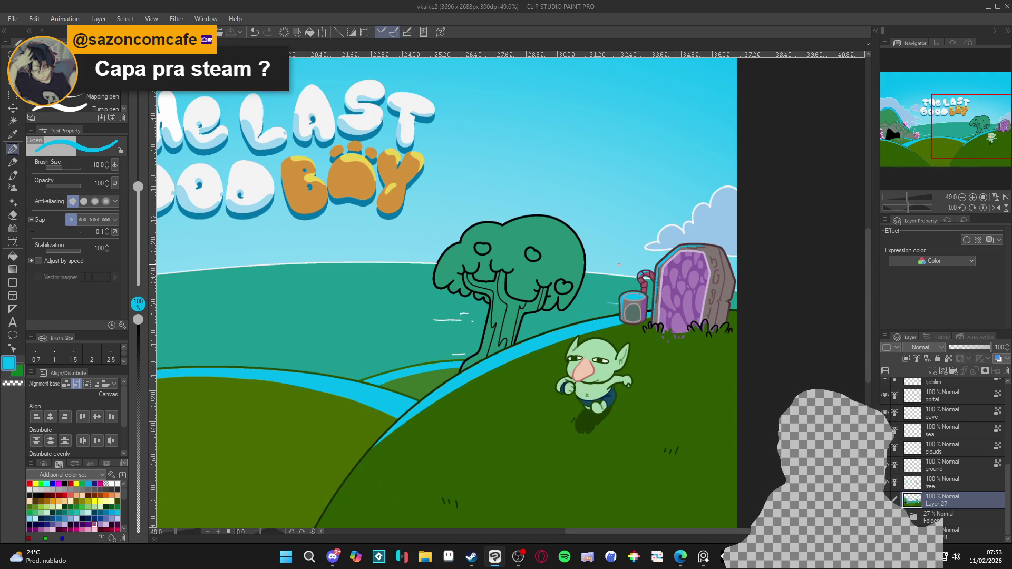
{"action": "scroll", "coordinate": [613, 264], "scroll_direction": "up", "scroll_amount": 2}
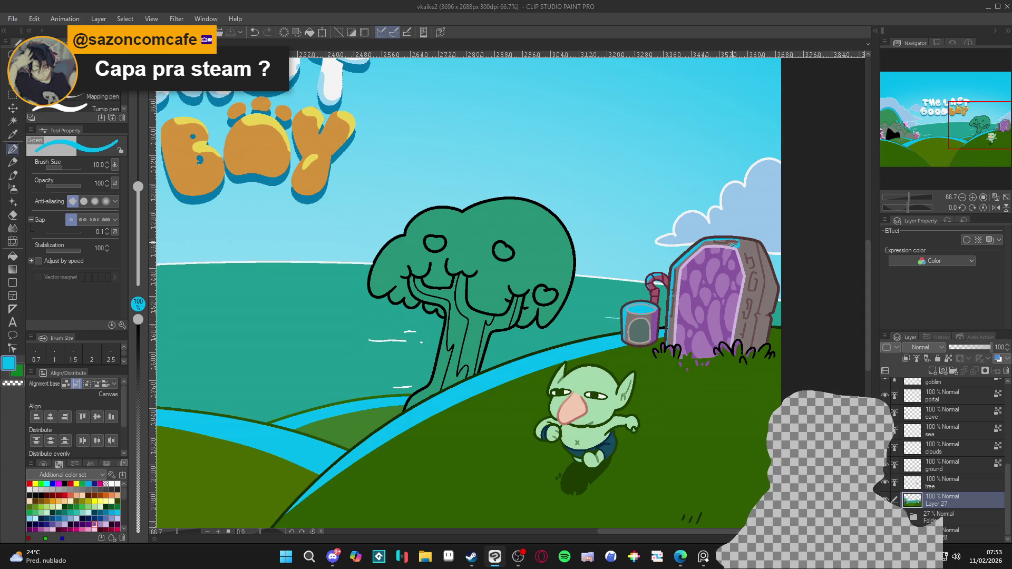
Add a cyan stroke along the portal's top outline and select the portal layer
{"action": "mouse_move", "coordinate": [733, 244]}
{"action": "left_mouse_down"}
{"action": "mouse_move", "coordinate": [698, 241]}
{"action": "mouse_move", "coordinate": [672, 294]}
{"action": "left_mouse_up"}
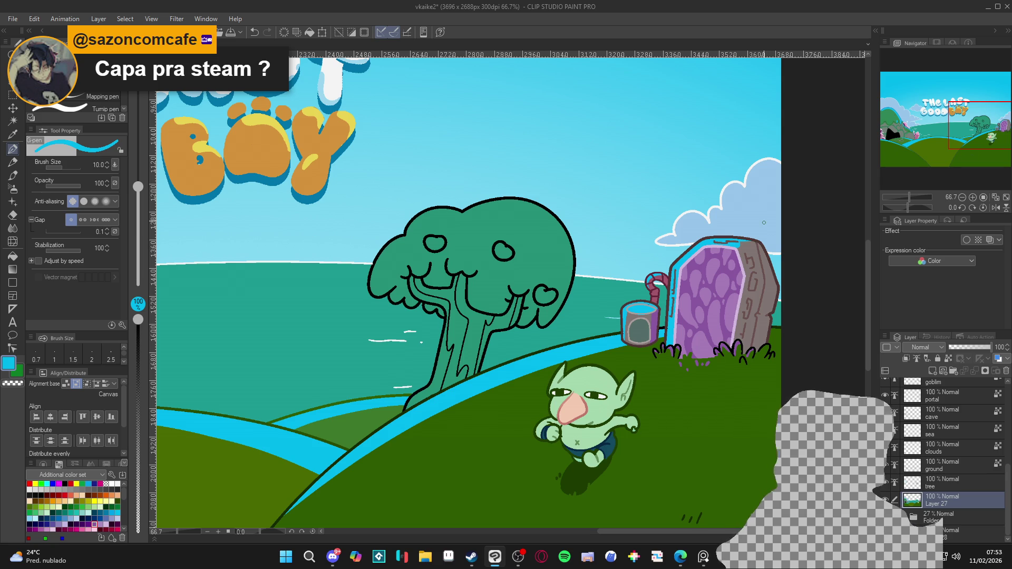
{"action": "scroll", "coordinate": [738, 316], "scroll_direction": "down", "scroll_amount": 2}
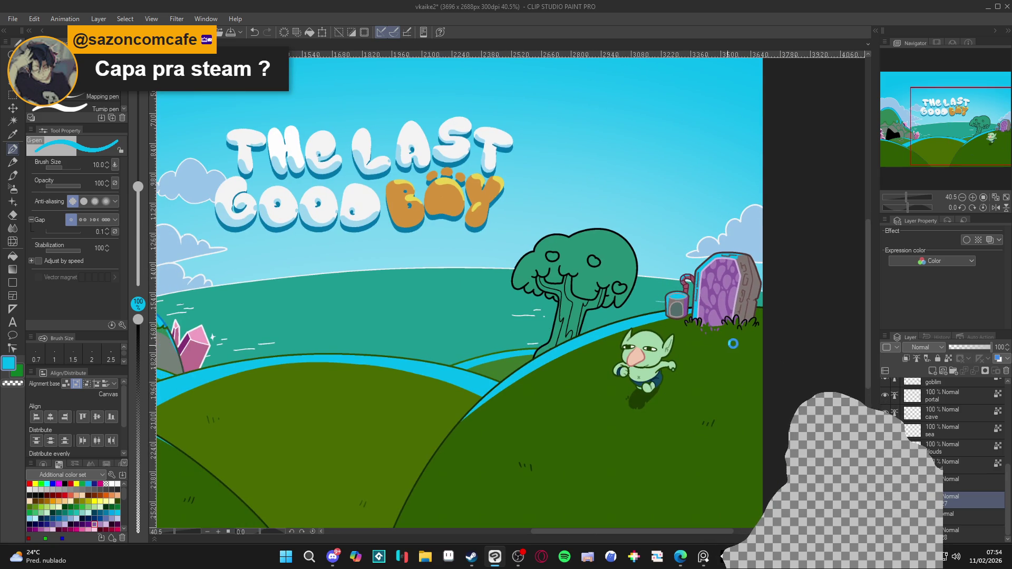
{"action": "scroll", "coordinate": [733, 344], "scroll_direction": "down", "scroll_amount": 2}
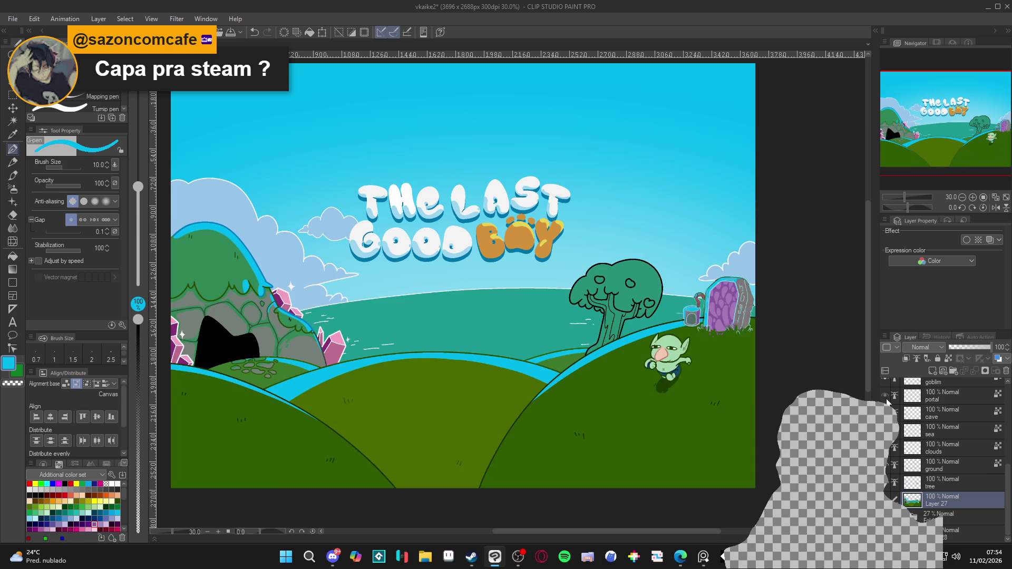
{"action": "left_click", "coordinate": [928, 397]}
{"action": "scroll", "coordinate": [760, 311], "scroll_direction": "up", "scroll_amount": 8}
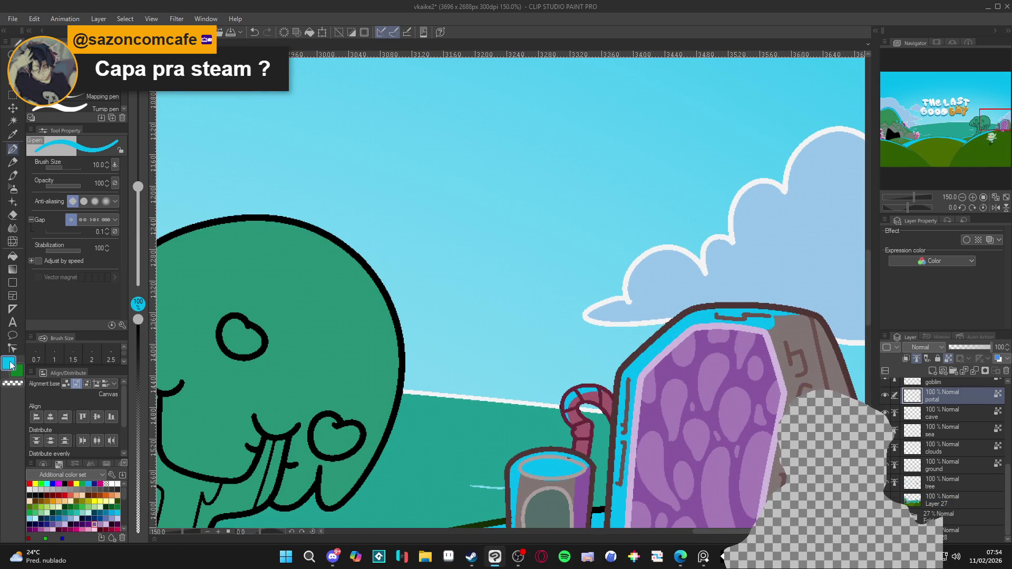
{"action": "scroll", "coordinate": [585, 362], "scroll_direction": "down", "scroll_amount": 8}
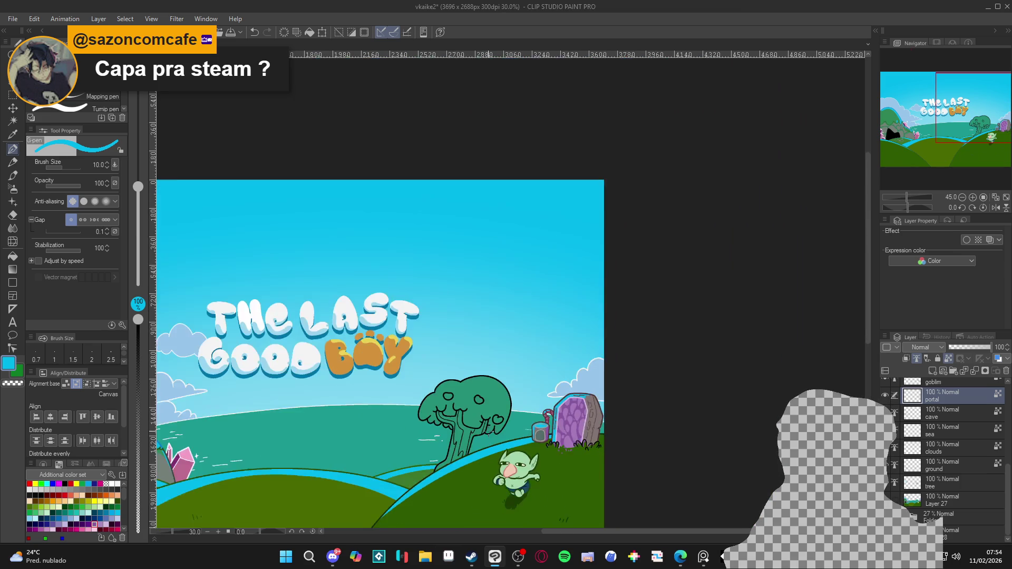
{"action": "scroll", "coordinate": [583, 375], "scroll_direction": "up", "scroll_amount": 9}
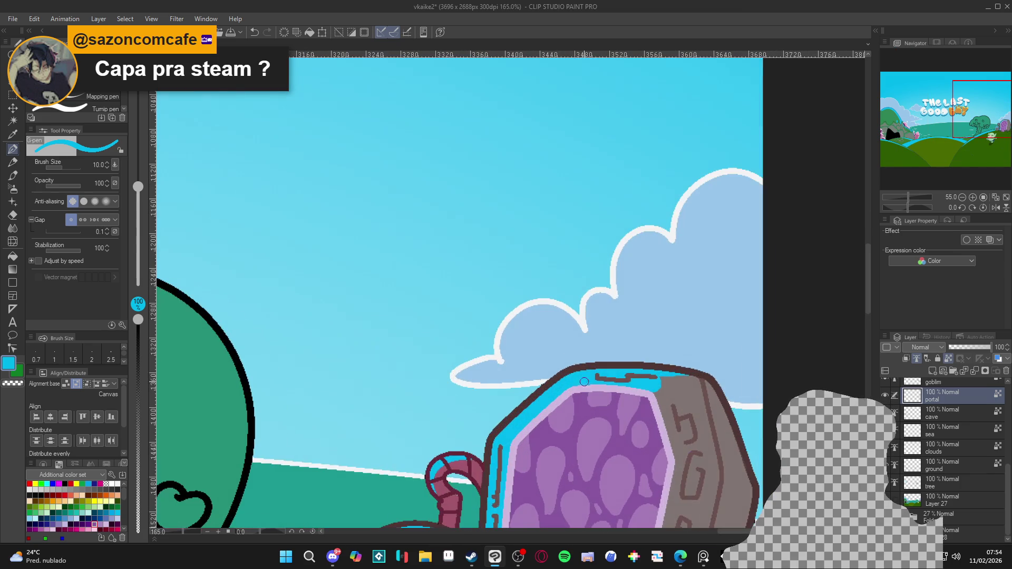
Set the main drawing colour to dark blue 0077BD
{"action": "double_click", "coordinate": [9, 367]}
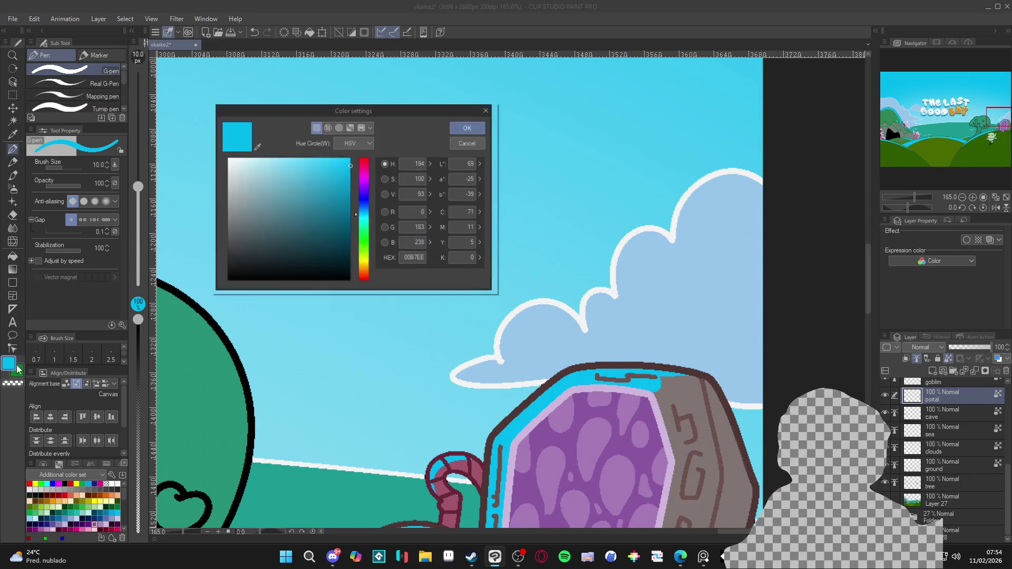
{"action": "left_click_drag", "start_coordinate": [350, 179], "coordinate": [350, 189]}
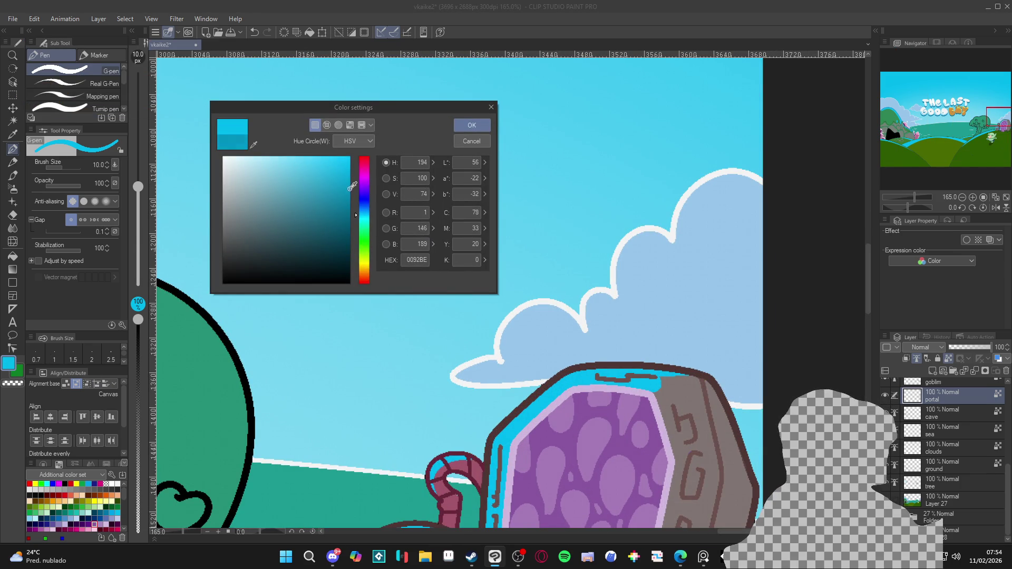
{"action": "left_click", "coordinate": [355, 212]}
{"action": "key", "text": "Return"}
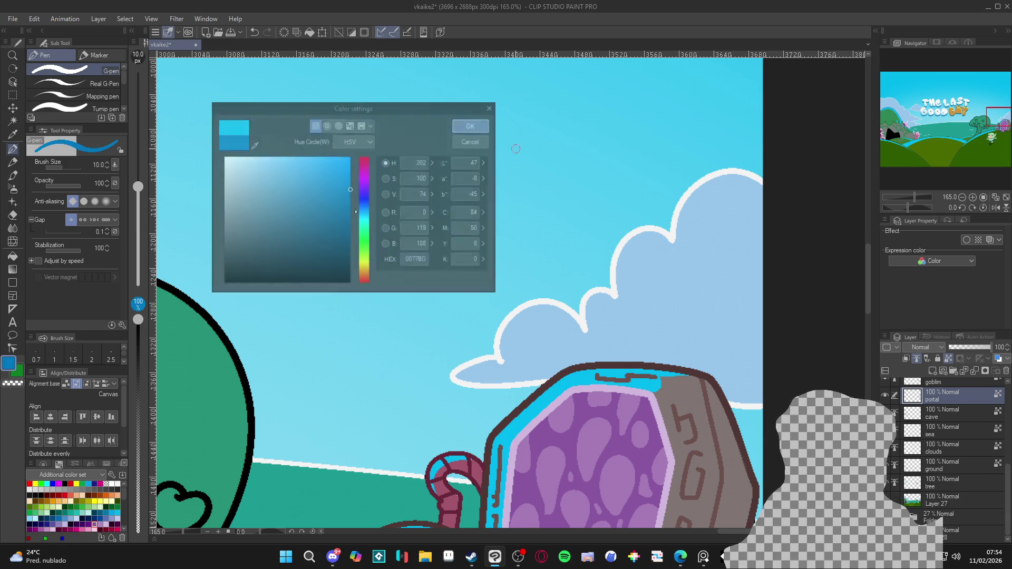
Draw a dark blue ring around the cup's rim
{"action": "key", "text": "g"}
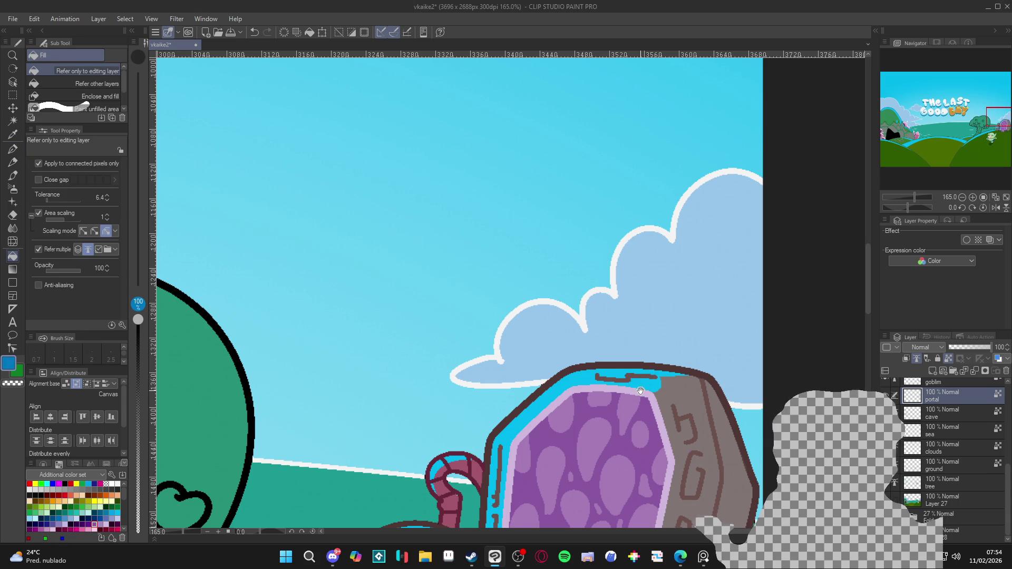
{"action": "scroll", "coordinate": [633, 364], "scroll_direction": "down", "scroll_amount": 3}
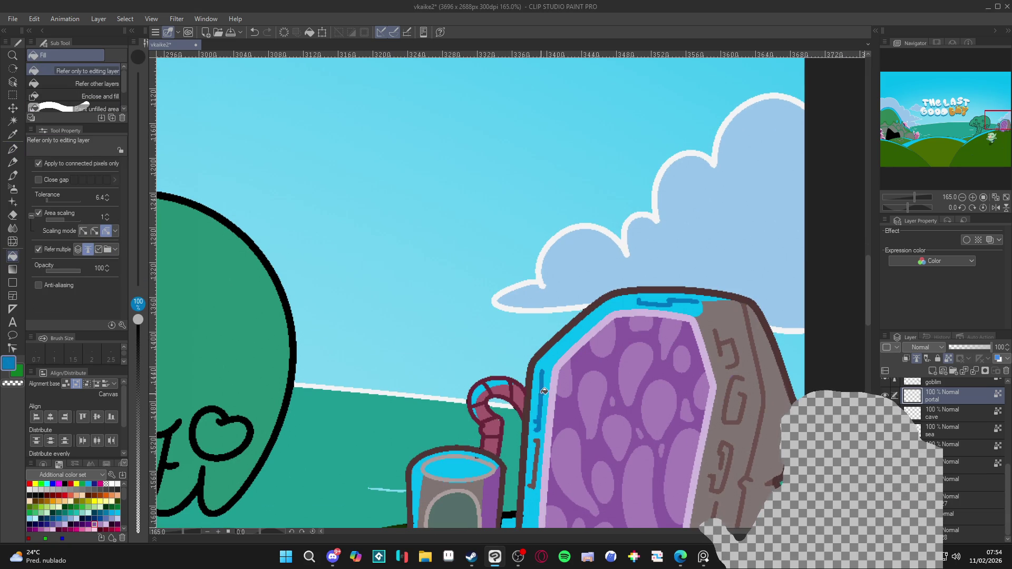
{"action": "scroll", "coordinate": [601, 345], "scroll_direction": "down", "scroll_amount": 2}
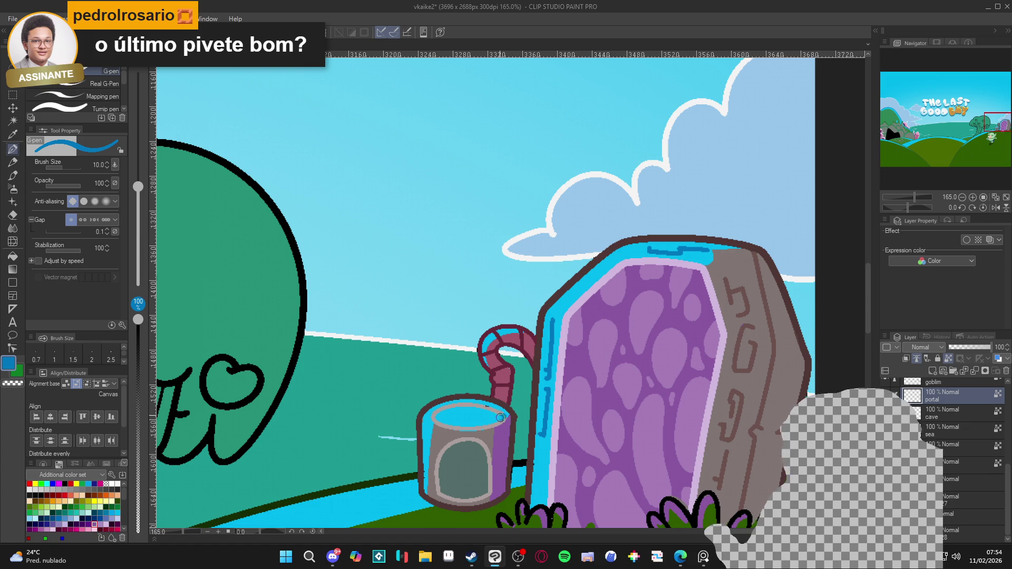
{"action": "mouse_move", "coordinate": [501, 422]}
{"action": "left_mouse_down"}
{"action": "mouse_move", "coordinate": [500, 406]}
{"action": "mouse_move", "coordinate": [517, 420]}
{"action": "left_mouse_up"}
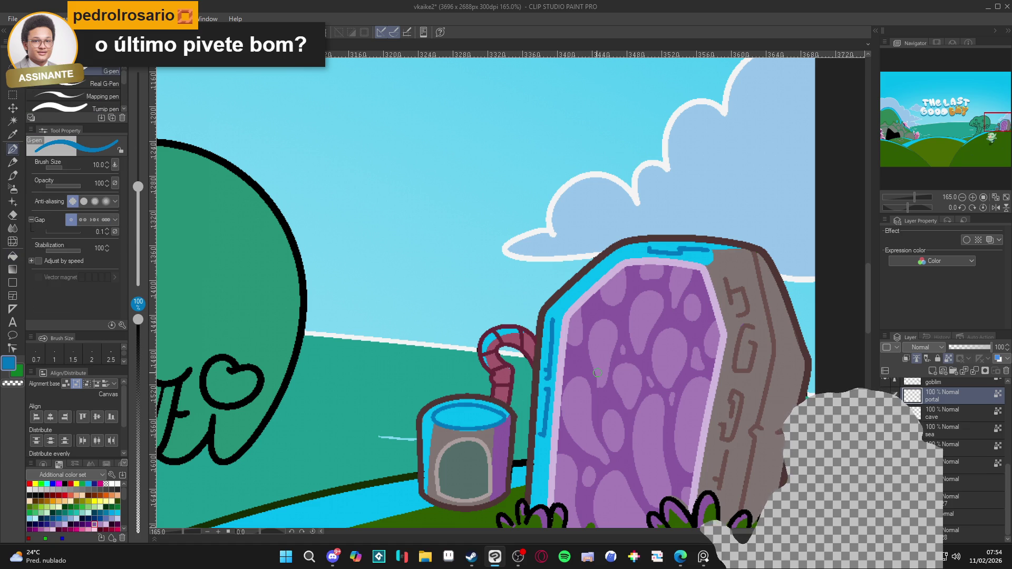
{"action": "scroll", "coordinate": [597, 373], "scroll_direction": "down", "scroll_amount": 7}
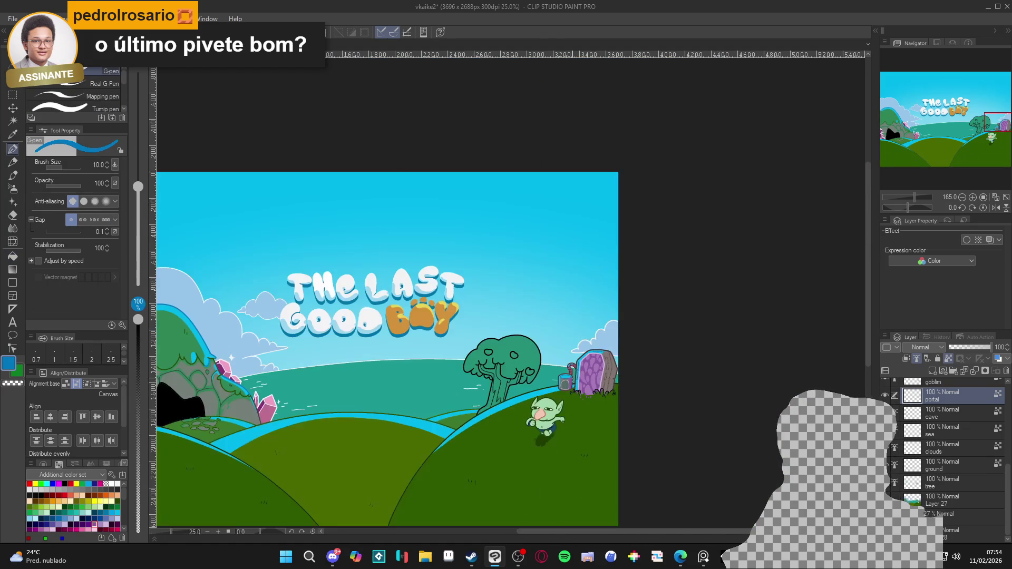
{"action": "scroll", "coordinate": [543, 366], "scroll_direction": "down", "scroll_amount": 1}
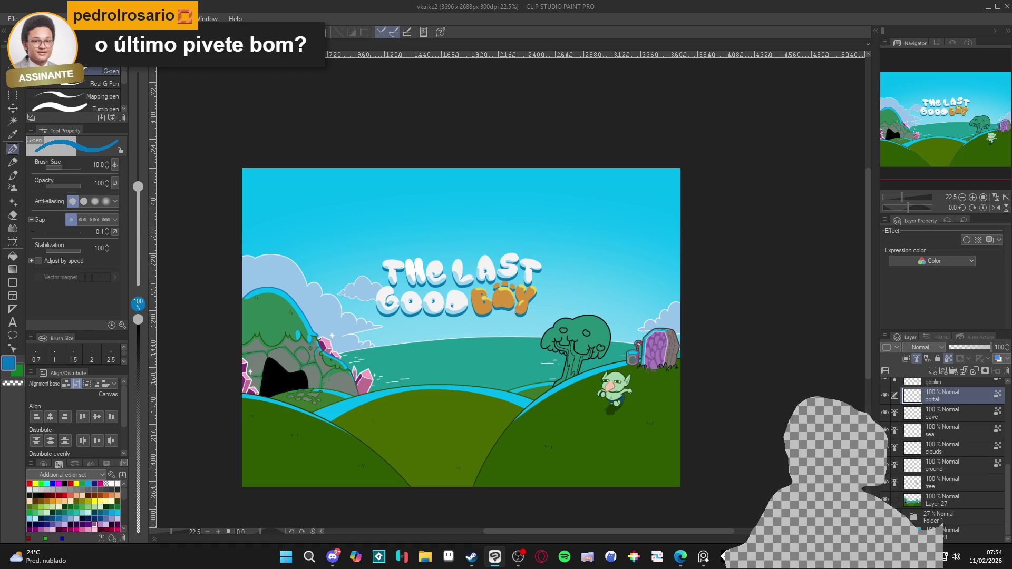
{"action": "left_click_drag", "start_coordinate": [418, 397], "coordinate": [457, 364]}
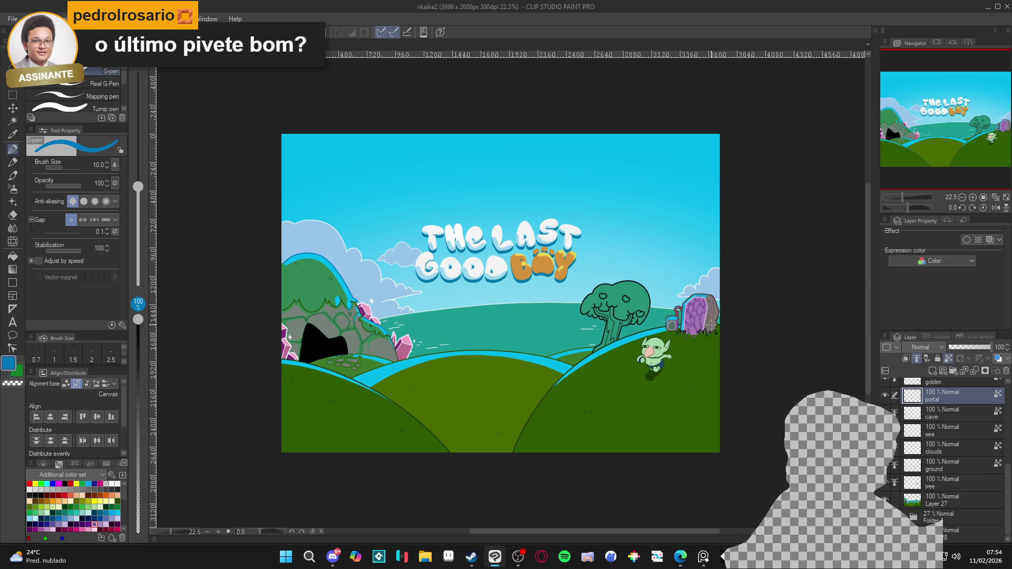
{"action": "scroll", "coordinate": [715, 323], "scroll_direction": "up", "scroll_amount": 3}
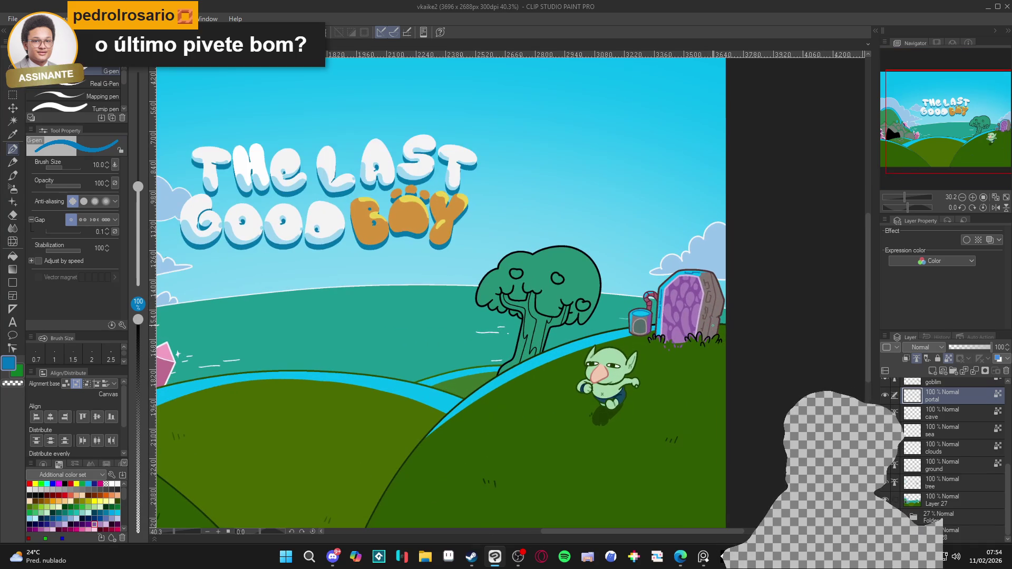
On Layer 27, fill the portal slab's right side a darker shade and save the illustration
{"action": "key", "text": "g"}
{"action": "scroll", "coordinate": [716, 323], "scroll_direction": "up", "scroll_amount": 3}
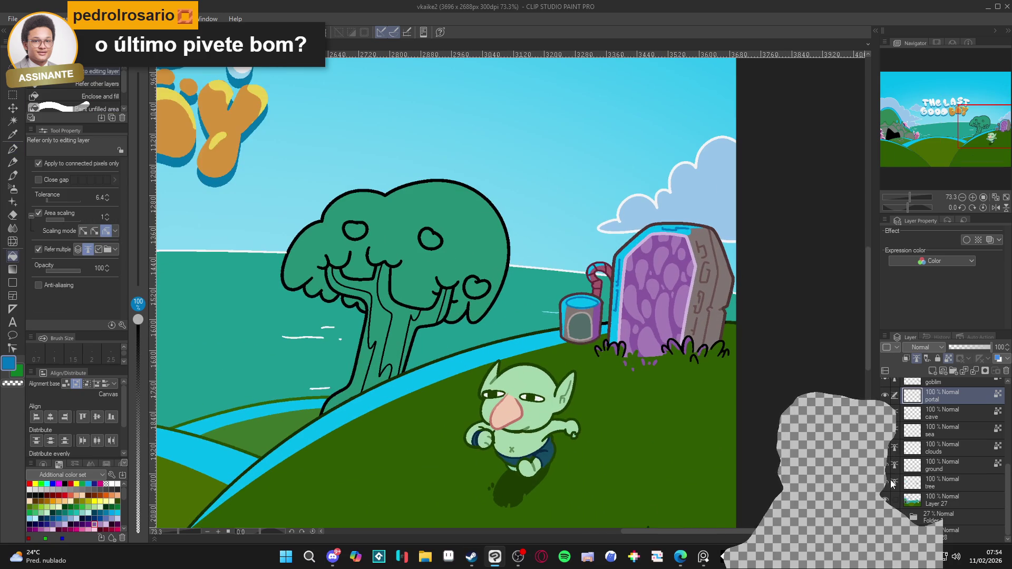
{"action": "left_click", "coordinate": [704, 317], "text": "ctrl+shift"}
{"action": "scroll", "coordinate": [704, 318], "scroll_direction": "up", "scroll_amount": 2}
{"action": "scroll", "coordinate": [703, 318], "scroll_direction": "up", "scroll_amount": 1}
{"action": "left_click", "coordinate": [690, 326], "text": "alt"}
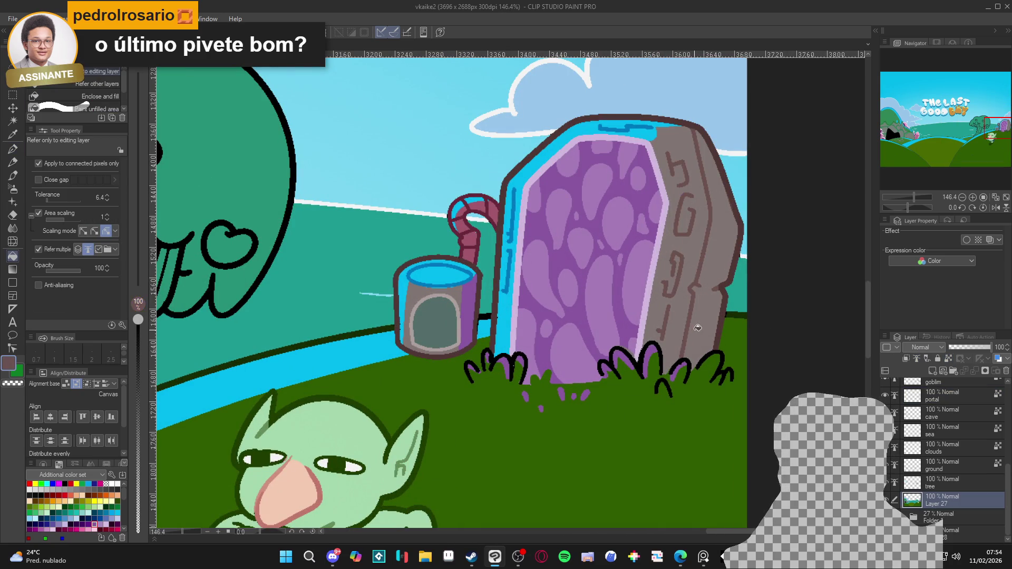
{"action": "left_click", "coordinate": [690, 326]}
{"action": "scroll", "coordinate": [699, 331], "scroll_direction": "down", "scroll_amount": 2}
{"action": "scroll", "coordinate": [699, 331], "scroll_direction": "down", "scroll_amount": 6}
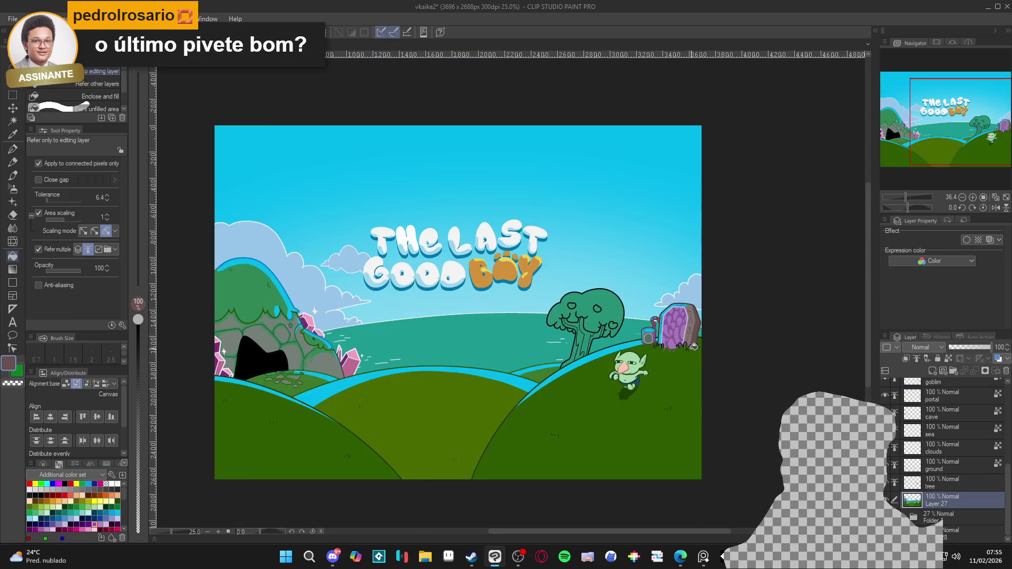
{"action": "key", "text": "ctrl+s"}
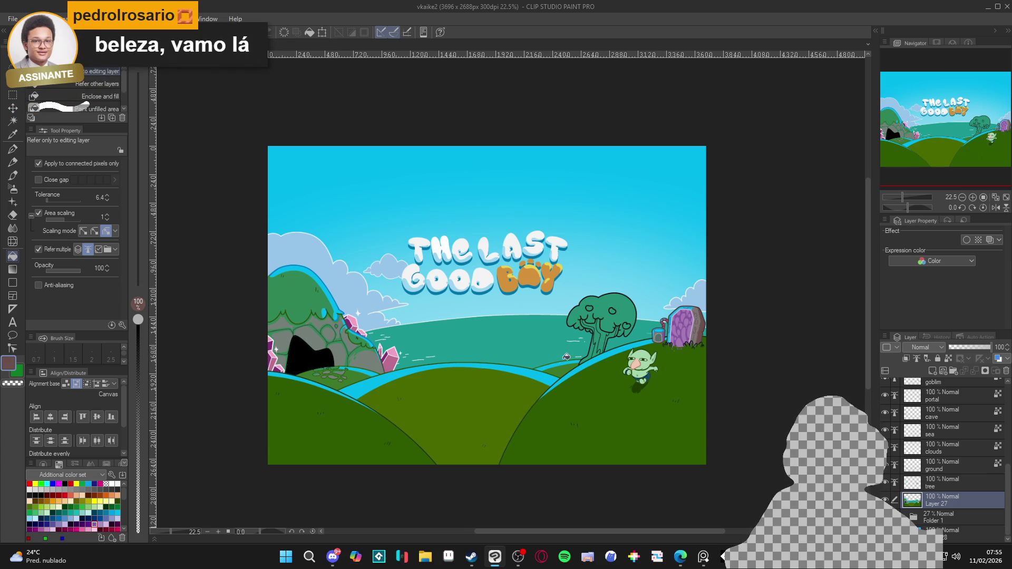
Briefly show and re-hide the dog sketch and coloured dog layers
{"action": "scroll", "coordinate": [567, 357], "scroll_direction": "up", "scroll_amount": 1}
{"action": "scroll", "coordinate": [944, 454], "scroll_direction": "up", "scroll_amount": 3}
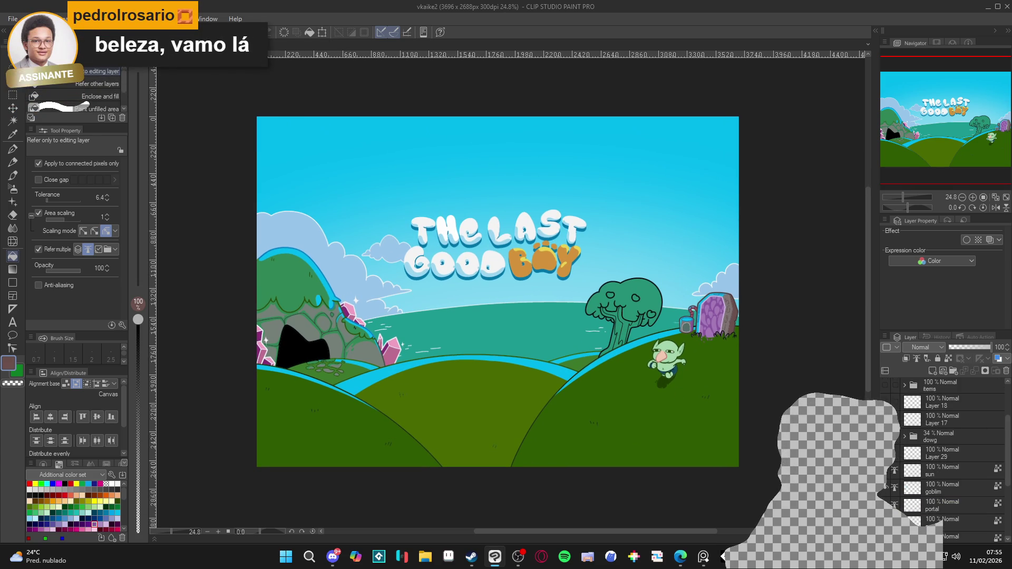
{"action": "left_click", "coordinate": [886, 437]}
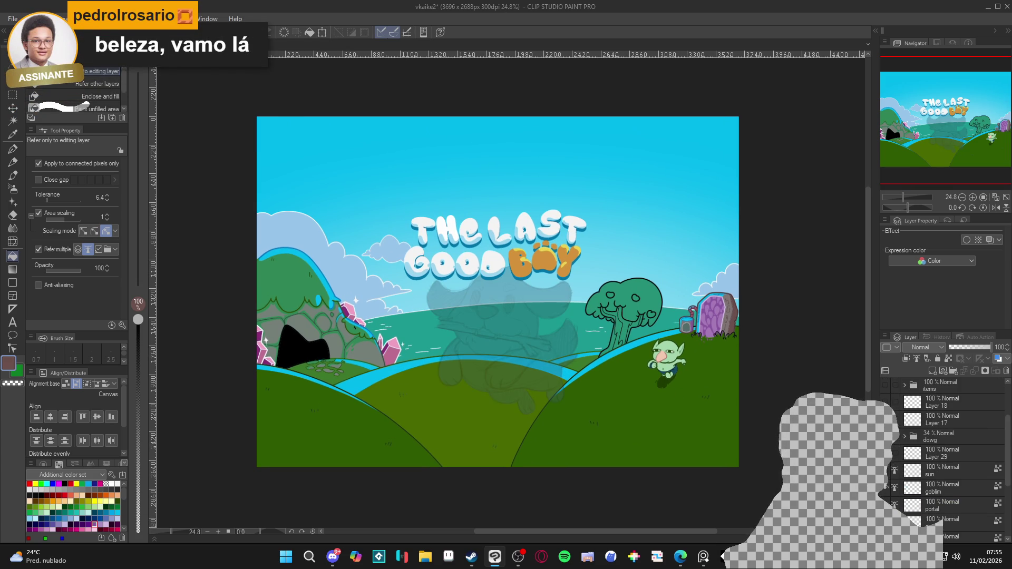
{"action": "left_click", "coordinate": [886, 436]}
{"action": "scroll", "coordinate": [943, 421], "scroll_direction": "up", "scroll_amount": 3}
{"action": "left_click", "coordinate": [885, 421]}
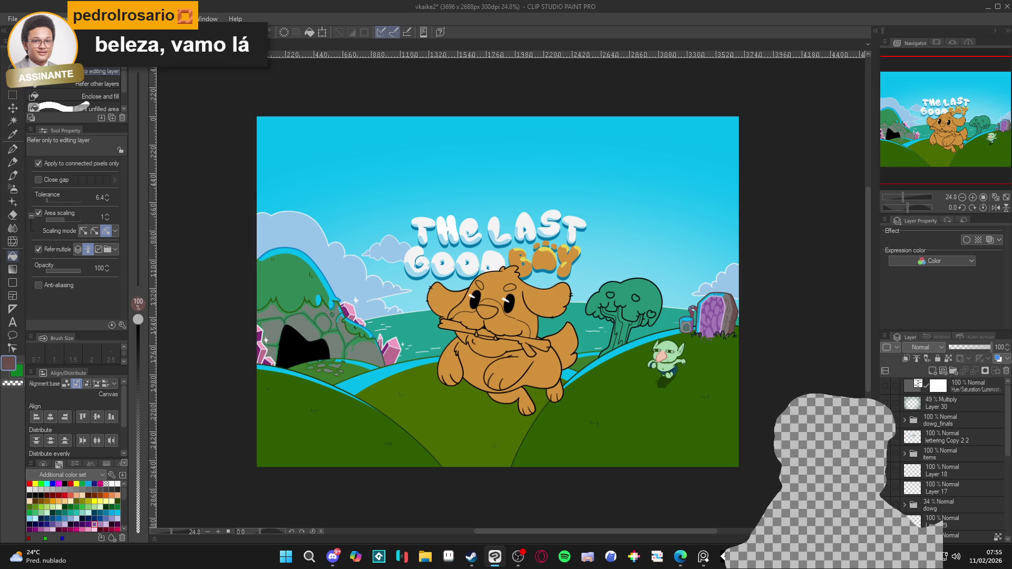
{"action": "left_click", "coordinate": [886, 420]}
{"action": "scroll", "coordinate": [965, 474], "scroll_direction": "down", "scroll_amount": 5}
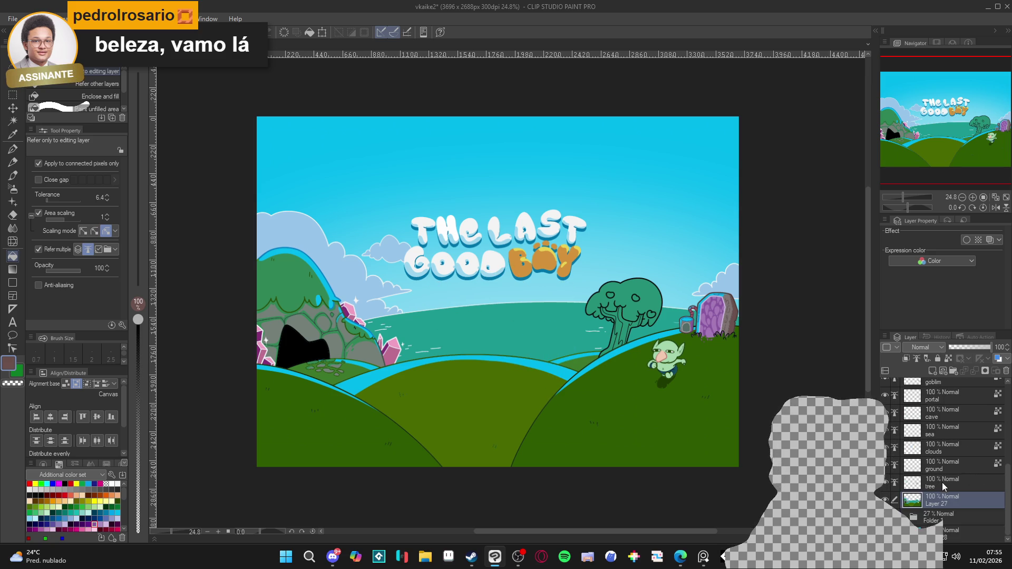
{"action": "scroll", "coordinate": [641, 358], "scroll_direction": "up", "scroll_amount": 4}
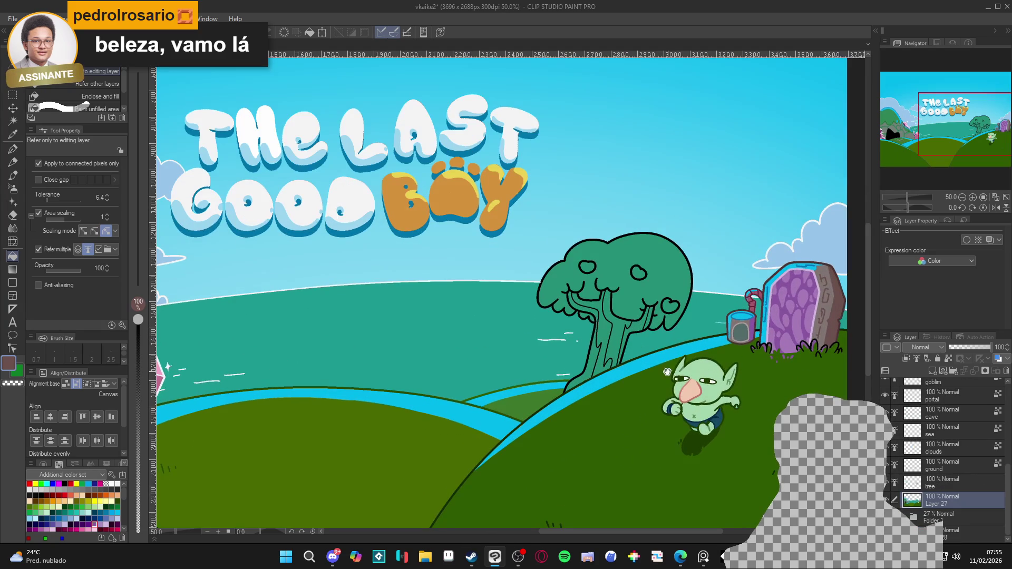
{"action": "scroll", "coordinate": [627, 358], "scroll_direction": "down", "scroll_amount": 3}
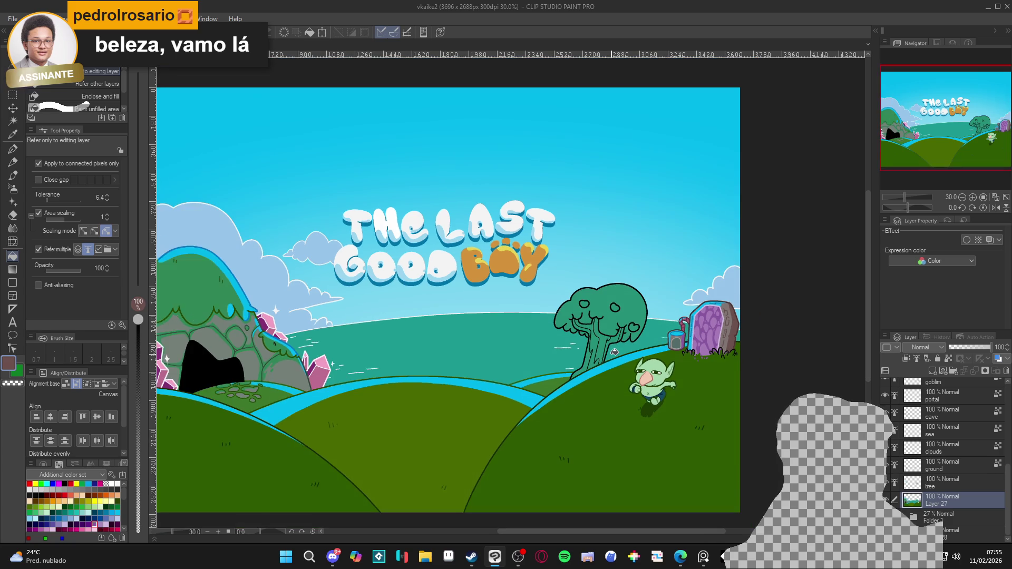
{"action": "scroll", "coordinate": [614, 352], "scroll_direction": "up", "scroll_amount": 2}
{"action": "scroll", "coordinate": [614, 351], "scroll_direction": "up", "scroll_amount": 1}
Select the tree trunk and branches, try a brown fill, and undo it
{"action": "key", "text": "w"}
{"action": "left_click", "coordinate": [596, 346]}
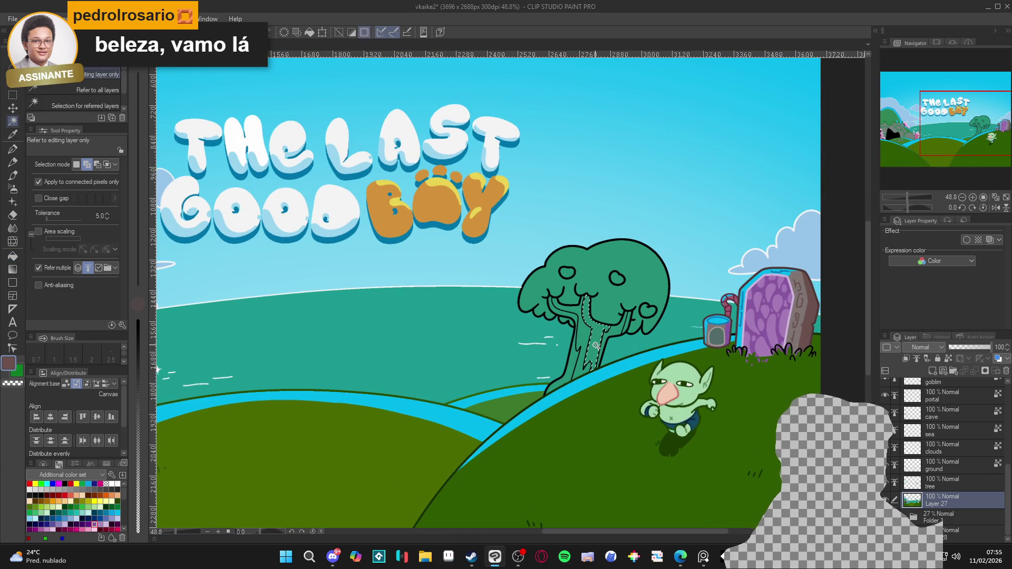
{"action": "key", "text": "ctrl+d"}
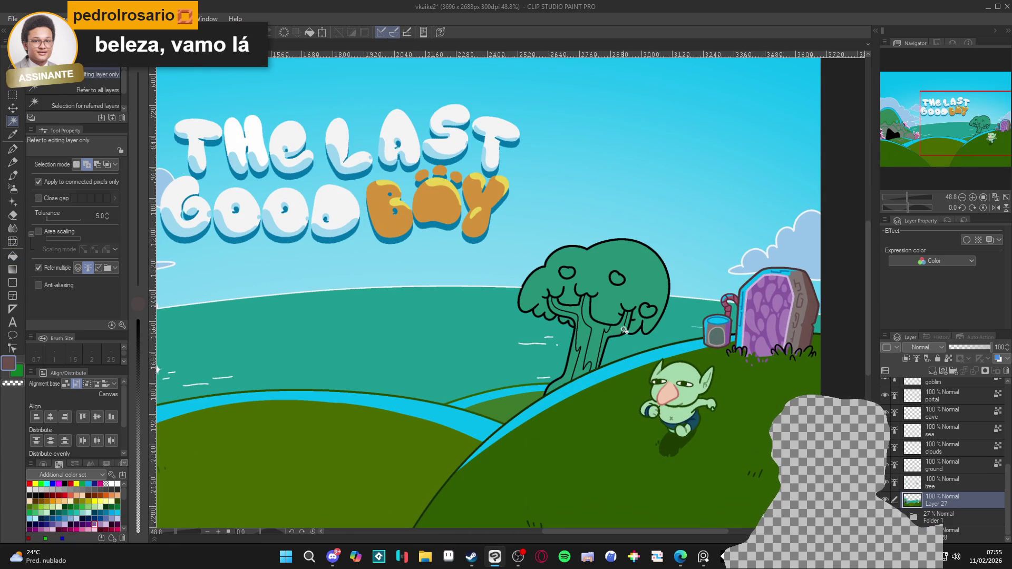
{"action": "left_click", "coordinate": [580, 348]}
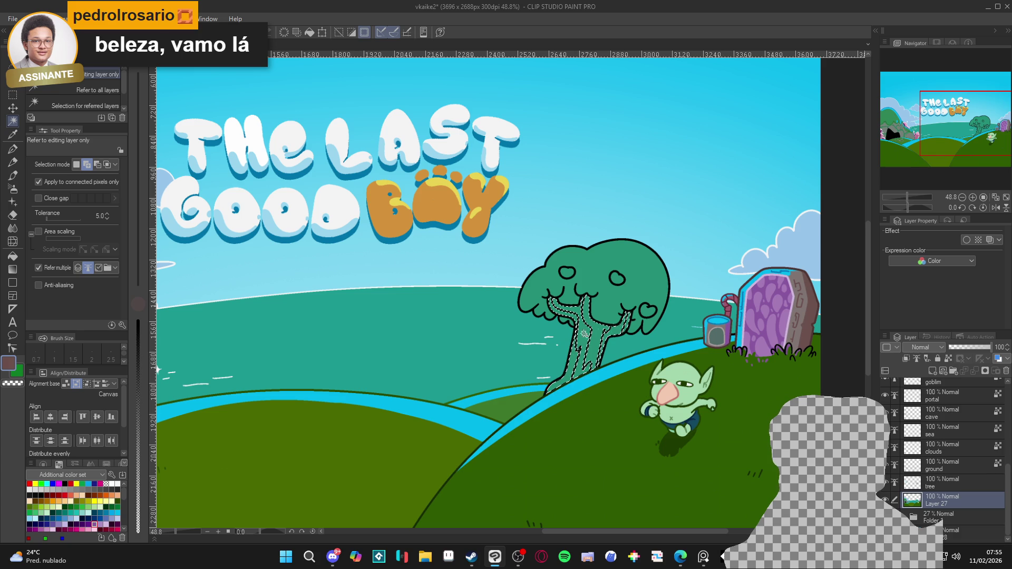
{"action": "key", "text": "p"}
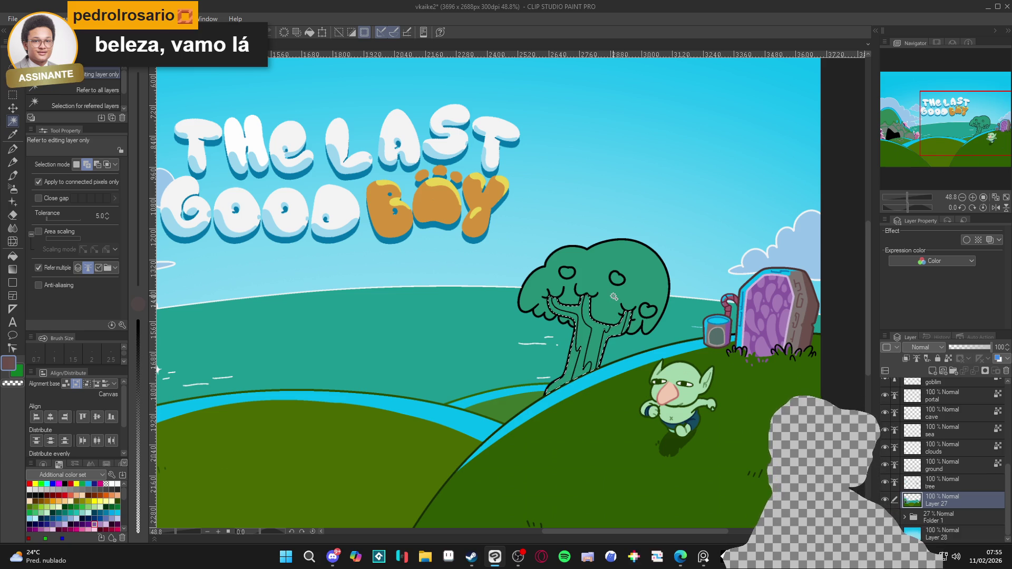
{"action": "key", "text": "ctrl+d"}
{"action": "key", "text": "g"}
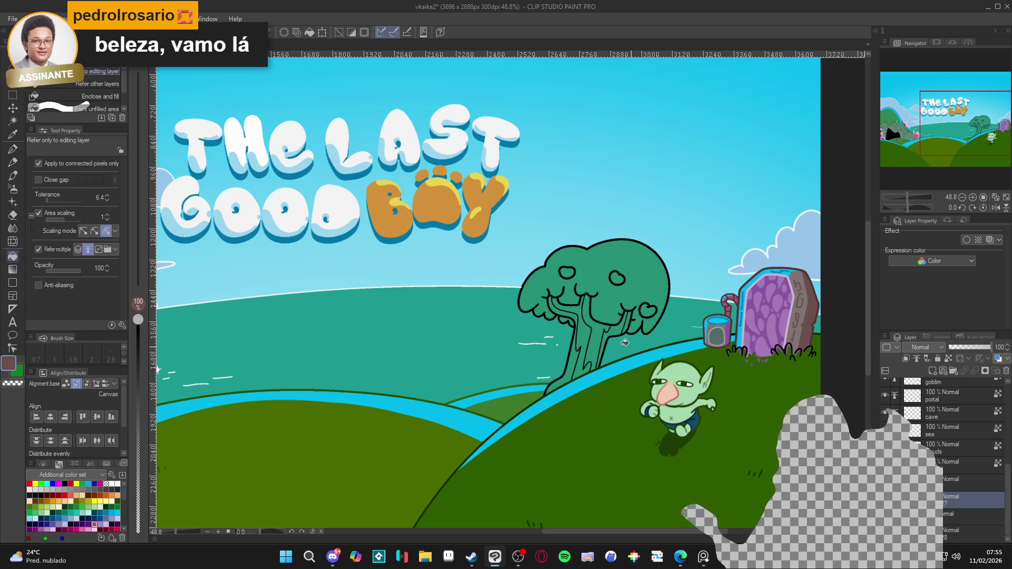
{"action": "left_click", "coordinate": [601, 342]}
{"action": "key", "text": "p"}
{"action": "key", "text": "ctrl+z"}
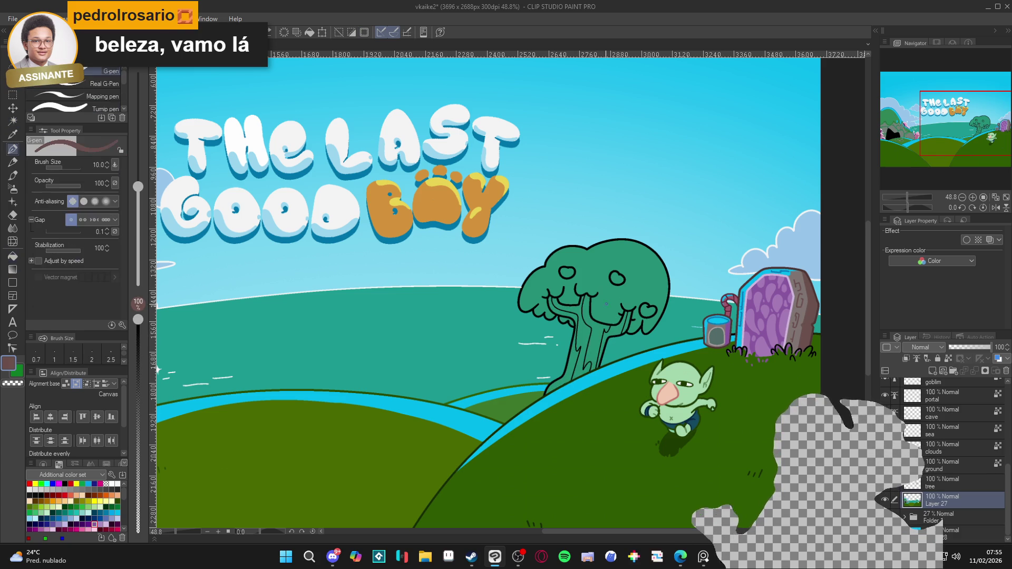
Enlarge the brush to size 50 and fill all the trunk segments brown
{"action": "key", "text": "bracketright"}
{"action": "key", "text": "bracketright"}
{"action": "key", "text": "bracketright"}
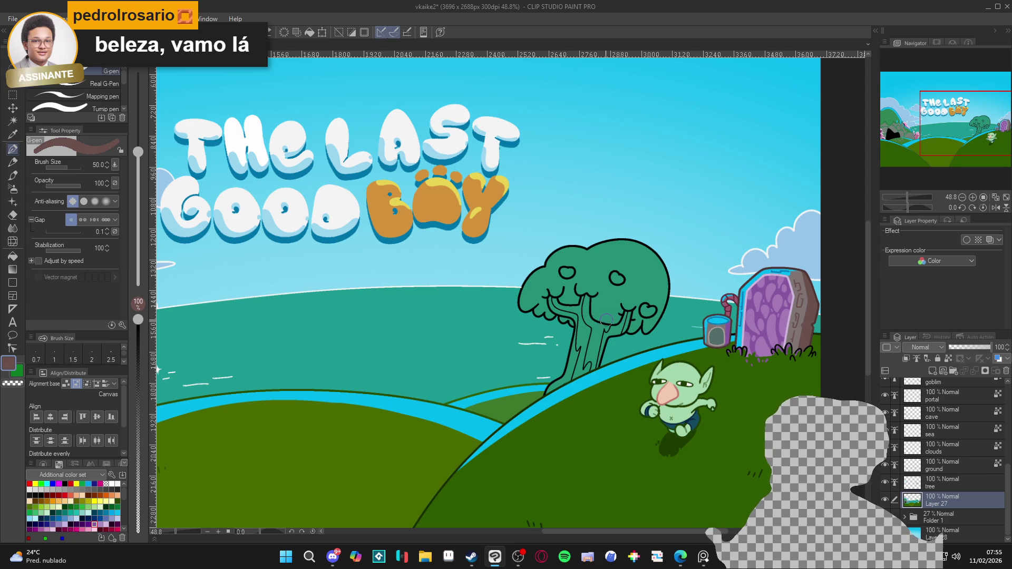
{"action": "key", "text": "g"}
{"action": "left_click", "coordinate": [590, 328]}
{"action": "left_click", "coordinate": [590, 329]}
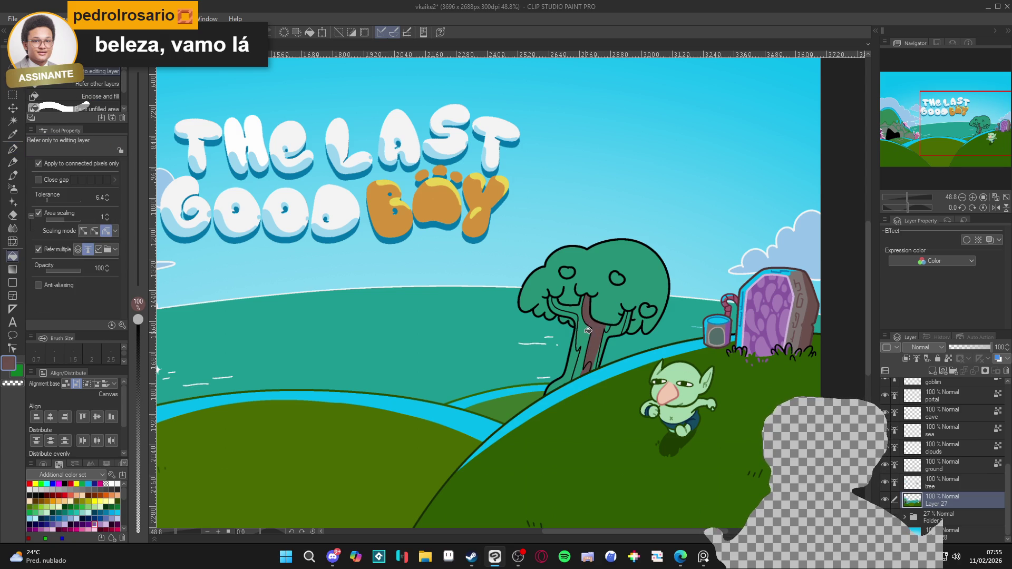
{"action": "left_click", "coordinate": [575, 357]}
{"action": "left_click", "coordinate": [567, 348]}
Set the pen to size 25 and eyedrop the tree's teal-green colour
{"action": "key", "text": "p"}
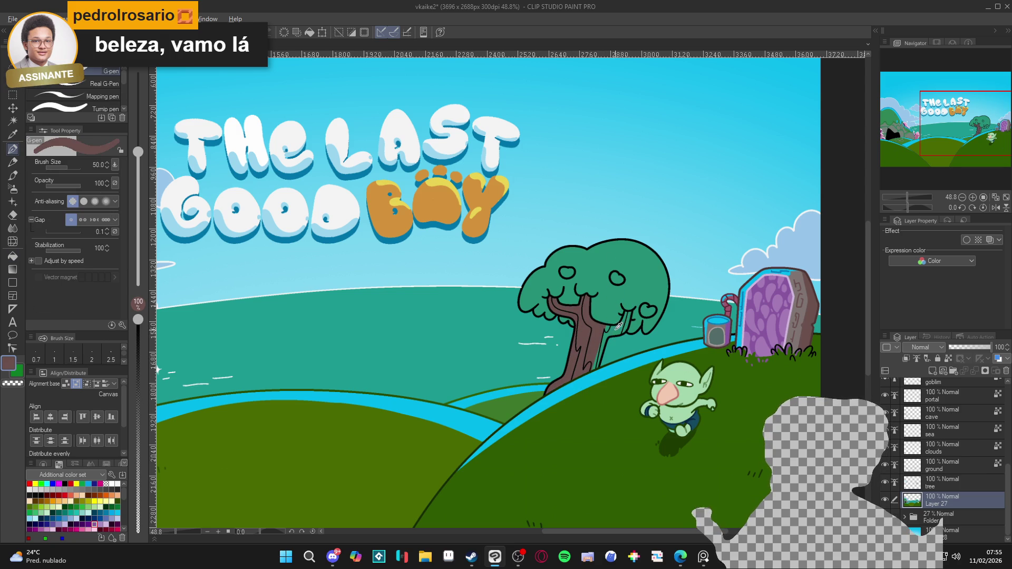
{"action": "key", "text": "bracketleft"}
{"action": "key", "text": "bracketleft"}
{"action": "key", "text": "bracketleft"}
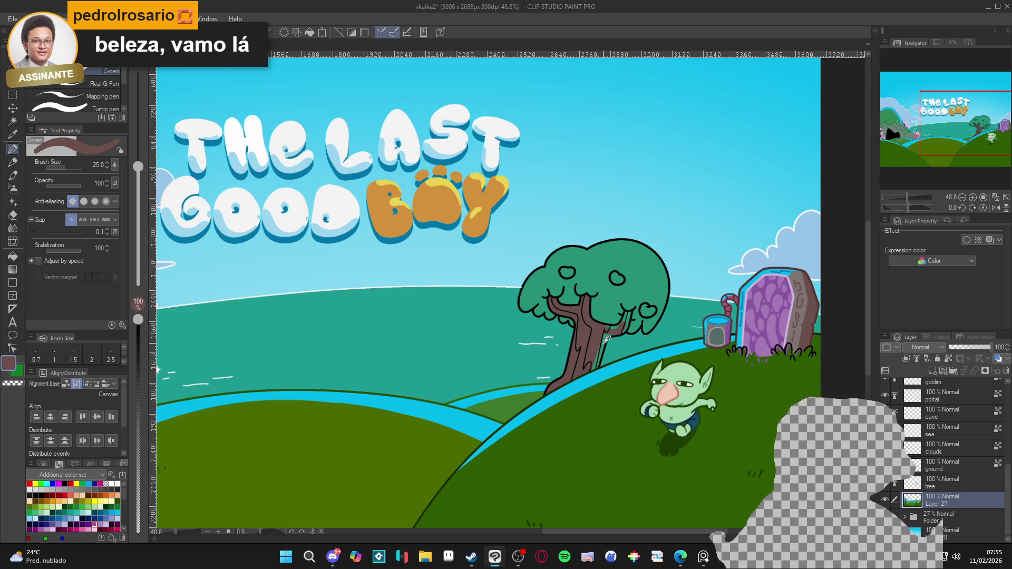
{"action": "left_click", "coordinate": [566, 379], "text": "alt"}
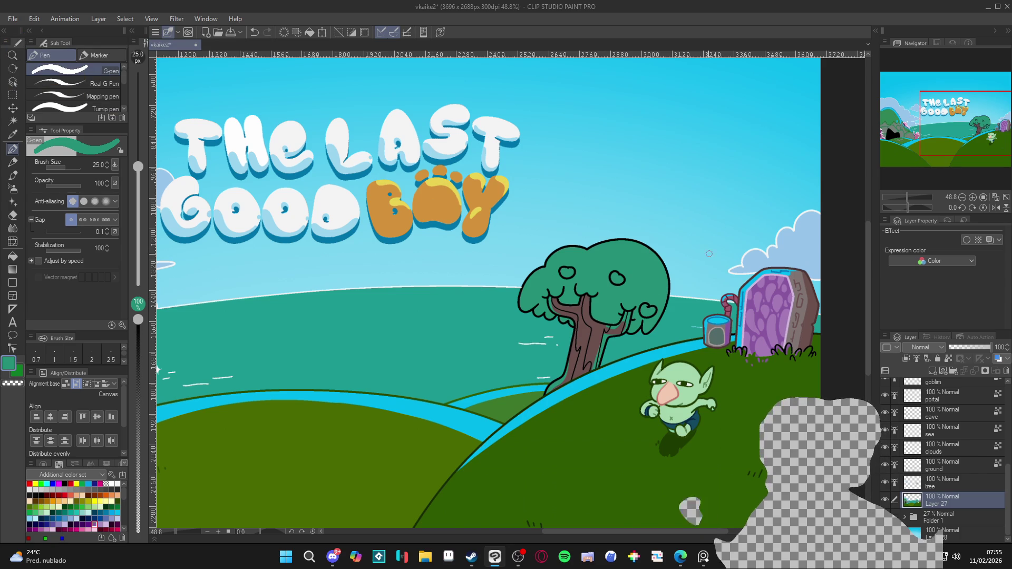
On the tree layer, refill the canopy's black outline a leafy dark green
{"action": "left_click_drag", "start_coordinate": [688, 255], "coordinate": [690, 259]}
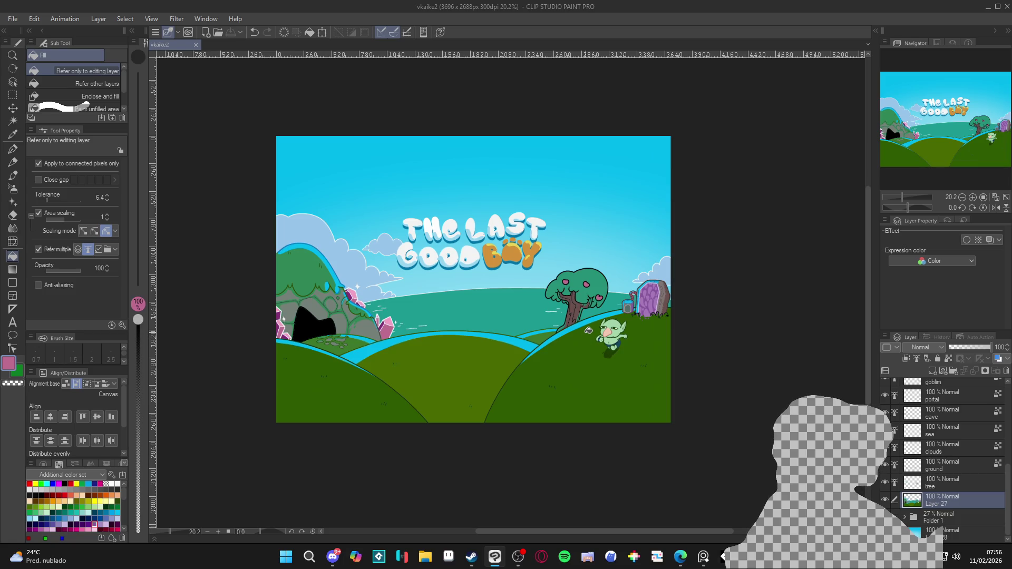
{"action": "scroll", "coordinate": [589, 322], "scroll_direction": "up", "scroll_amount": 5}
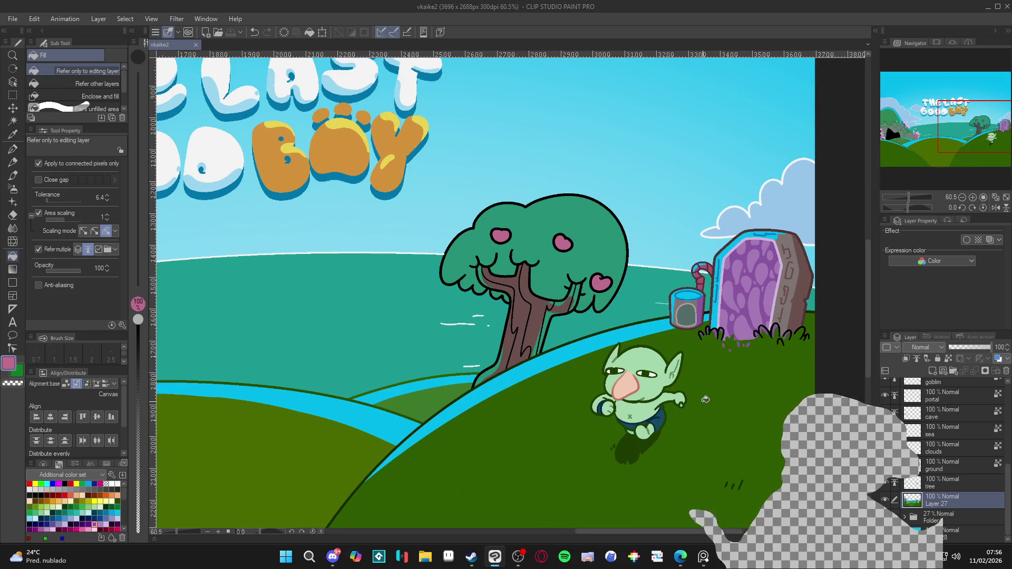
{"action": "key", "text": "p"}
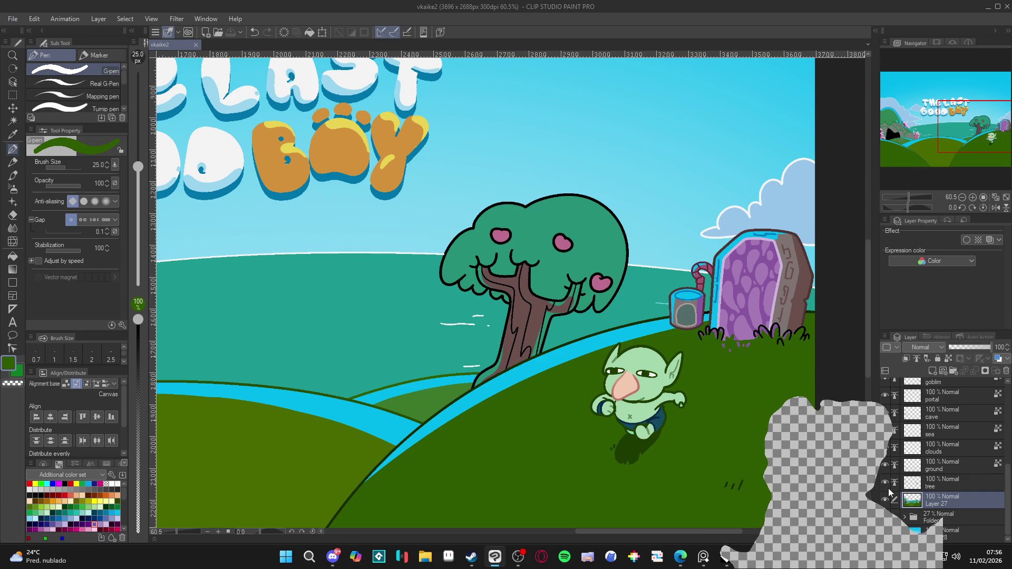
{"action": "left_click", "coordinate": [887, 486]}
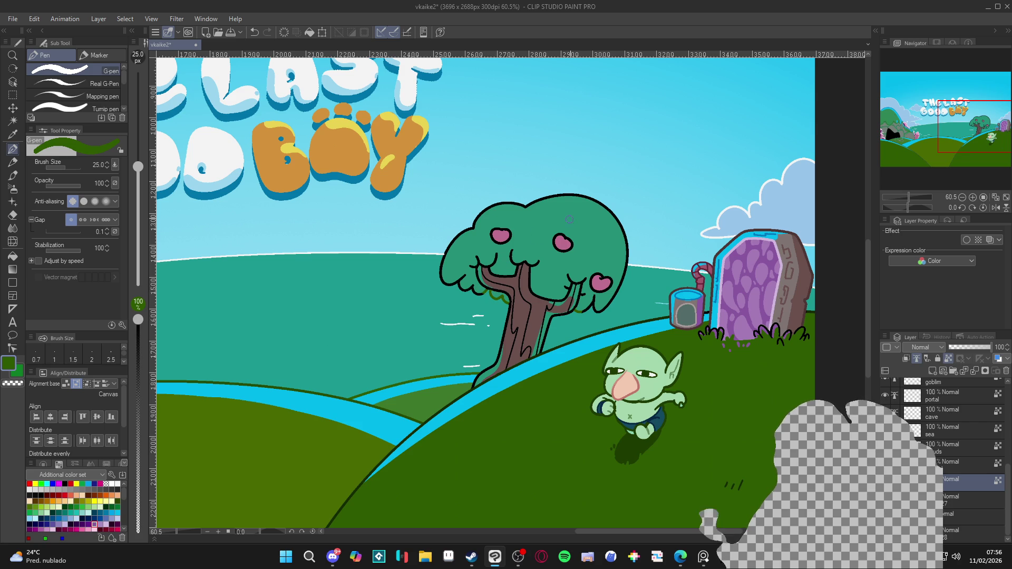
{"action": "key", "text": "g"}
{"action": "left_click", "coordinate": [622, 284]}
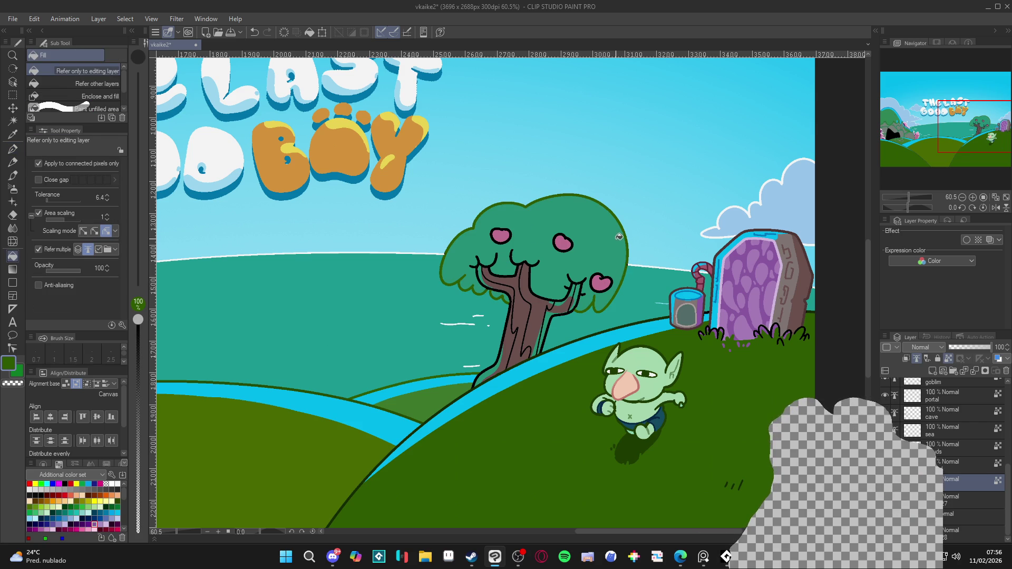
{"action": "key", "text": "p"}
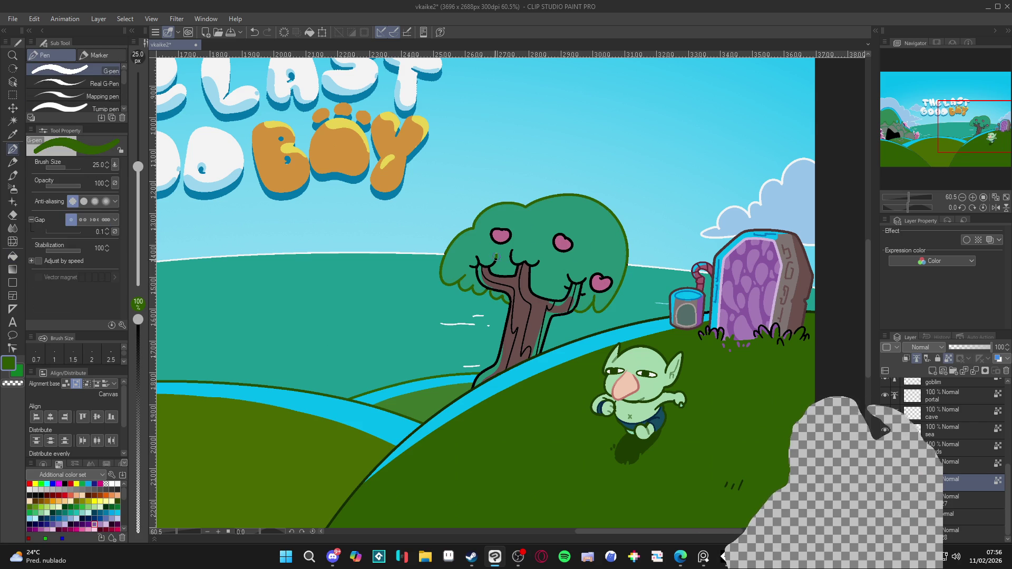
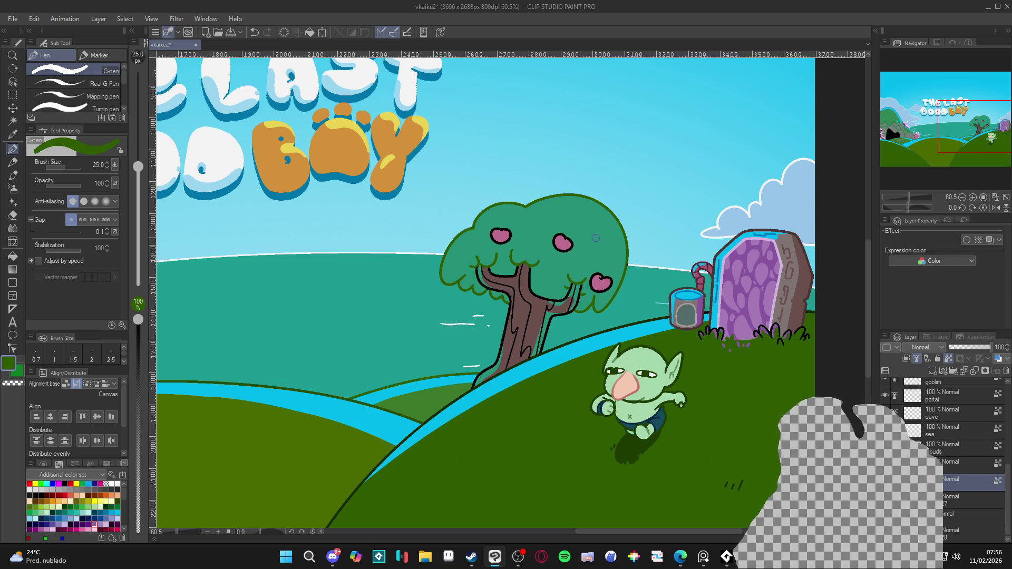
Zoom out to review the whole title scene, save with Ctrl+S, then zoom back in on the tree
{"action": "scroll", "coordinate": [596, 238], "scroll_direction": "down", "scroll_amount": 5}
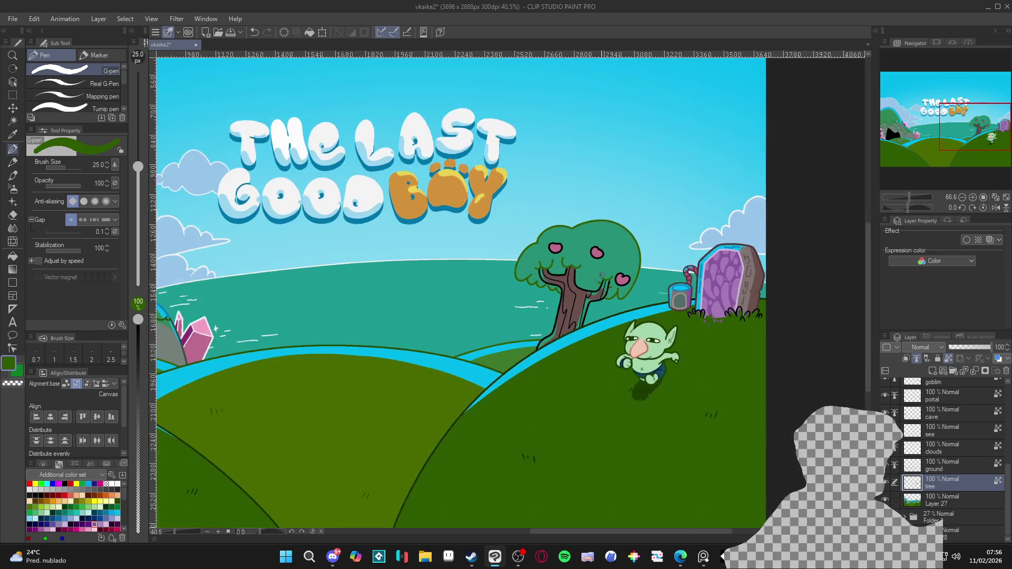
{"action": "key", "text": "ctrl+s"}
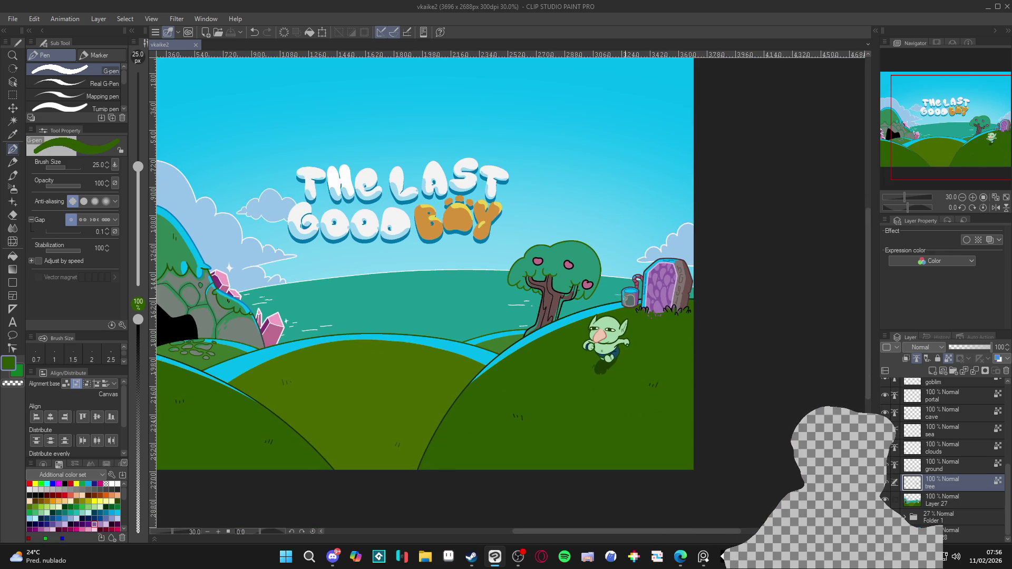
{"action": "scroll", "coordinate": [622, 305], "scroll_direction": "down", "scroll_amount": 3}
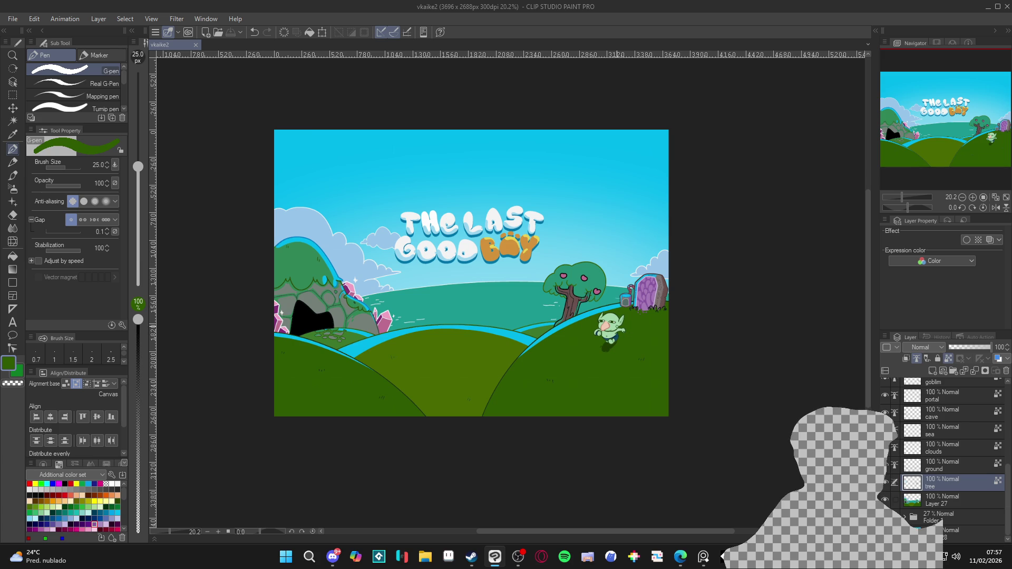
{"action": "scroll", "coordinate": [595, 306], "scroll_direction": "up", "scroll_amount": 3}
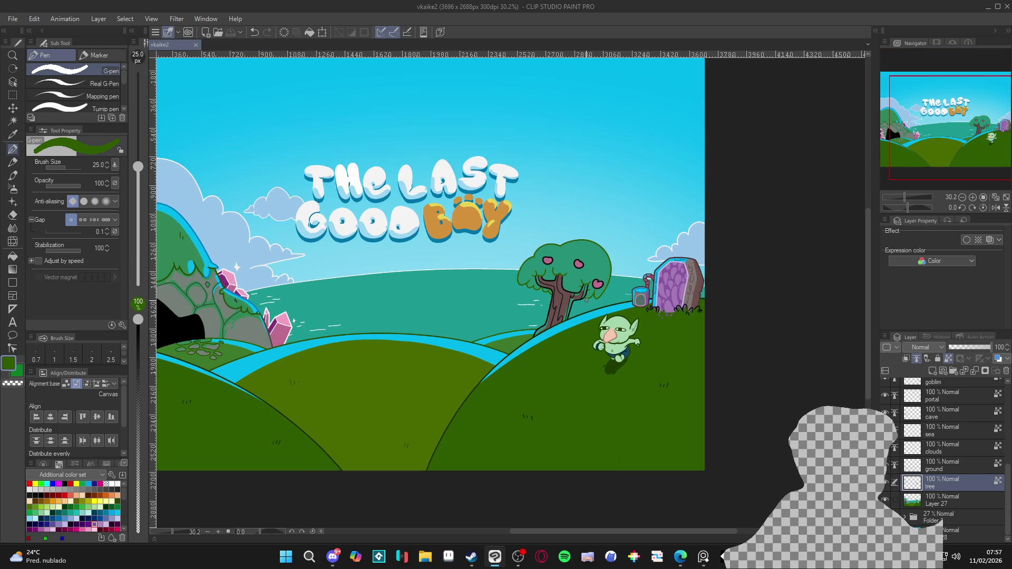
{"action": "scroll", "coordinate": [566, 290], "scroll_direction": "up", "scroll_amount": 9}
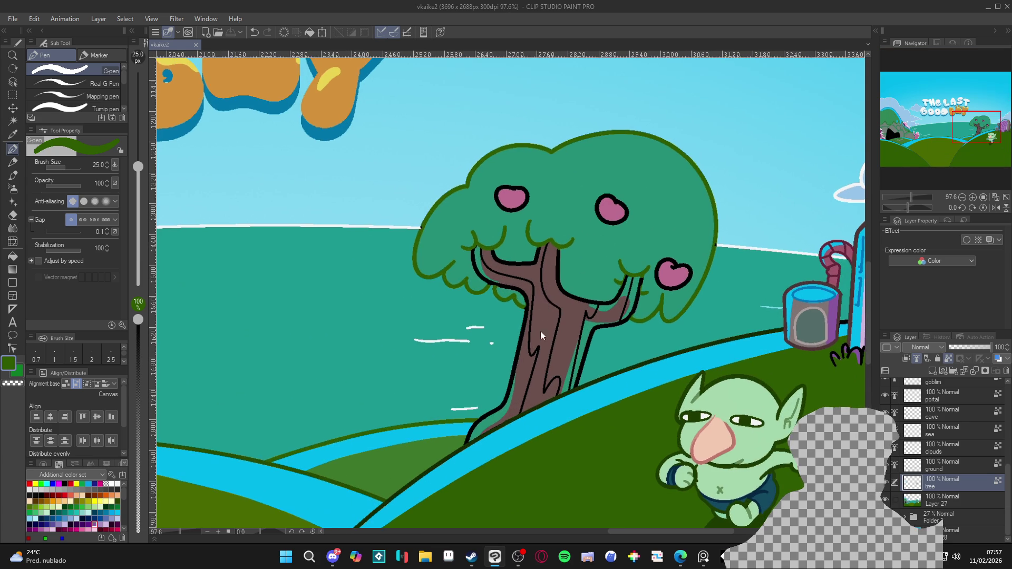
Paint a darker shade of the sampled trunk brown under the canopy and save
{"action": "left_click", "coordinate": [540, 334], "text": "alt"}
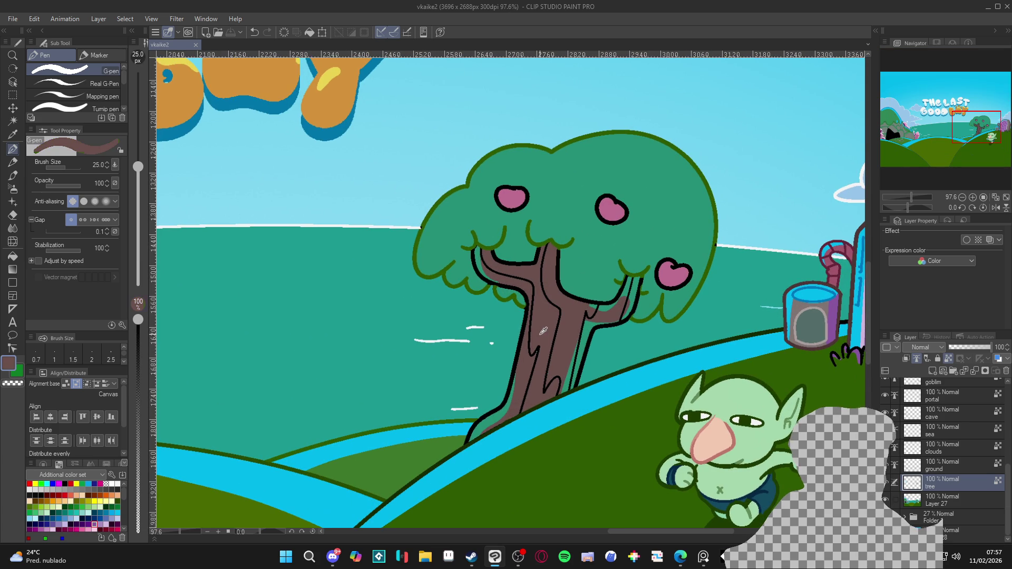
{"action": "left_click", "coordinate": [10, 363]}
{"action": "left_click", "coordinate": [269, 240]}
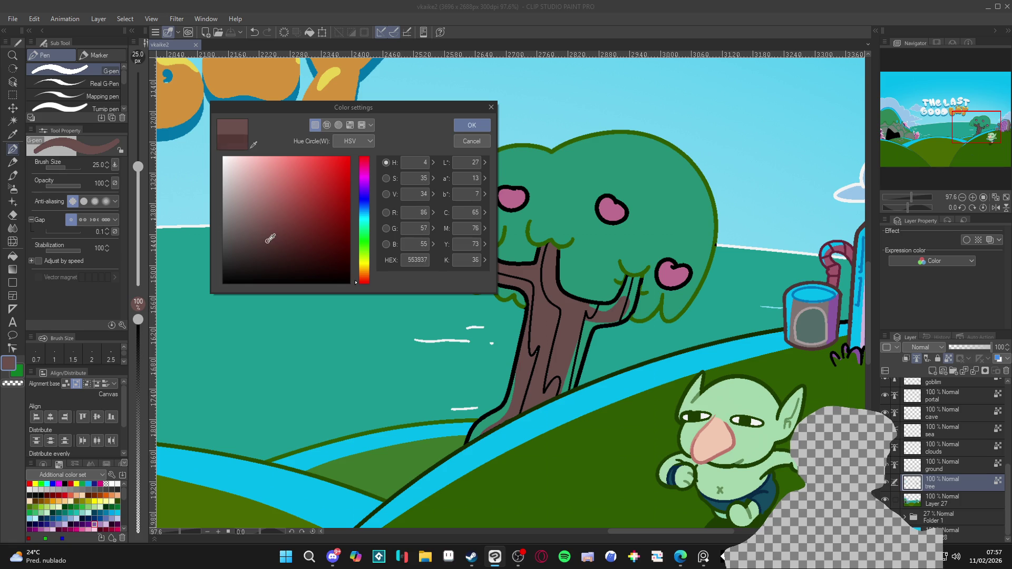
{"action": "left_click", "coordinate": [472, 125]}
{"action": "scroll", "coordinate": [537, 256], "scroll_direction": "up", "scroll_amount": 2}
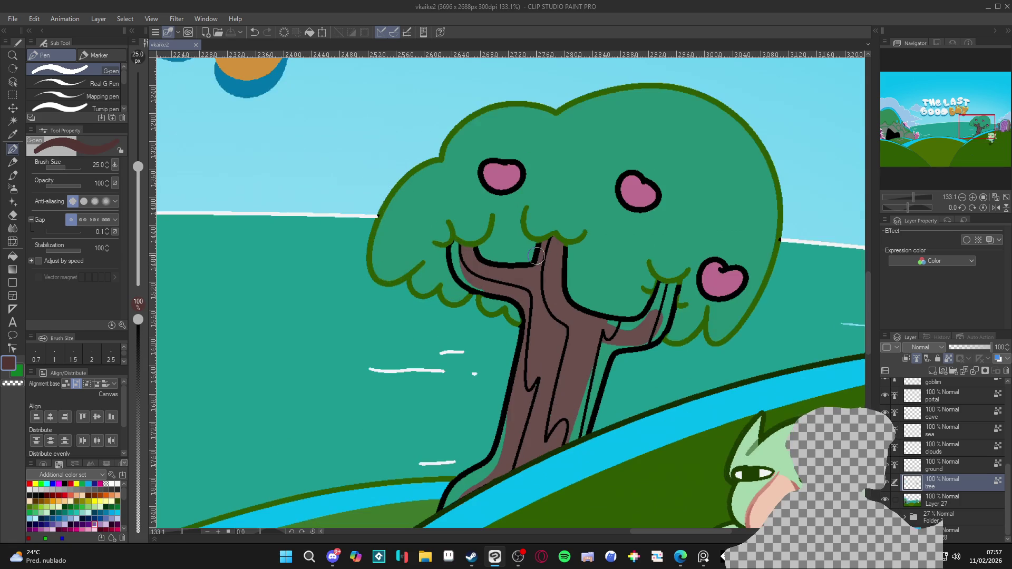
{"action": "left_click_drag", "start_coordinate": [537, 256], "coordinate": [478, 260]}
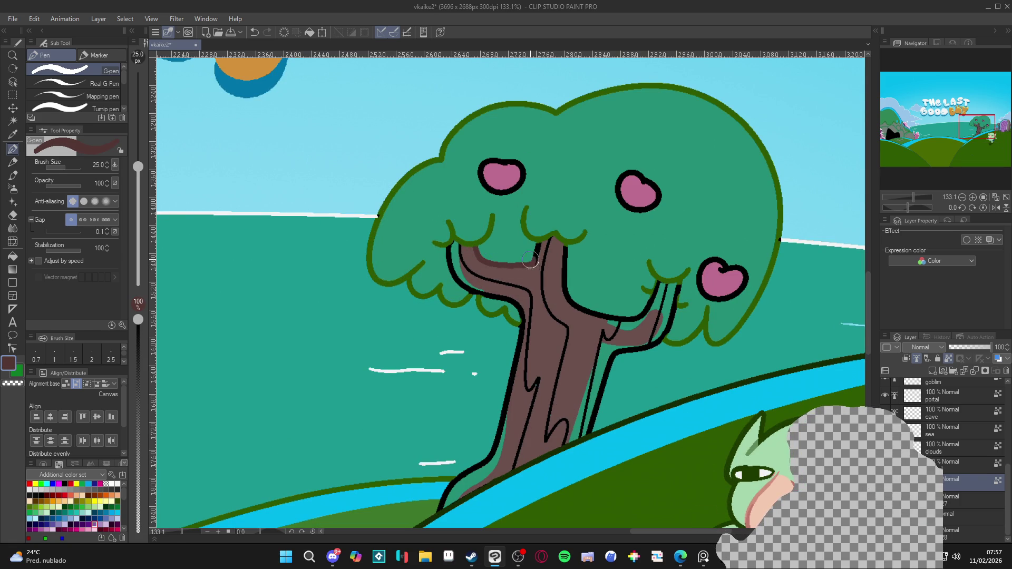
{"action": "scroll", "coordinate": [553, 240], "scroll_direction": "down", "scroll_amount": 4}
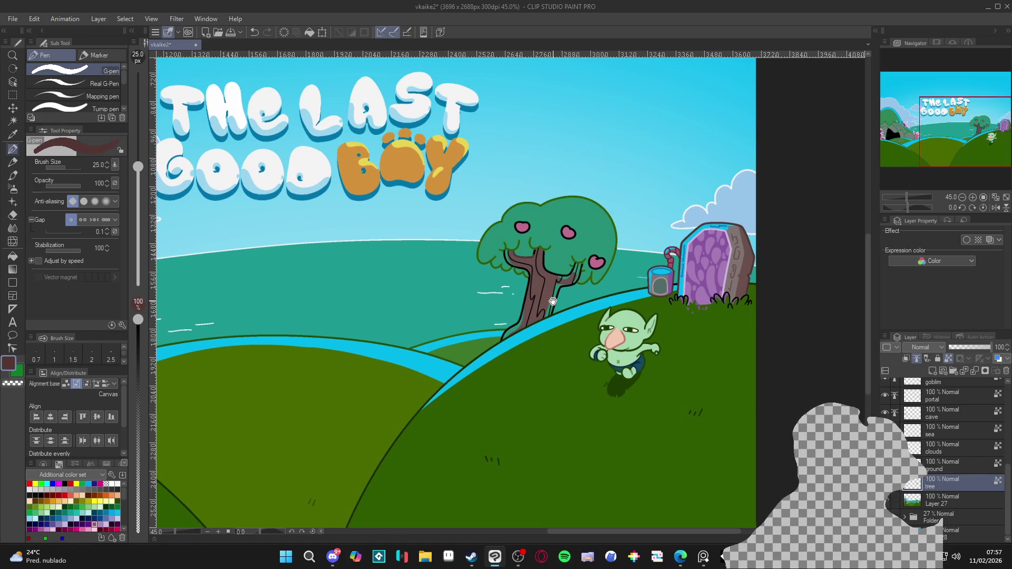
{"action": "key", "text": "ctrl+s"}
Reconfirm the dark brown as the current colour in the colour settings
{"action": "left_click", "coordinate": [13, 367]}
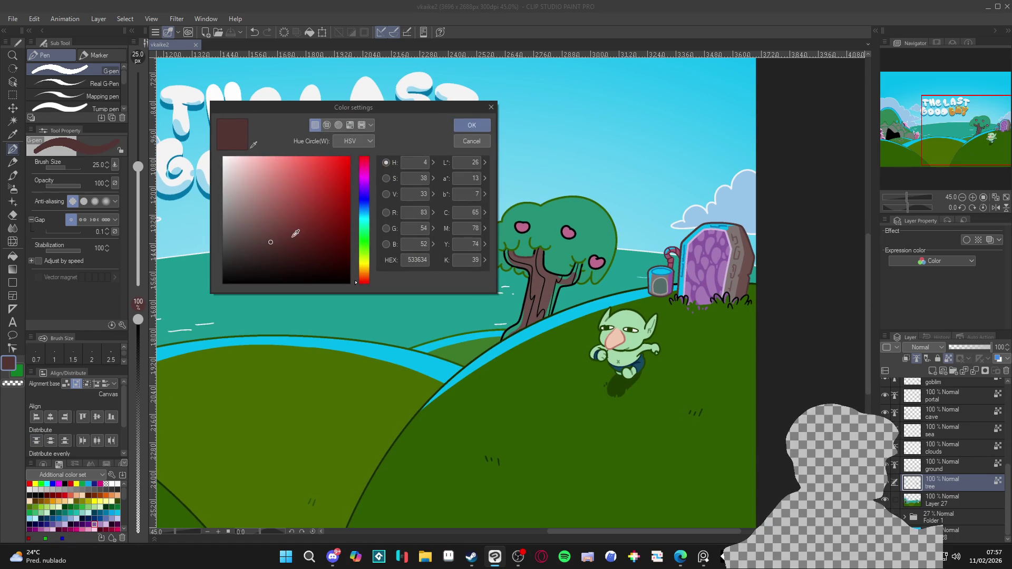
{"action": "left_click", "coordinate": [471, 125]}
{"action": "scroll", "coordinate": [536, 262], "scroll_direction": "up", "scroll_amount": 5}
Fill the trunk top, right branch outline and left trunk outline with dark brown, then return to the G-pen
{"action": "key", "text": "g"}
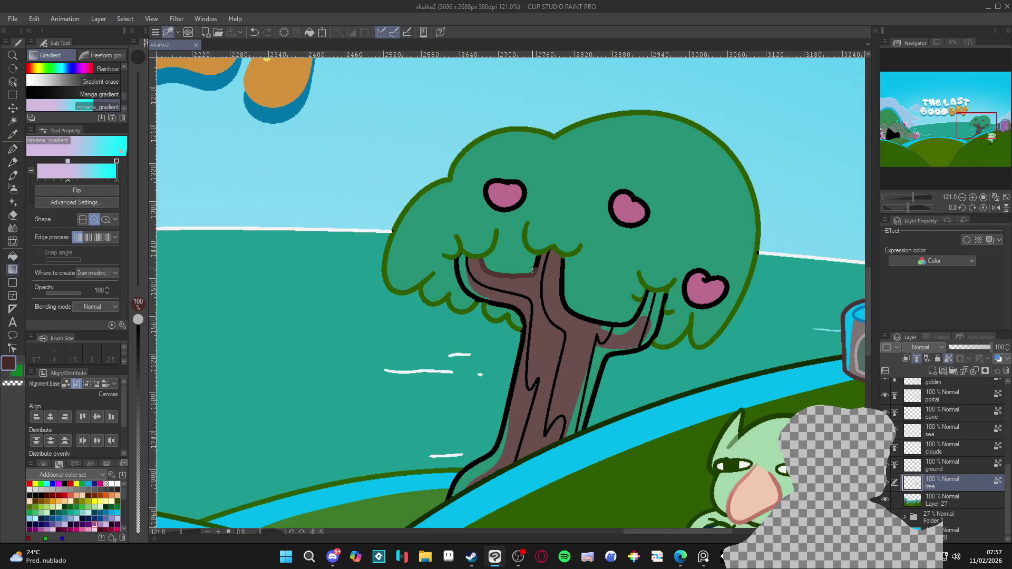
{"action": "key", "text": "g"}
{"action": "left_click", "coordinate": [536, 262]}
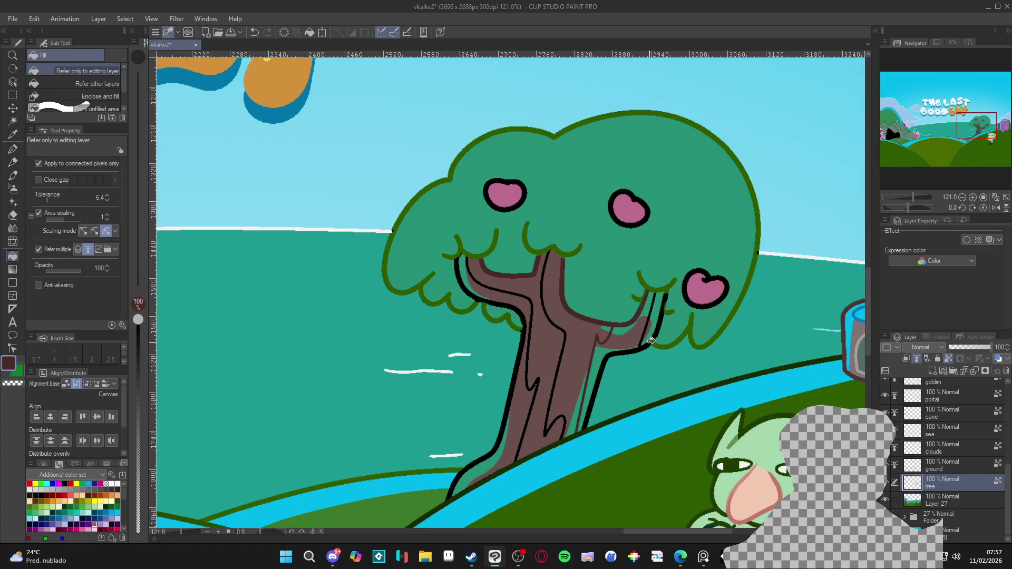
{"action": "left_click", "coordinate": [638, 348]}
{"action": "left_click", "coordinate": [515, 382]}
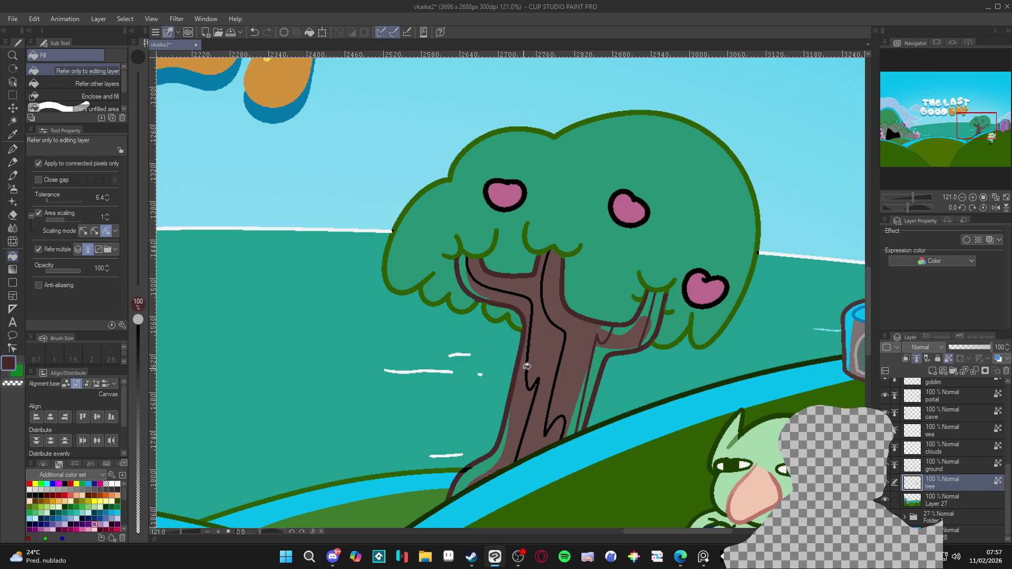
{"action": "scroll", "coordinate": [467, 438], "scroll_direction": "up", "scroll_amount": 1}
{"action": "scroll", "coordinate": [463, 438], "scroll_direction": "up", "scroll_amount": 1}
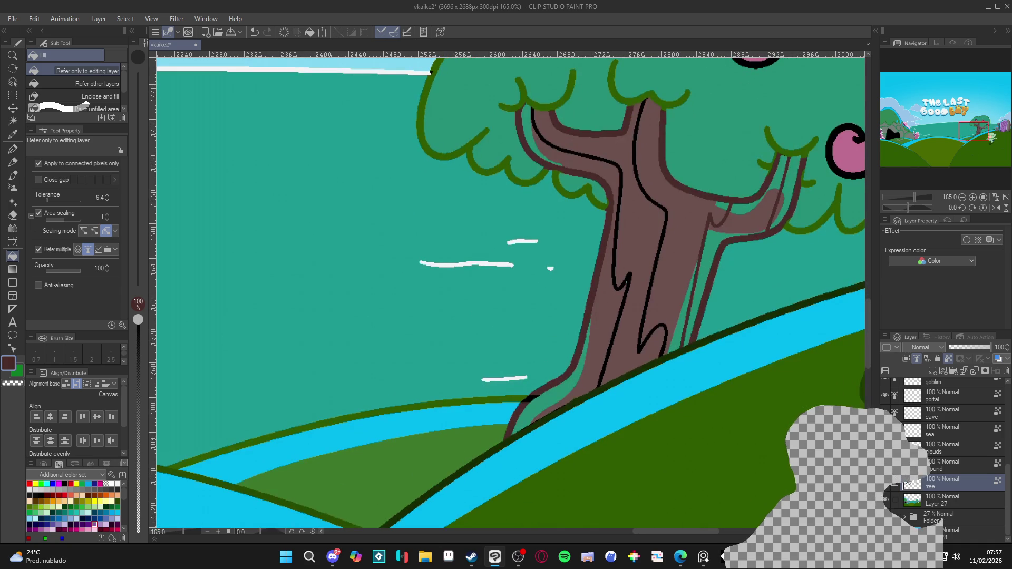
{"action": "left_click", "coordinate": [886, 488]}
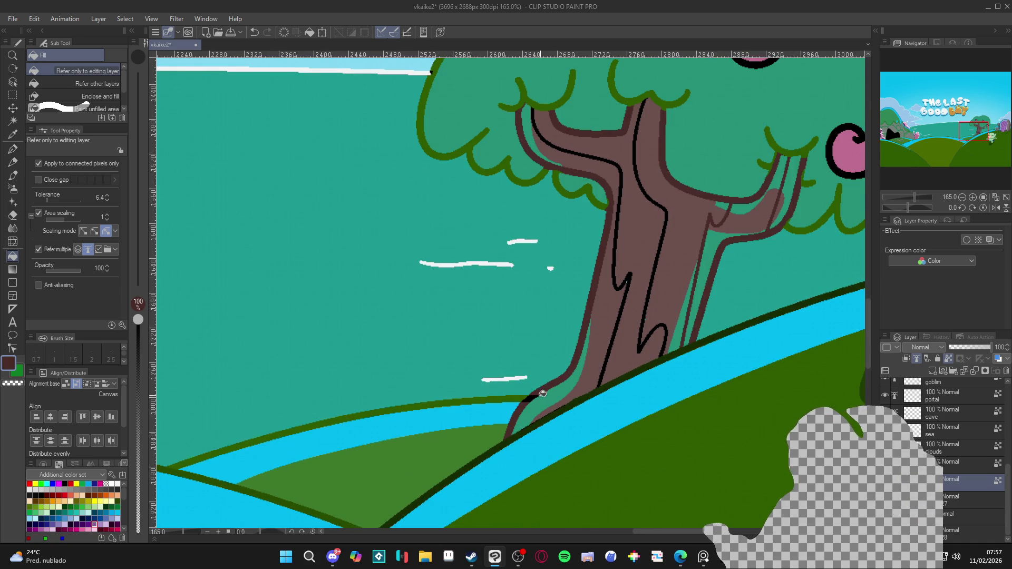
{"action": "key", "text": "p"}
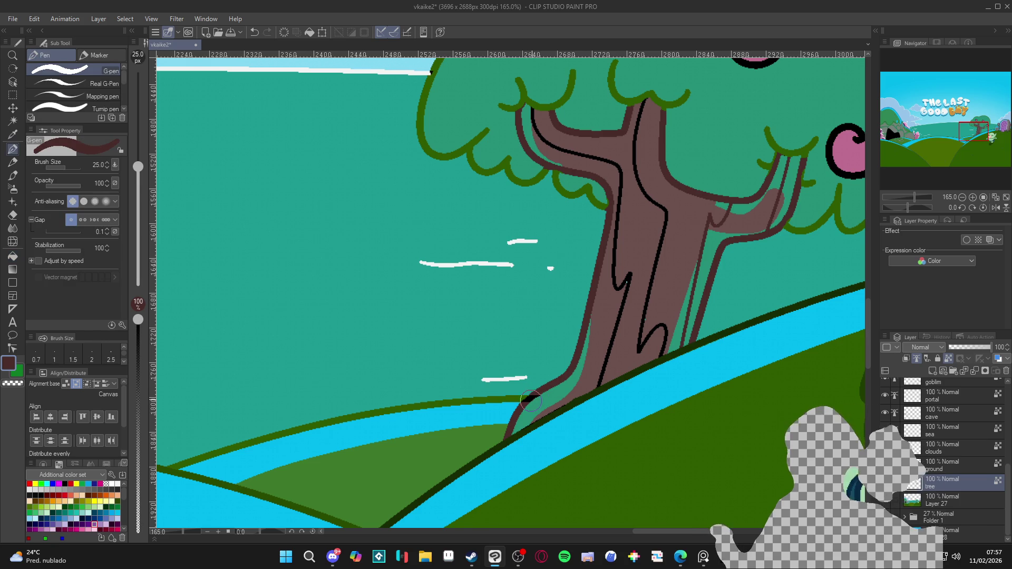
{"action": "scroll", "coordinate": [531, 401], "scroll_direction": "down", "scroll_amount": 5}
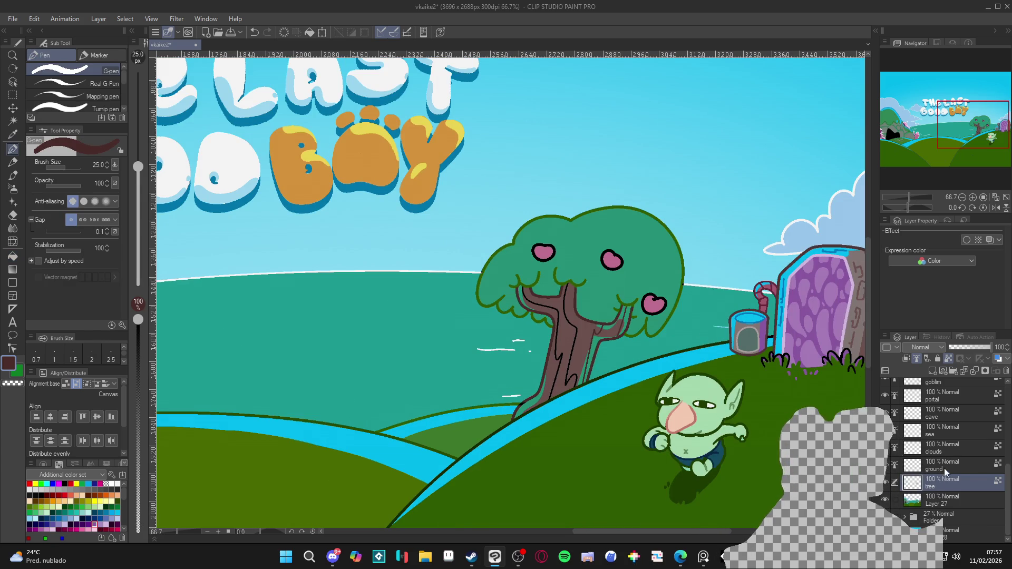
{"action": "scroll", "coordinate": [960, 489], "scroll_direction": "up", "scroll_amount": 1}
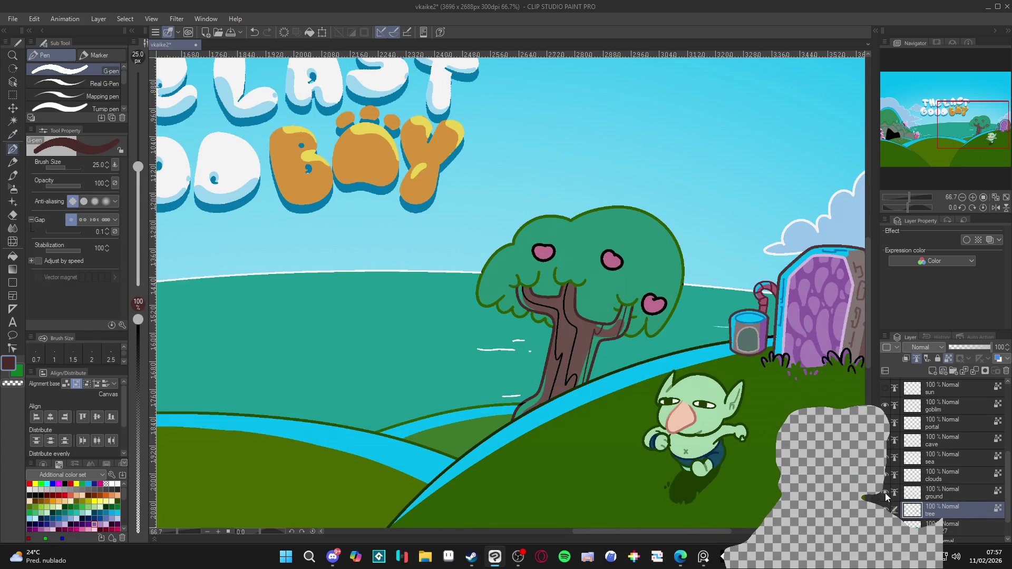
Select the ground layer and shrink the G-pen to 8 px
{"action": "left_click", "coordinate": [925, 495]}
{"action": "scroll", "coordinate": [505, 438], "scroll_direction": "up", "scroll_amount": 5}
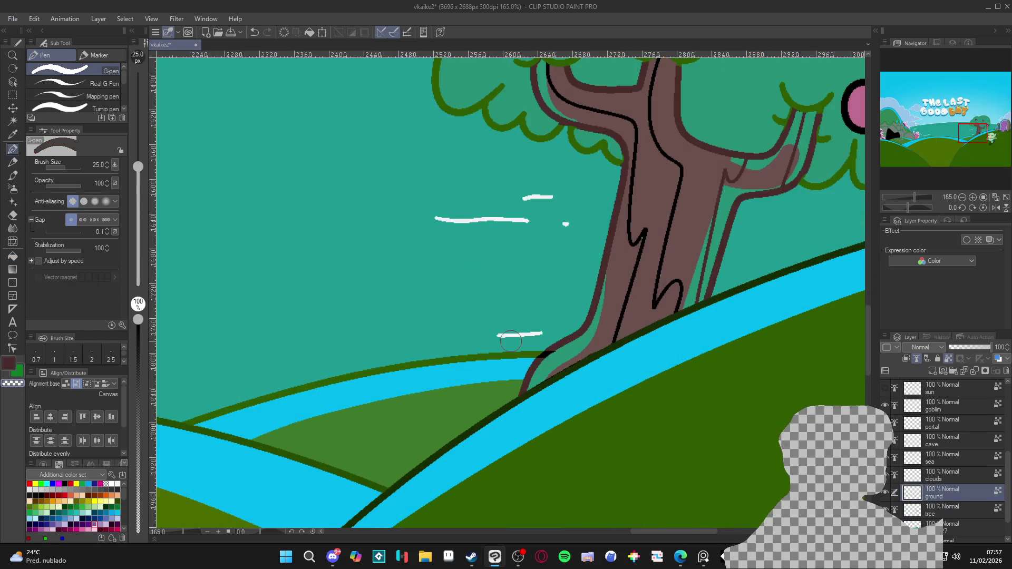
{"action": "key", "text": "bracketleft"}
{"action": "key", "text": "bracketleft"}
{"action": "key", "text": "bracketleft"}
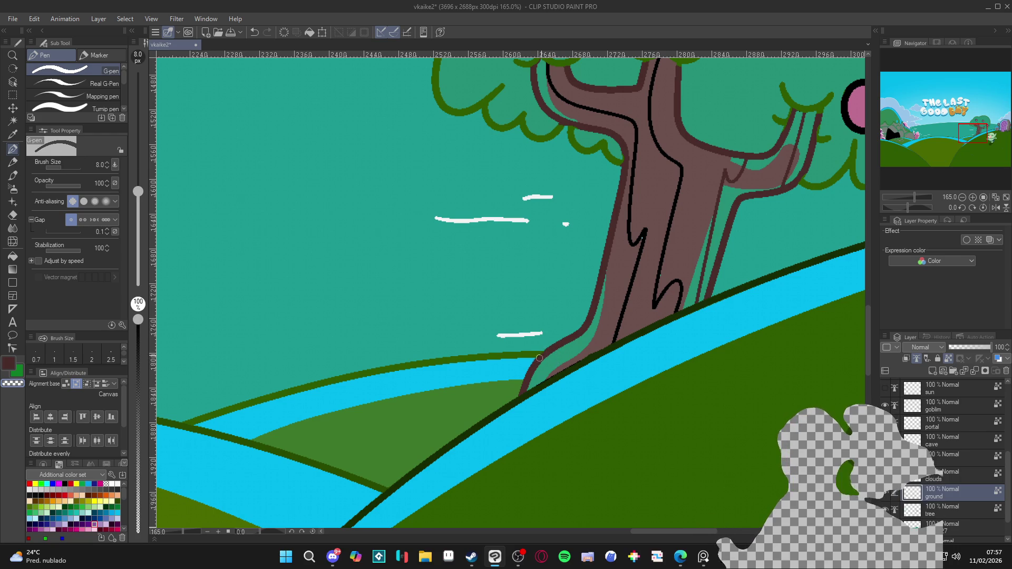
{"action": "scroll", "coordinate": [539, 358], "scroll_direction": "down", "scroll_amount": 5}
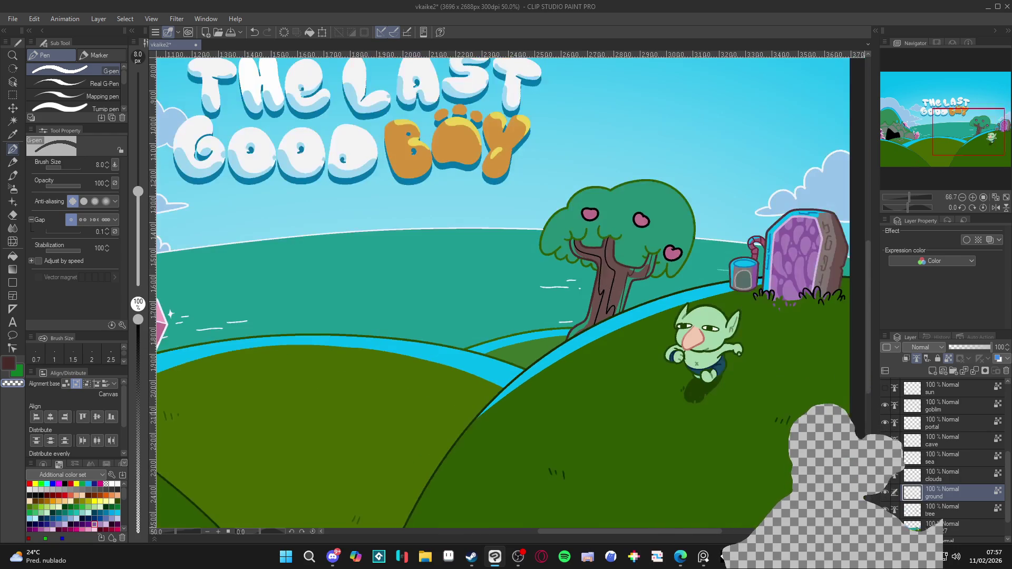
Select the bottom layer and save the illustration
{"action": "left_click", "coordinate": [632, 275], "text": "ctrl+shift"}
{"action": "scroll", "coordinate": [632, 274], "scroll_direction": "up", "scroll_amount": 5}
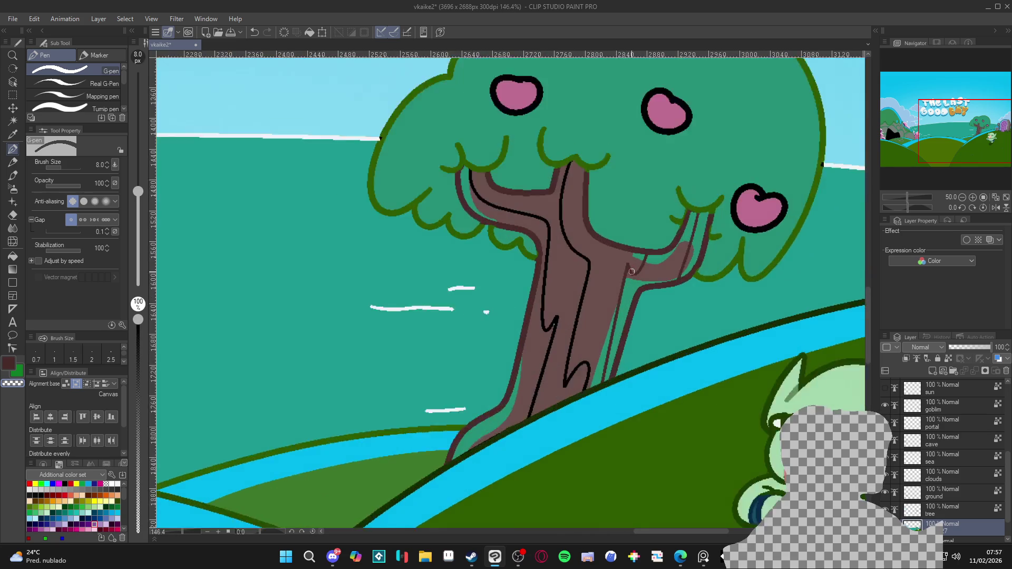
{"action": "scroll", "coordinate": [632, 272], "scroll_direction": "up", "scroll_amount": 2}
{"action": "scroll", "coordinate": [567, 298], "scroll_direction": "down", "scroll_amount": 4}
{"action": "key", "text": "ctrl+s"}
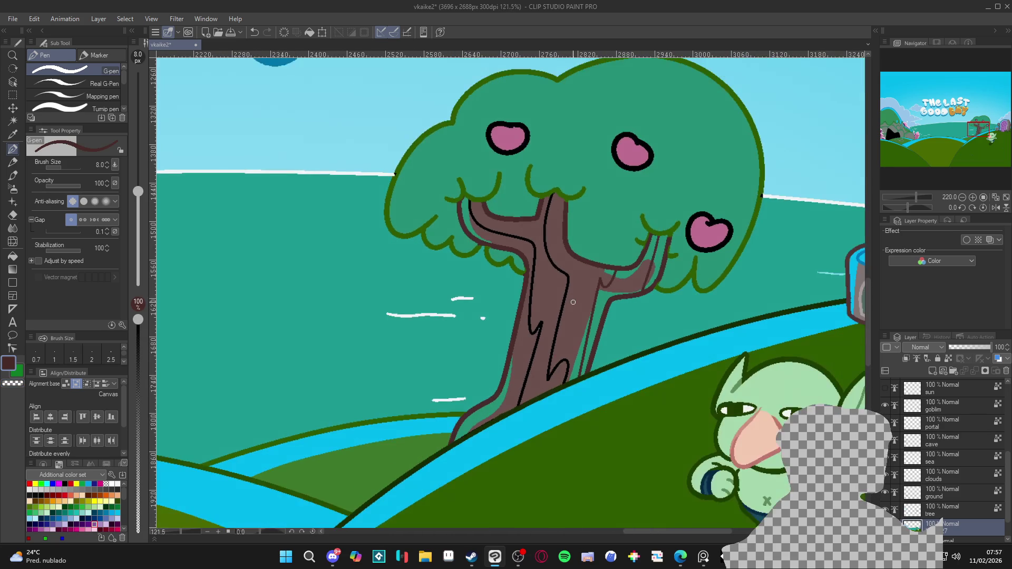
{"action": "scroll", "coordinate": [523, 311], "scroll_direction": "down", "scroll_amount": 4}
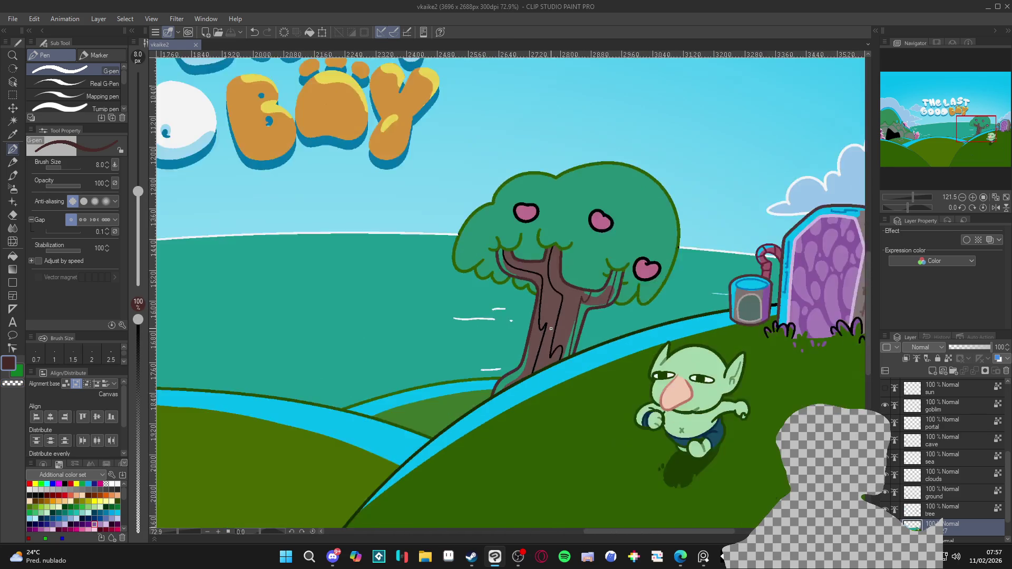
{"action": "scroll", "coordinate": [578, 299], "scroll_direction": "up", "scroll_amount": 4}
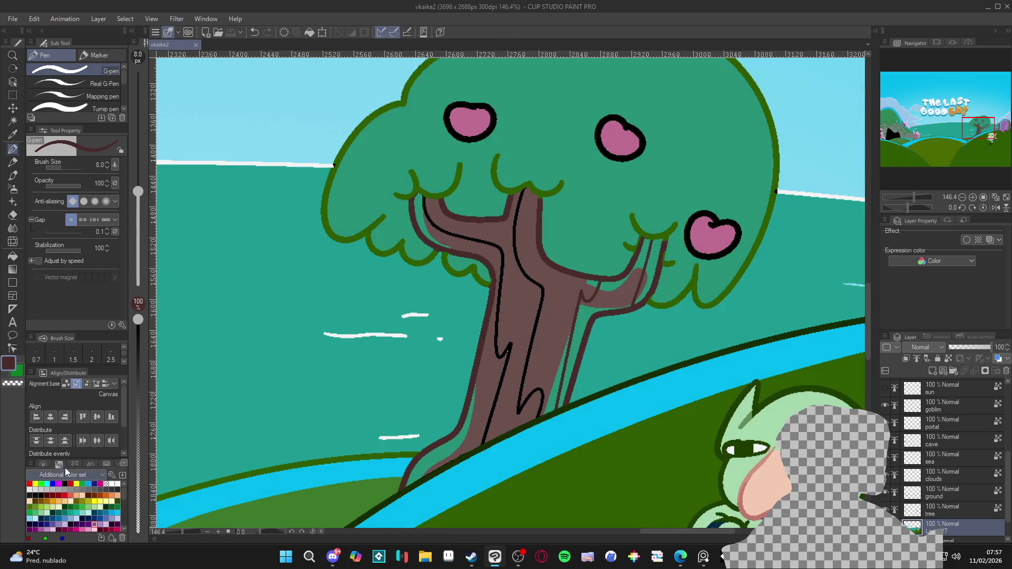
{"action": "scroll", "coordinate": [586, 308], "scroll_direction": "up", "scroll_amount": 2}
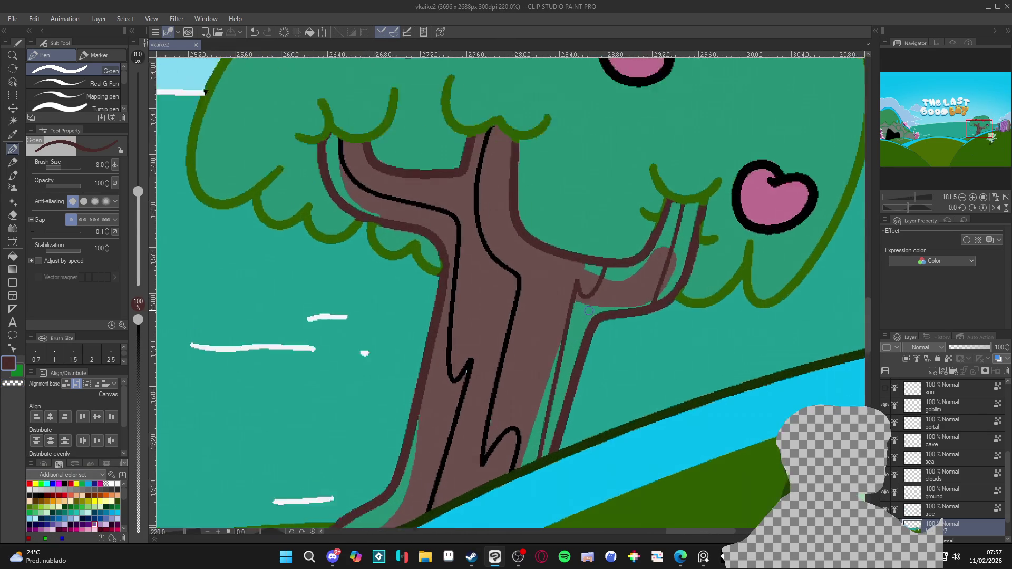
Fill the branch area and the branch-junction gap with the trunk's light mauve-brown
{"action": "left_click", "coordinate": [606, 289], "text": "alt"}
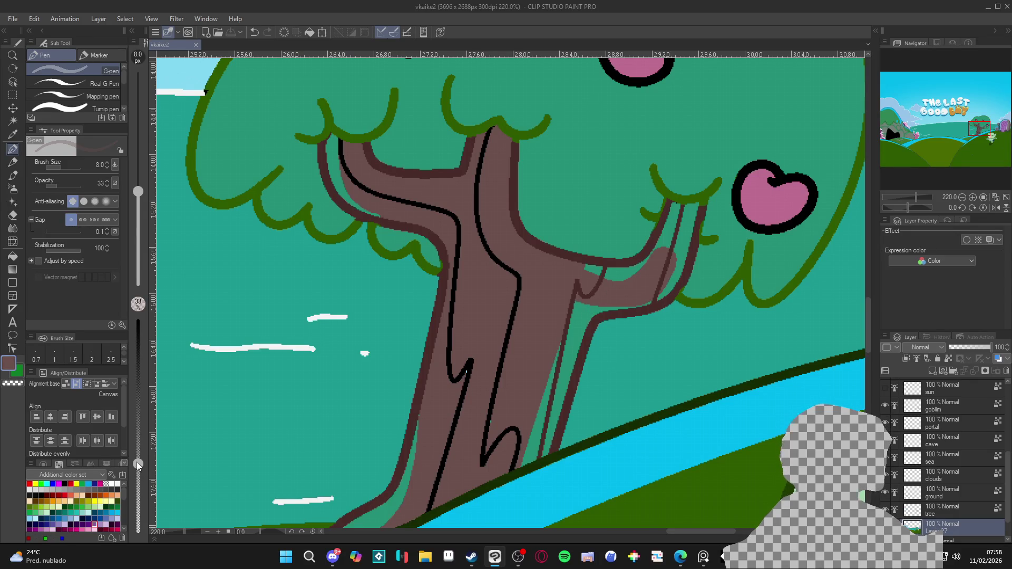
{"action": "key", "text": "g"}
{"action": "left_click", "coordinate": [597, 290]}
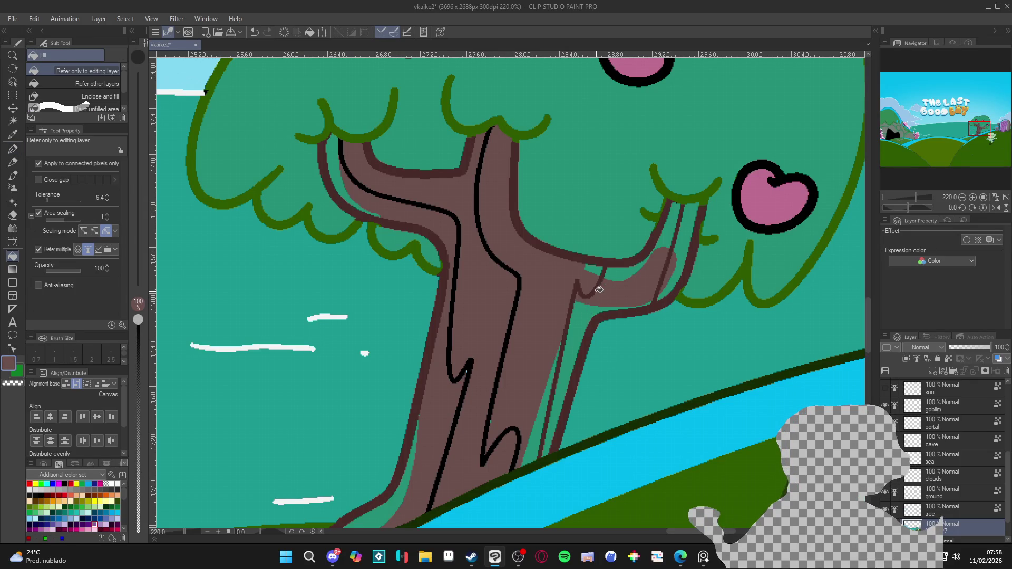
{"action": "left_click", "coordinate": [594, 266]}
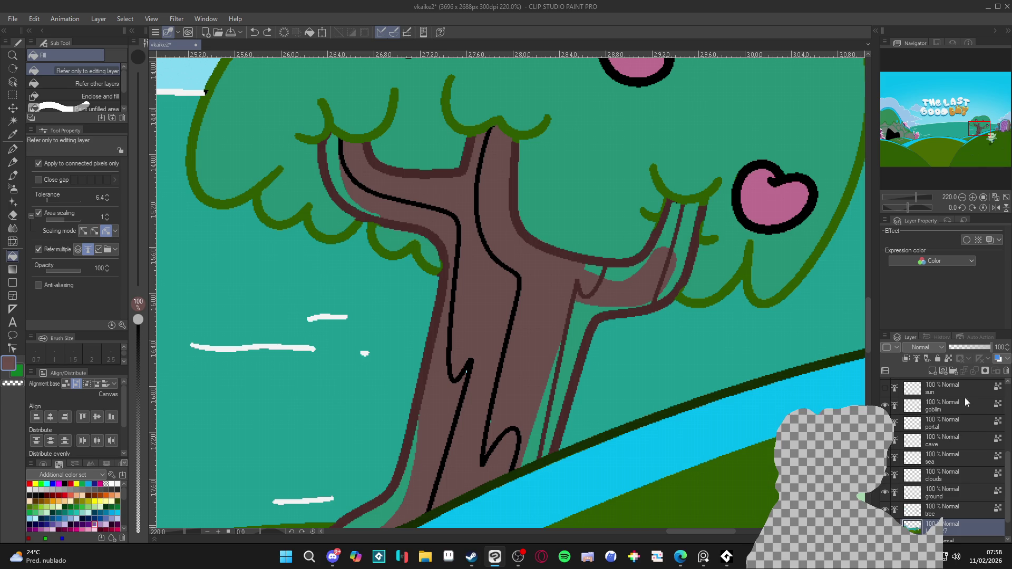
On the tree layer, draw along the branch junction and trunk's right edge at 100% pen opacity
{"action": "left_click", "coordinate": [944, 507]}
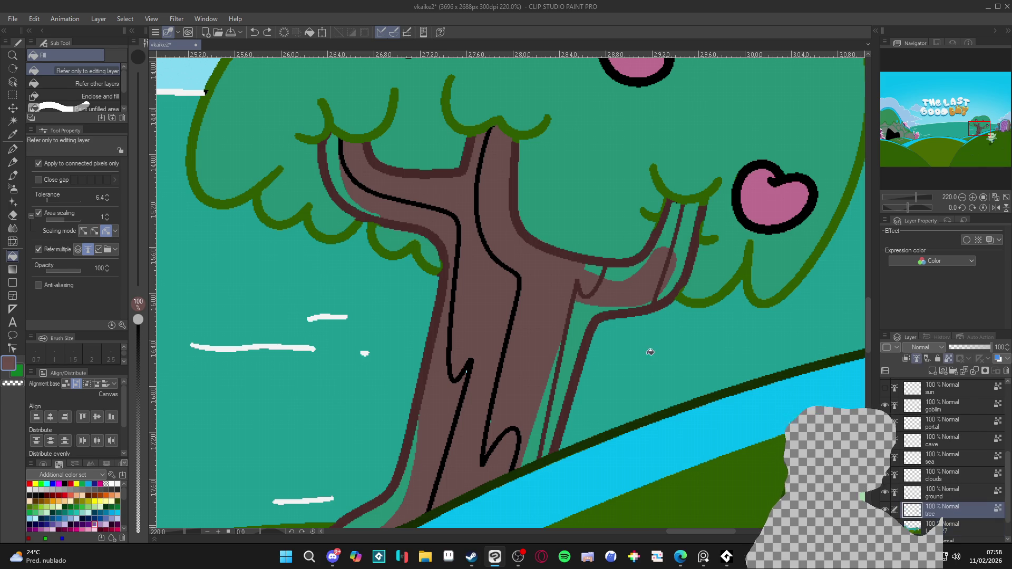
{"action": "key", "text": "p"}
{"action": "left_click_drag", "start_coordinate": [601, 280], "coordinate": [613, 278]}
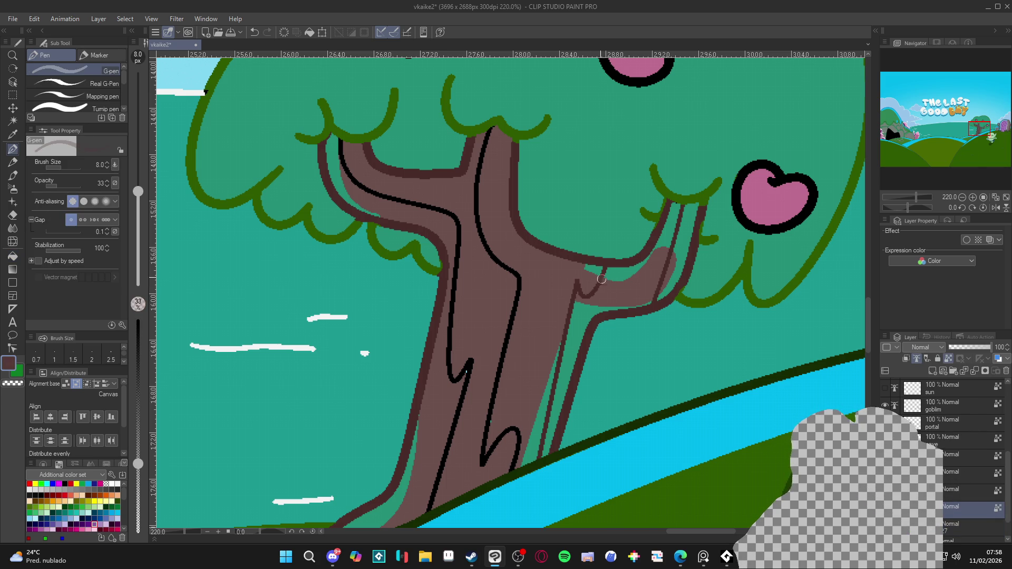
{"action": "left_click_drag", "start_coordinate": [138, 464], "coordinate": [138, 319]}
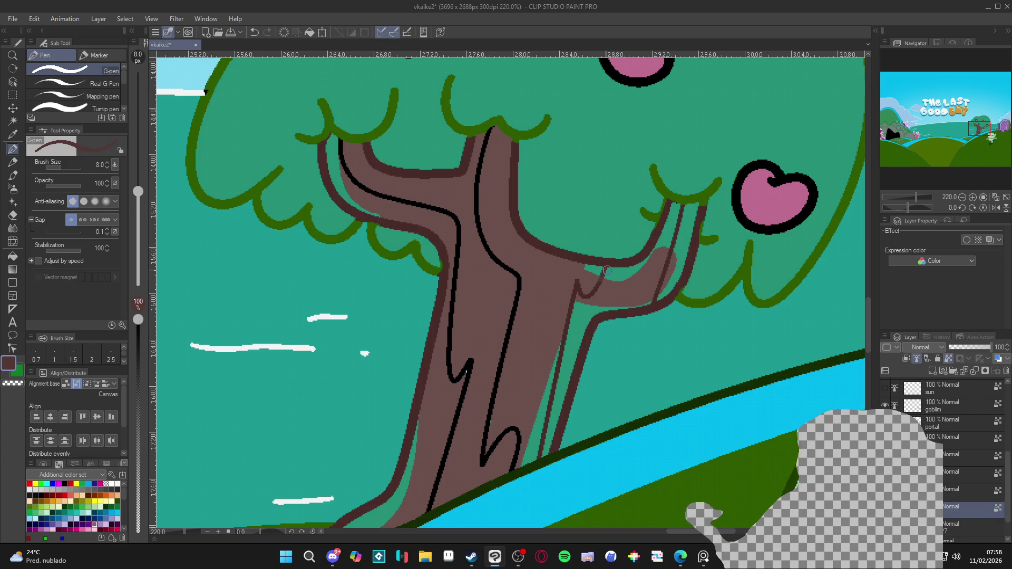
{"action": "key", "text": "ctrl+z"}
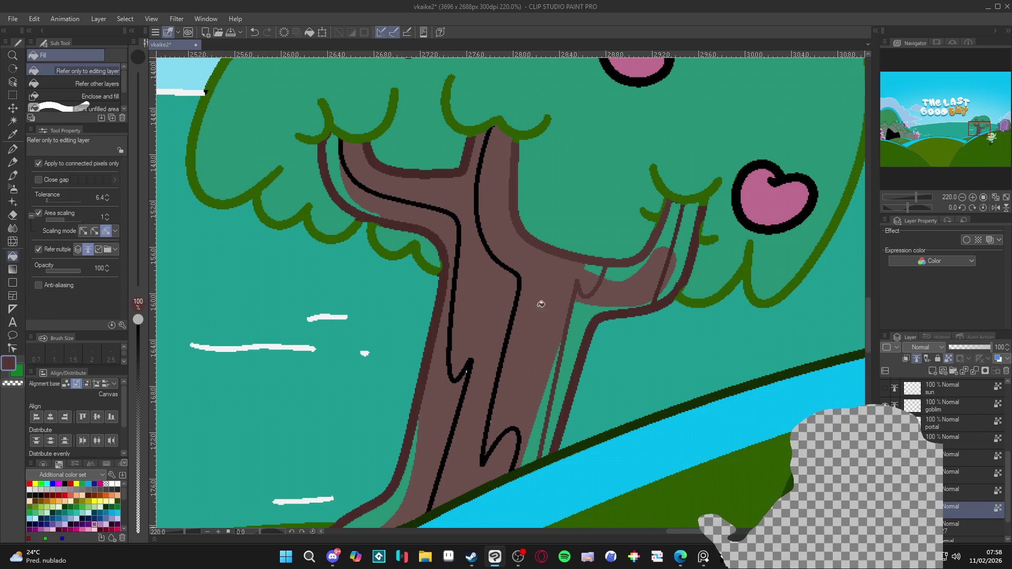
{"action": "key", "text": "ctrl+y"}
{"action": "mouse_move", "coordinate": [604, 271]}
{"action": "left_mouse_down"}
{"action": "mouse_move", "coordinate": [577, 288]}
{"action": "mouse_move", "coordinate": [539, 457]}
{"action": "left_mouse_up"}
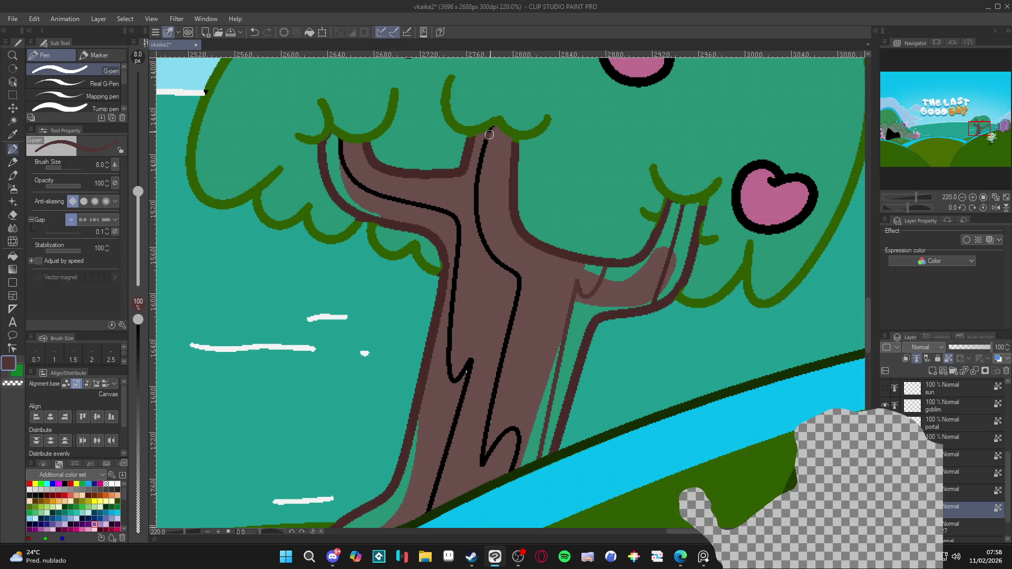
Fill the black lines in the trunk's middle and left outline with brown
{"action": "key", "text": "g"}
{"action": "key", "text": "g"}
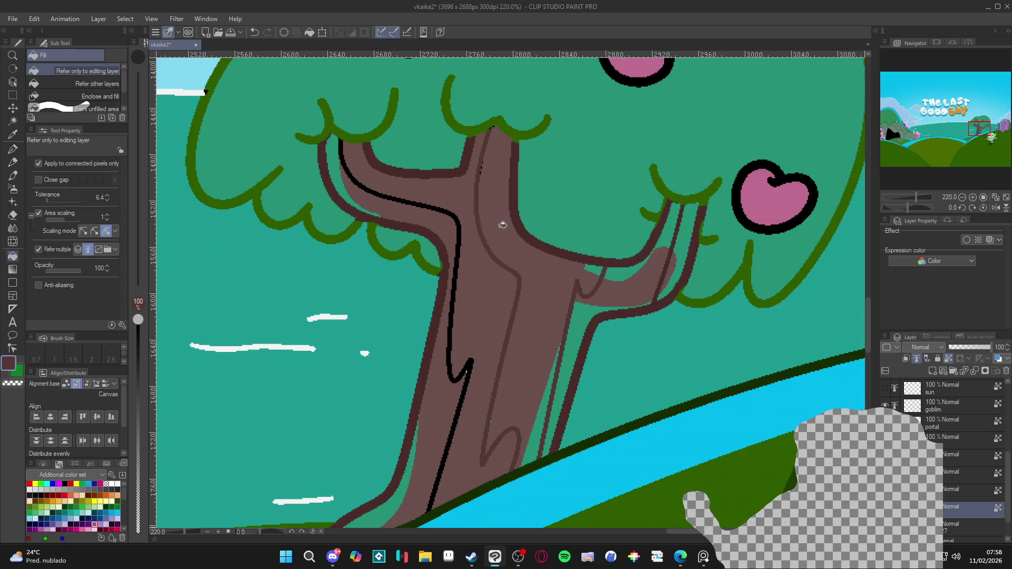
{"action": "left_click", "coordinate": [507, 339]}
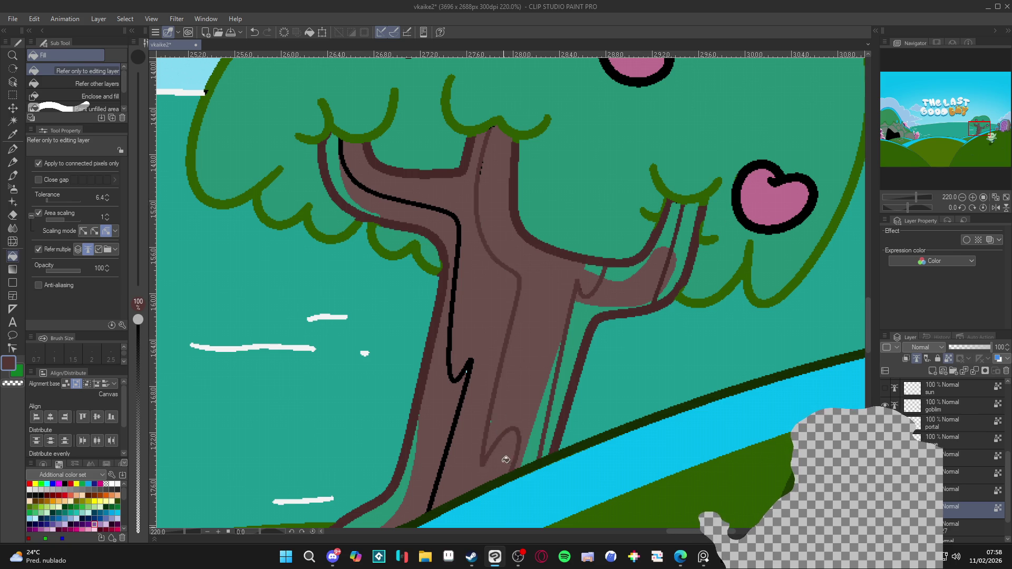
{"action": "key", "text": "p"}
{"action": "key", "text": "g"}
{"action": "key", "text": "g"}
{"action": "left_click", "coordinate": [462, 233]}
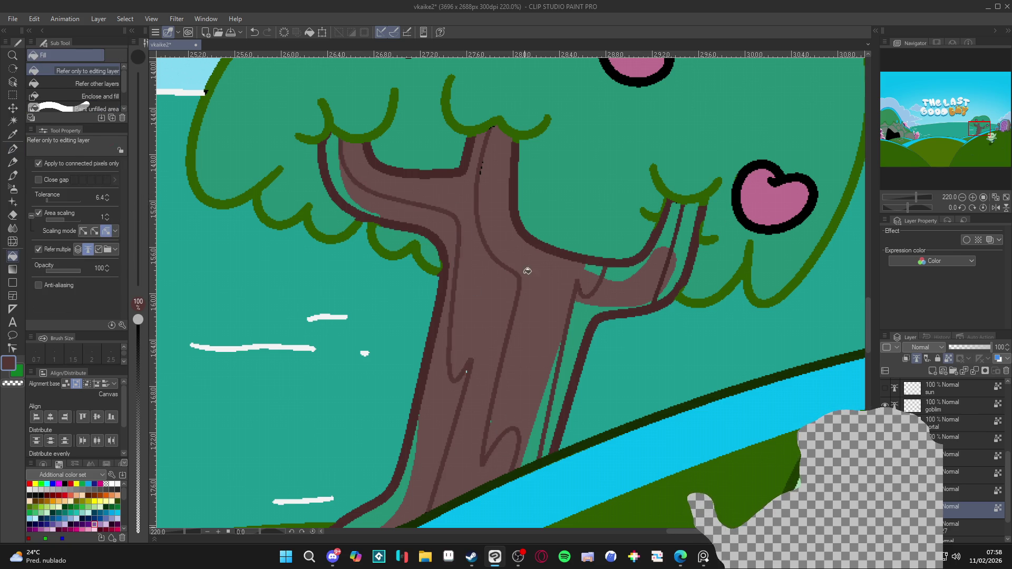
Return to the G-pen with the trunk's brown as the drawing colour
{"action": "key", "text": "p"}
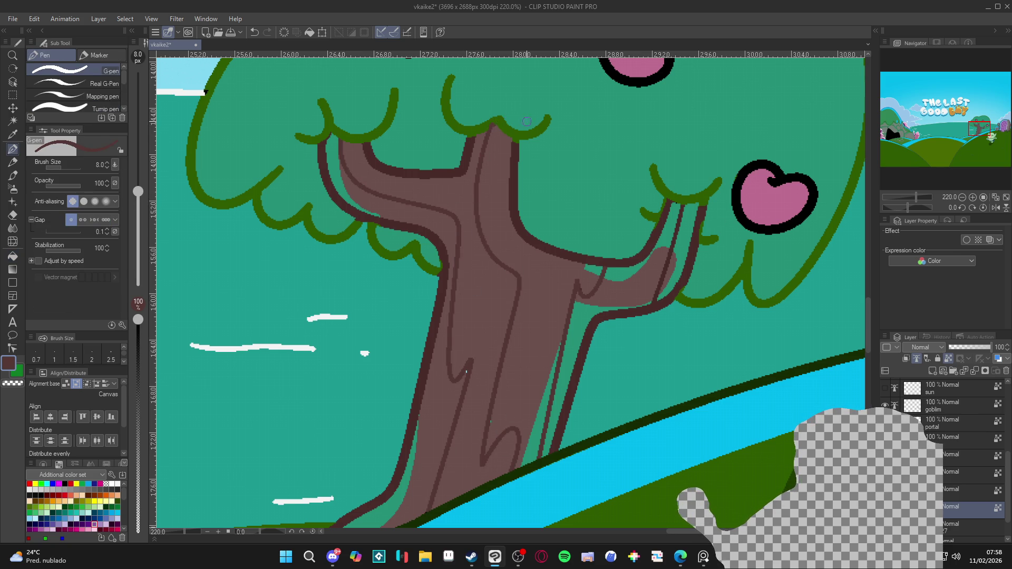
{"action": "left_click", "coordinate": [501, 129], "text": "alt"}
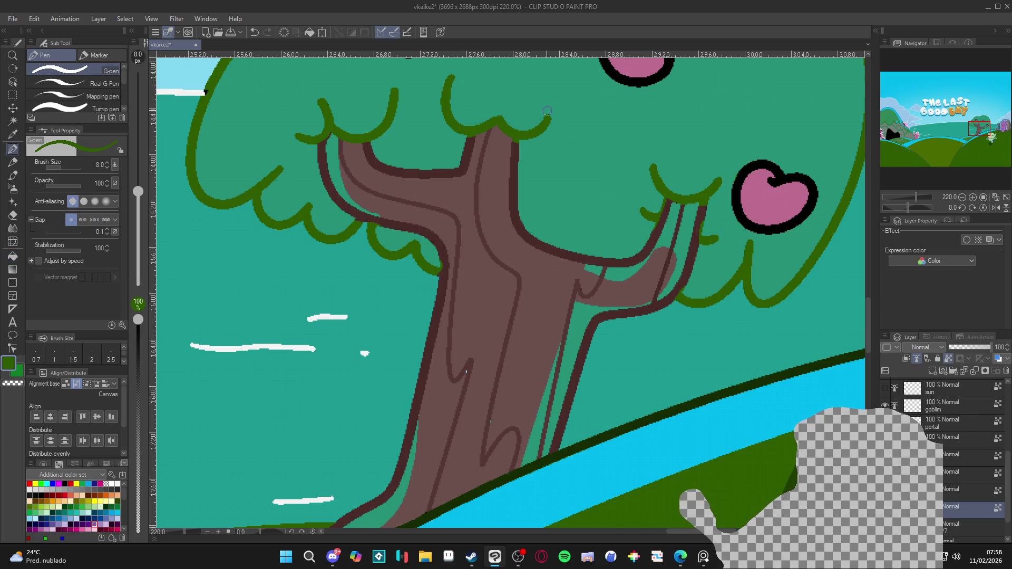
{"action": "left_click", "coordinate": [467, 391], "text": "alt"}
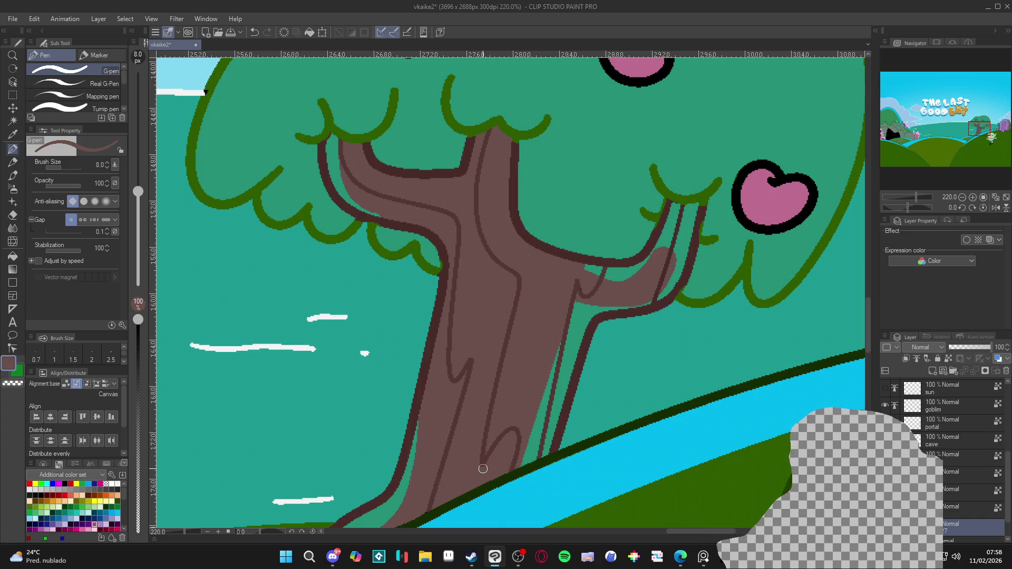
{"action": "scroll", "coordinate": [483, 469], "scroll_direction": "down", "scroll_amount": 5}
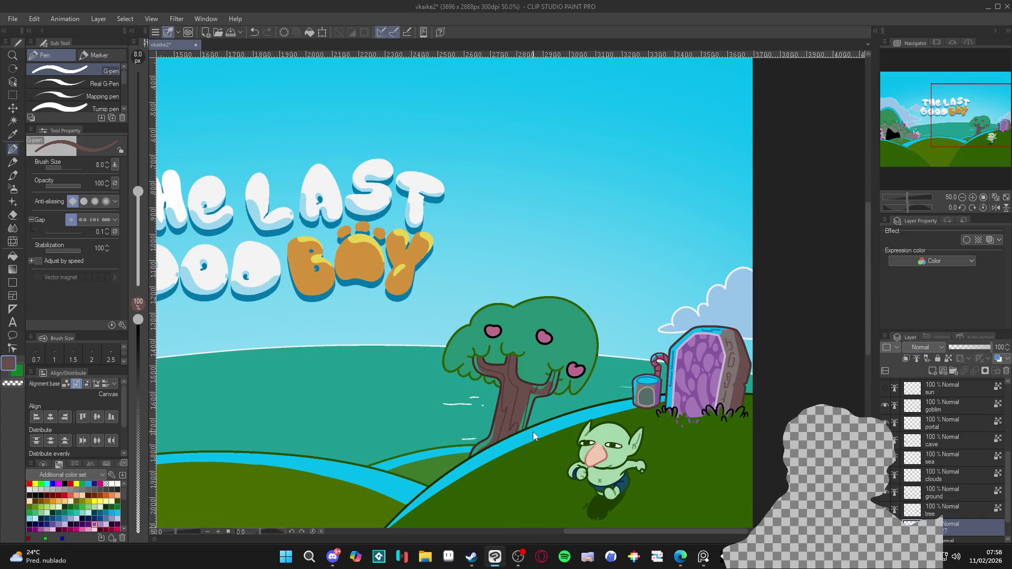
Zoom out to 22.5% and pan so the whole scene is centred
{"action": "scroll", "coordinate": [515, 412], "scroll_direction": "down", "scroll_amount": 1}
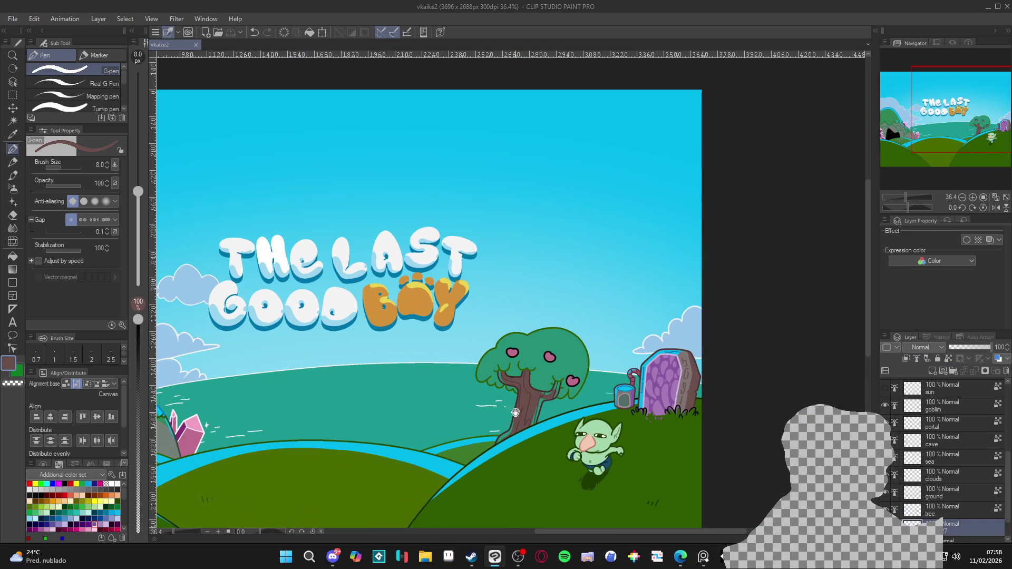
{"action": "left_click_drag", "start_coordinate": [515, 413], "coordinate": [546, 408]}
{"action": "scroll", "coordinate": [546, 408], "scroll_direction": "down", "scroll_amount": 1}
{"action": "left_click_drag", "start_coordinate": [458, 406], "coordinate": [526, 391]}
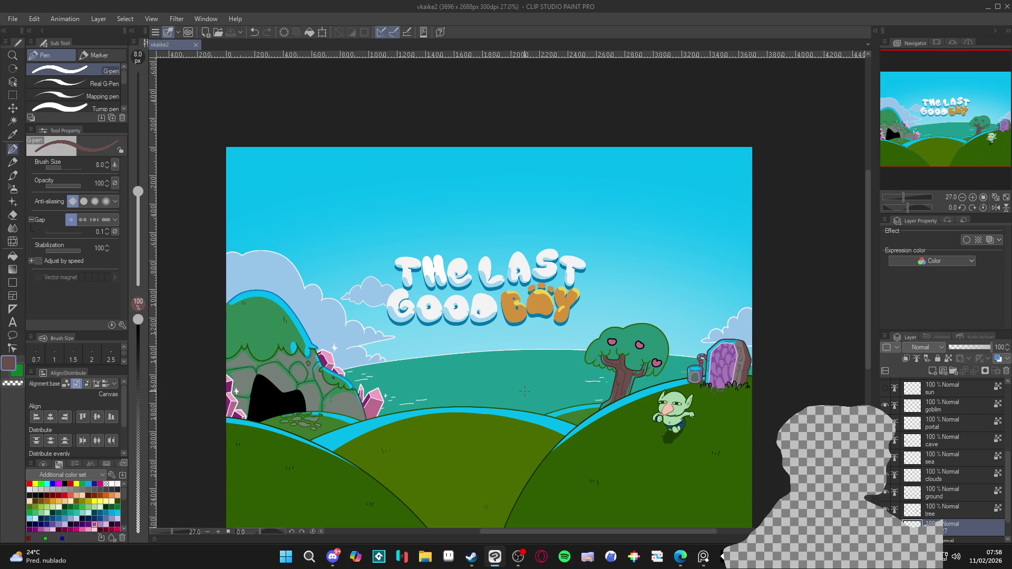
{"action": "scroll", "coordinate": [525, 391], "scroll_direction": "down", "scroll_amount": 1}
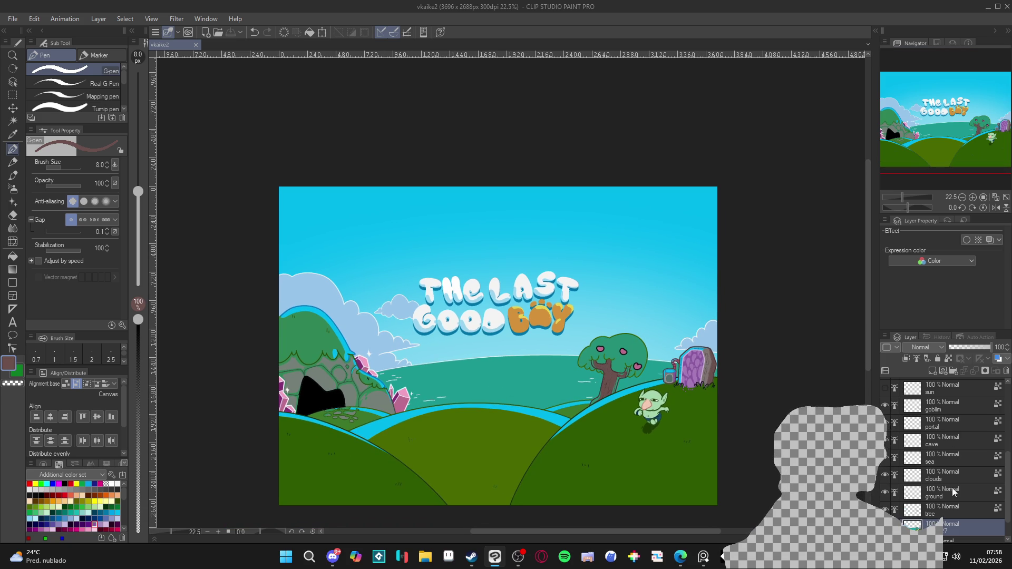
Auto-select the sea band, then clear the selection
{"action": "key", "text": "w"}
{"action": "left_click", "coordinate": [603, 382]}
{"action": "left_click", "coordinate": [563, 384]}
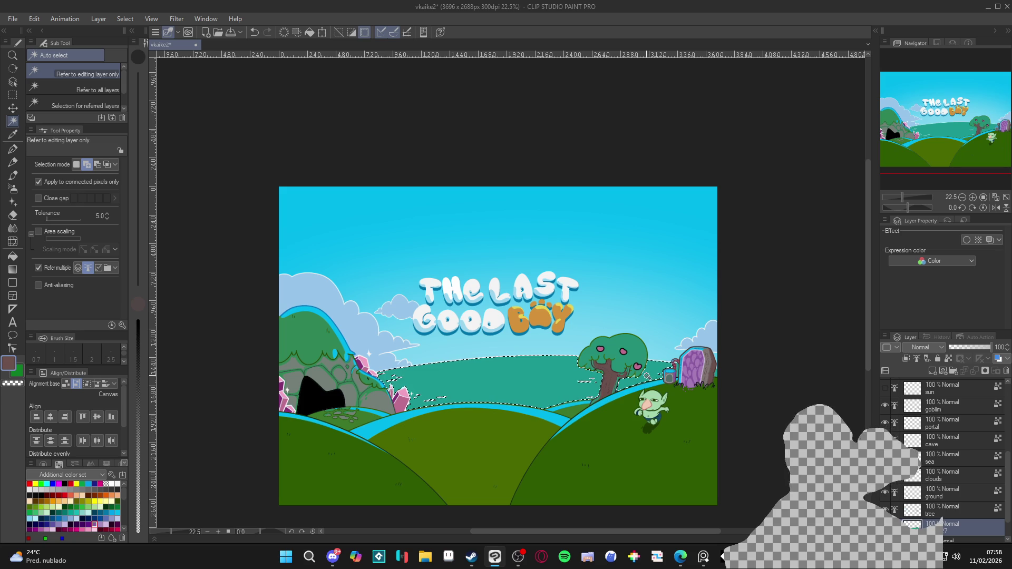
{"action": "key", "text": "ctrl+d"}
Load the sky's cyan on a 50 px G-pen with the canvas tilted about -18.6°
{"action": "key", "text": "p"}
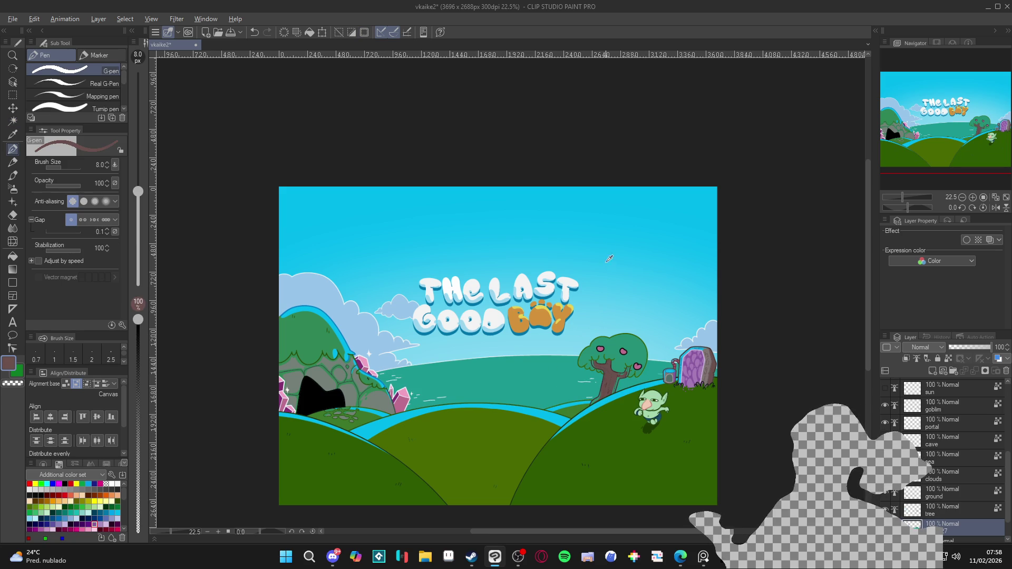
{"action": "left_click", "coordinate": [608, 229], "text": "alt"}
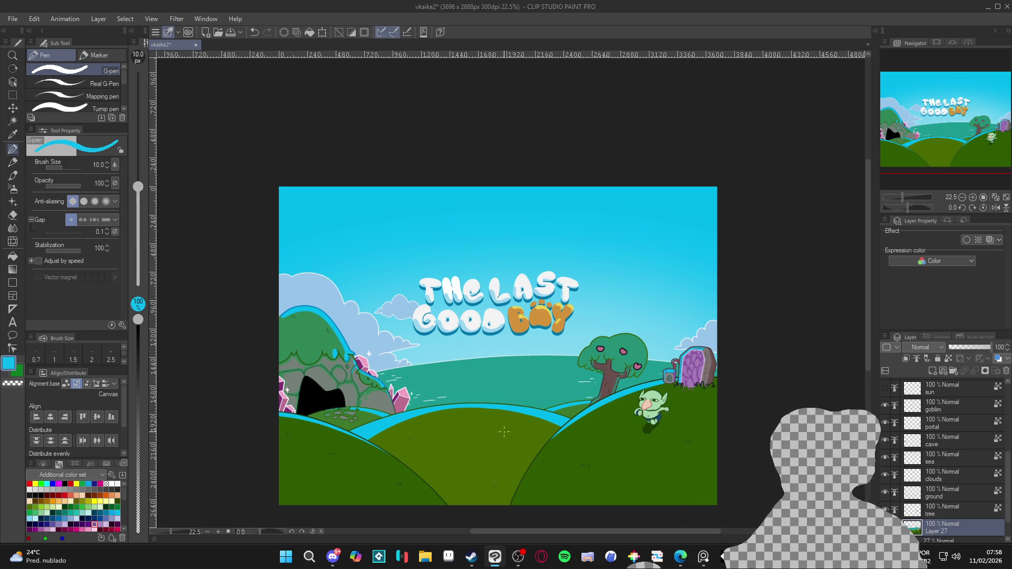
{"action": "left_click_drag", "start_coordinate": [138, 192], "coordinate": [138, 125]}
{"action": "key", "text": "r"}
{"action": "left_click_drag", "start_coordinate": [504, 433], "coordinate": [533, 414]}
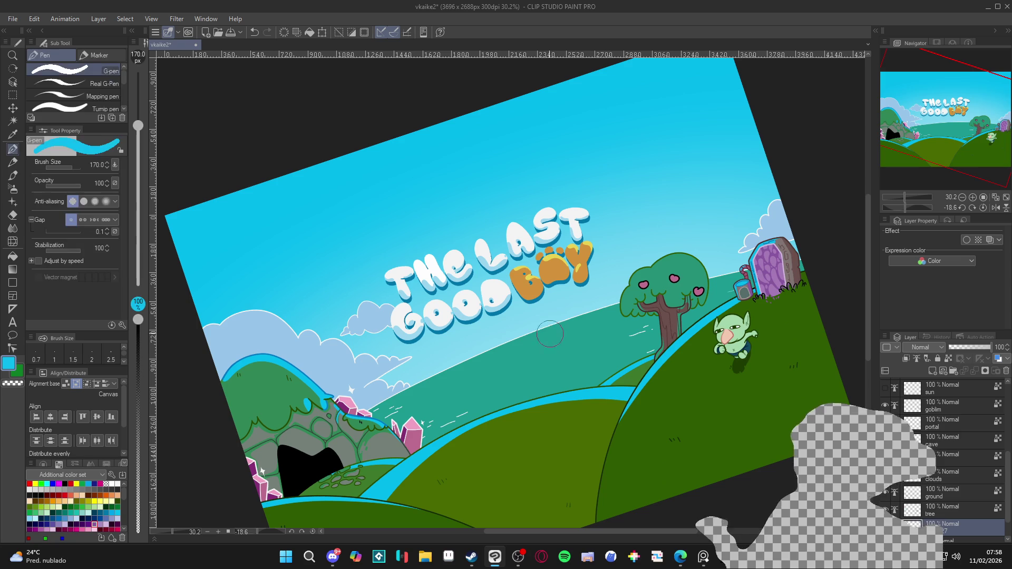
{"action": "key", "text": "bracketleft"}
{"action": "key", "text": "bracketleft"}
{"action": "key", "text": "bracketleft"}
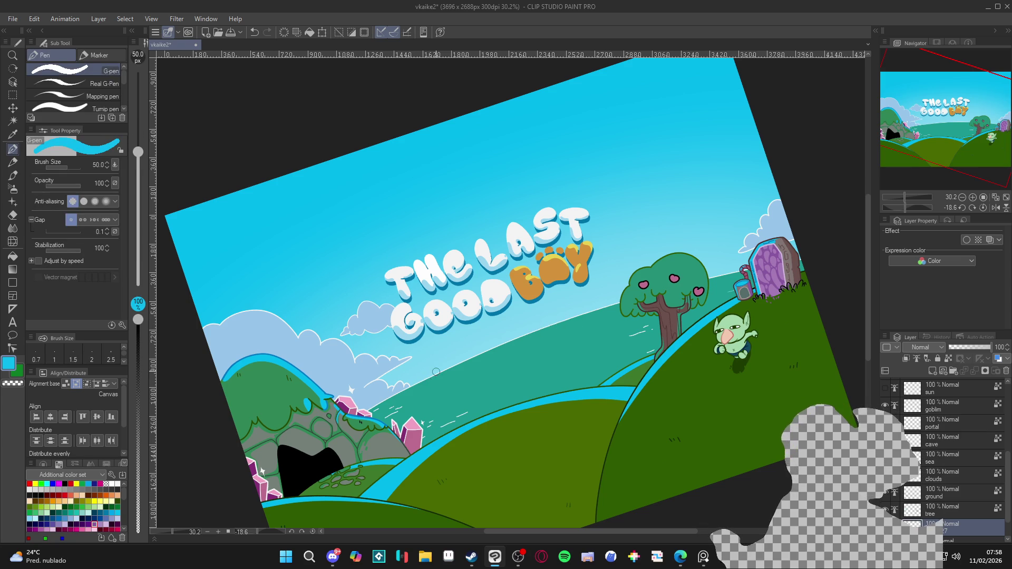
Paint a cyan highlight streak along the sea, redoing the first attempt
{"action": "left_click_drag", "start_coordinate": [393, 404], "coordinate": [630, 318]}
{"action": "key", "text": "ctrl+z"}
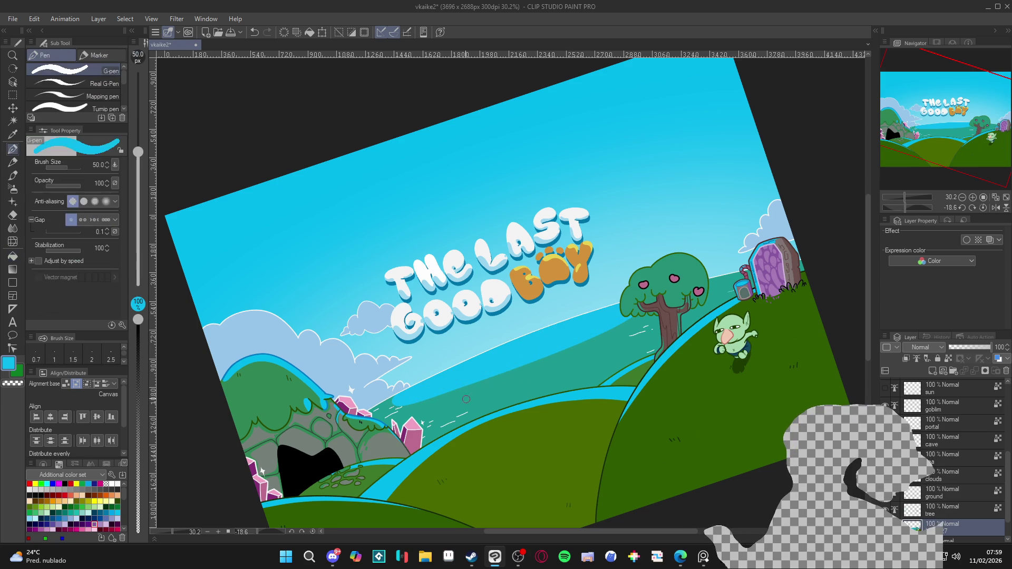
{"action": "left_click_drag", "start_coordinate": [419, 421], "coordinate": [615, 352]}
{"action": "key", "text": "g"}
{"action": "key", "text": "g"}
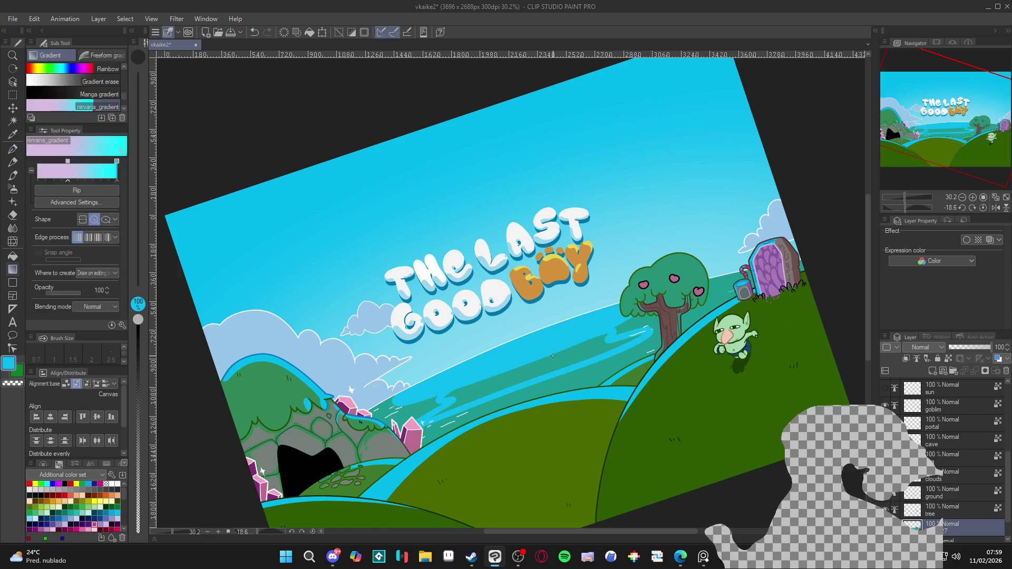
{"action": "key", "text": "p"}
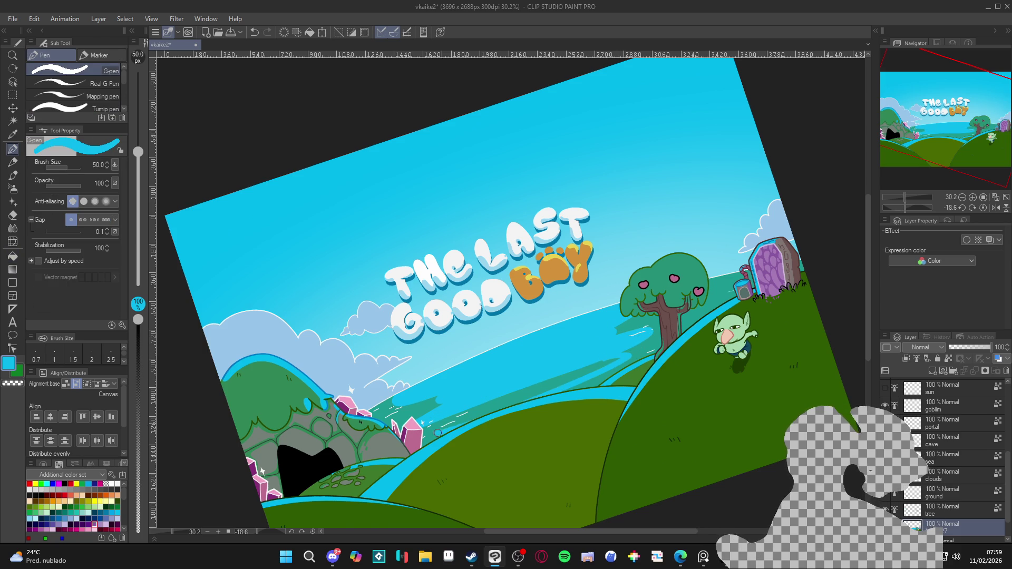
Reset the canvas rotation to level and adjust the zoom
{"action": "key", "text": "ctrl+at"}
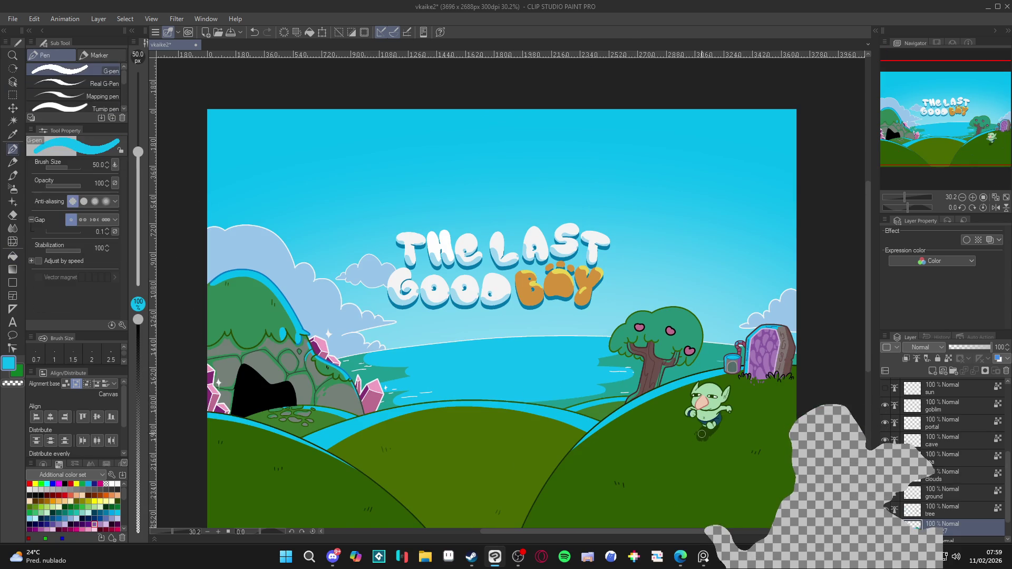
{"action": "mouse_move", "coordinate": [791, 290]}
{"action": "left_mouse_down"}
{"action": "mouse_move", "coordinate": [787, 242]}
{"action": "mouse_move", "coordinate": [750, 144]}
{"action": "left_mouse_up"}
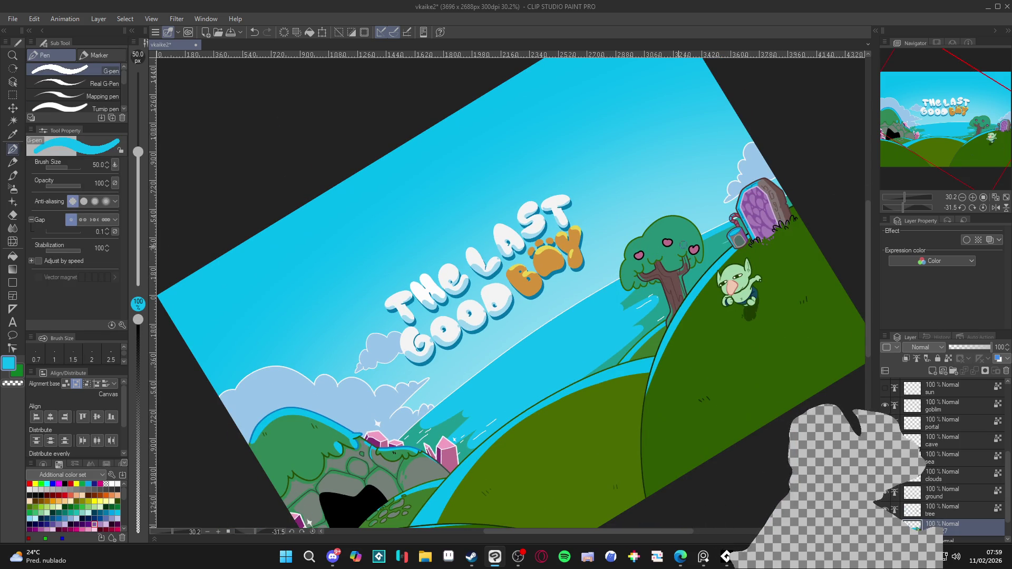
{"action": "key", "text": "ctrl+at"}
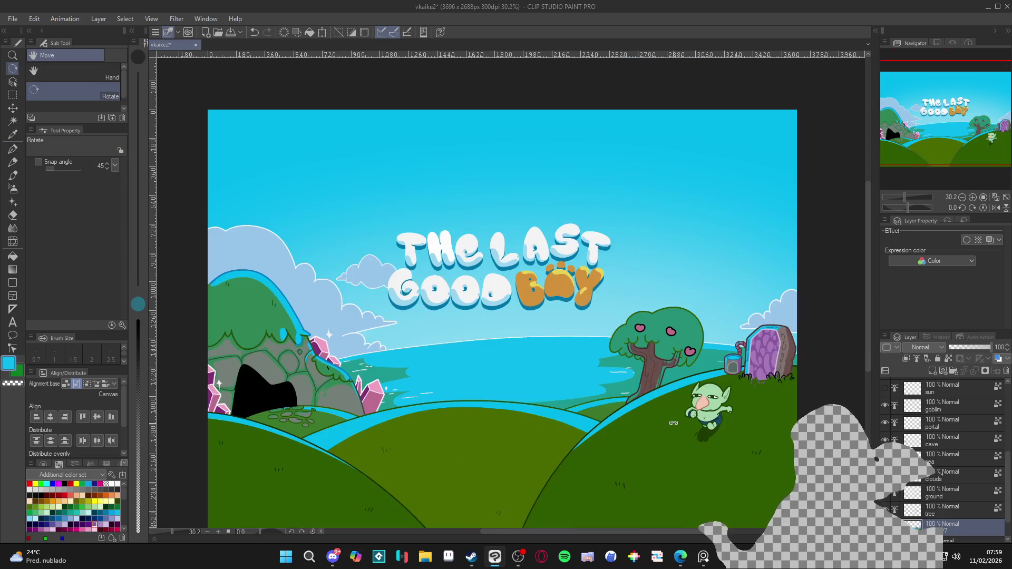
{"action": "scroll", "coordinate": [674, 423], "scroll_direction": "down", "scroll_amount": 4}
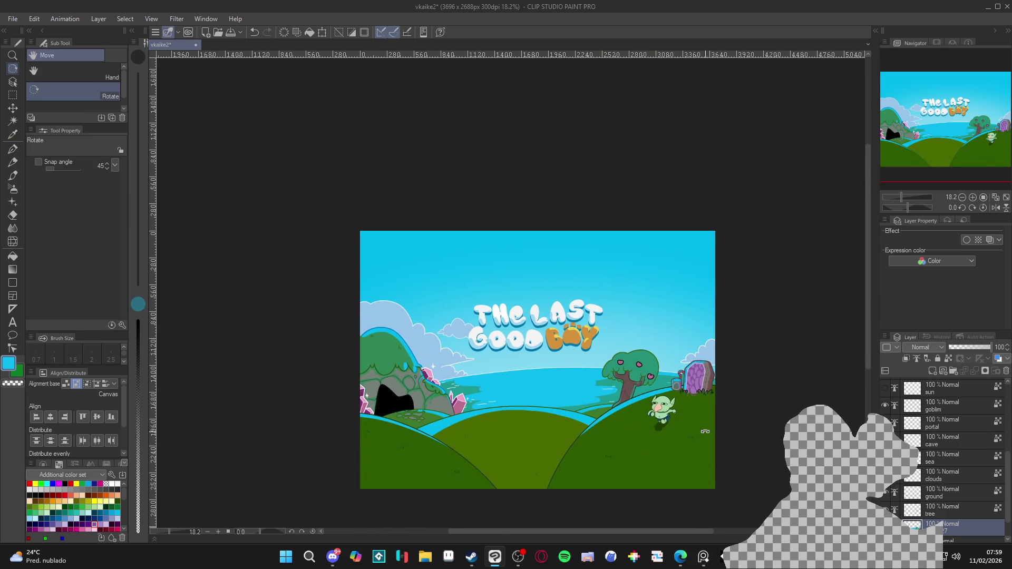
{"action": "scroll", "coordinate": [920, 438], "scroll_direction": "up", "scroll_amount": 5}
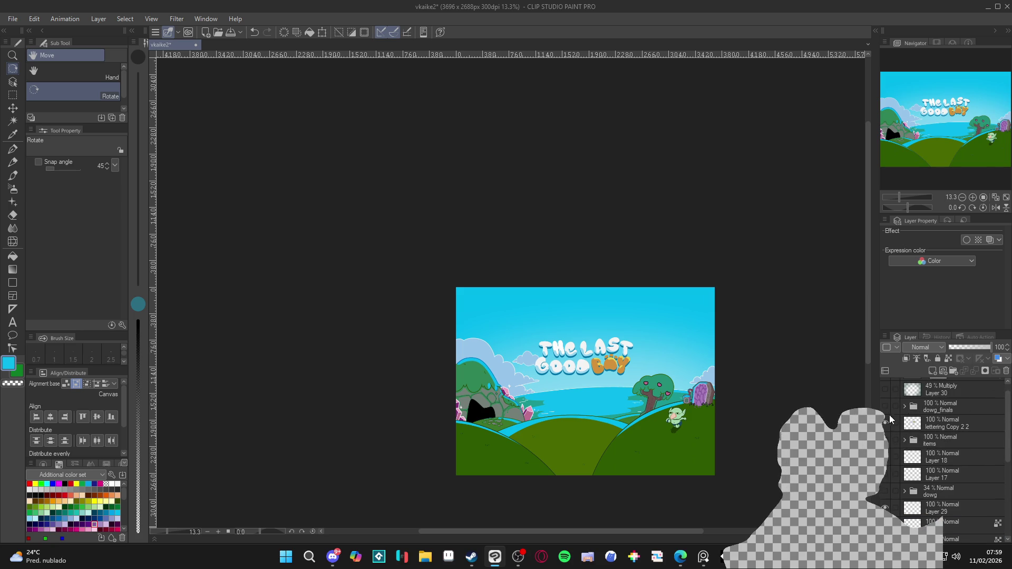
Show the dowg_finals dog layer again and select Layer 27 for painting
{"action": "left_click", "coordinate": [885, 406]}
{"action": "scroll", "coordinate": [649, 431], "scroll_direction": "up", "scroll_amount": 2}
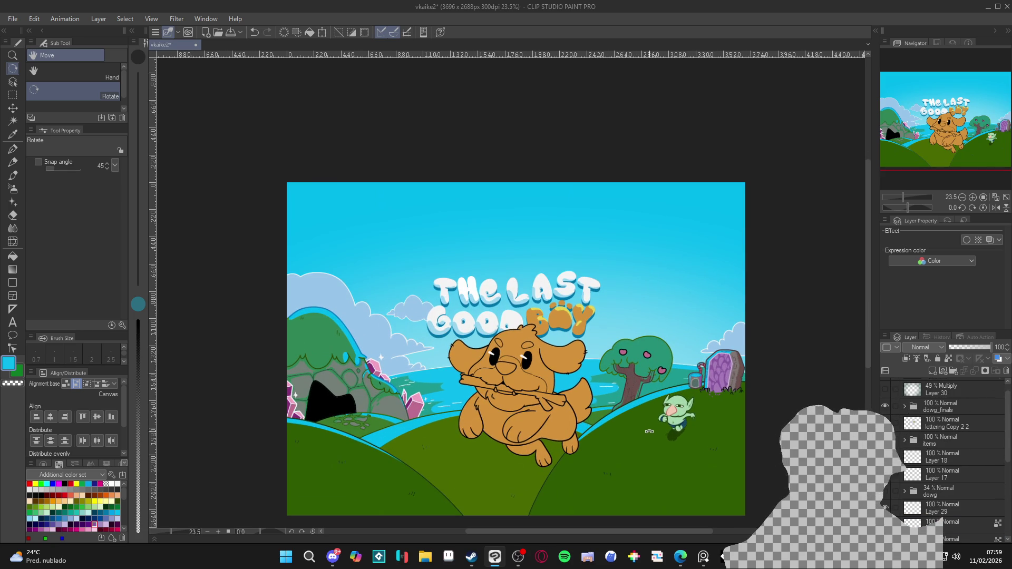
{"action": "left_click_drag", "start_coordinate": [649, 443], "coordinate": [635, 442]}
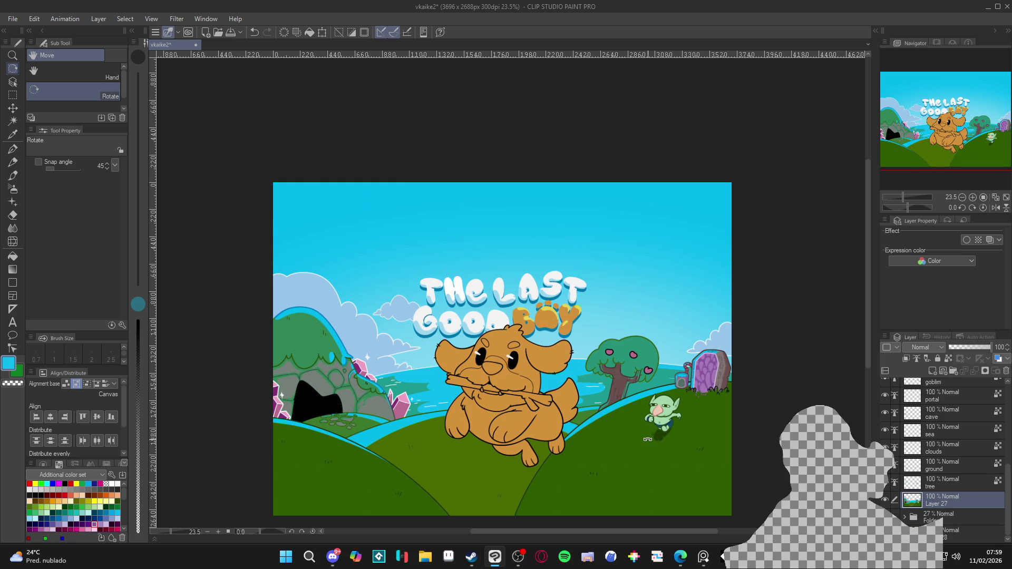
{"action": "key", "text": "ctrl+z"}
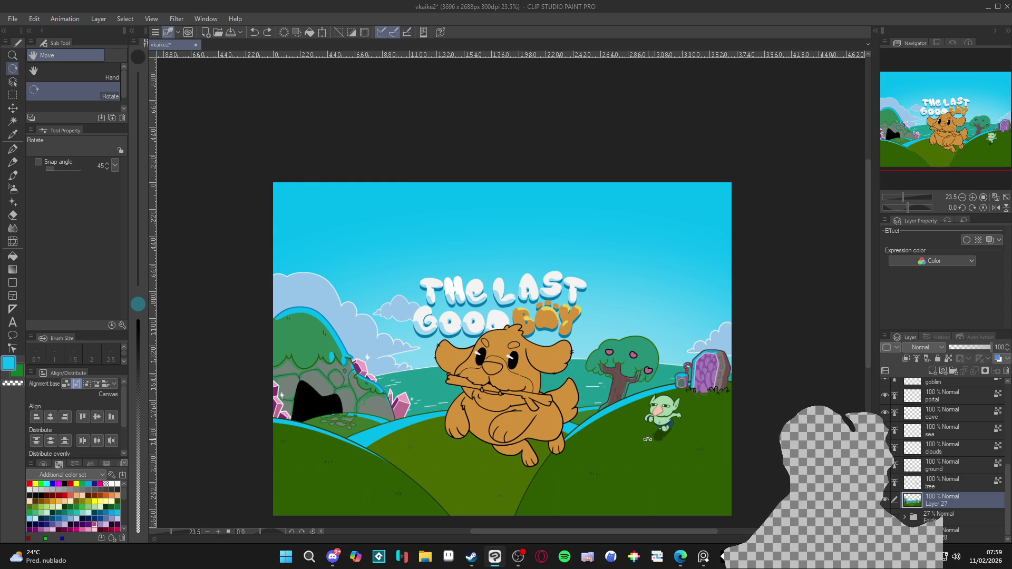
With the view tilted about 33°, redo the fill to the left of the dog
{"action": "left_click_drag", "start_coordinate": [647, 439], "coordinate": [673, 344]}
{"action": "key", "text": "p"}
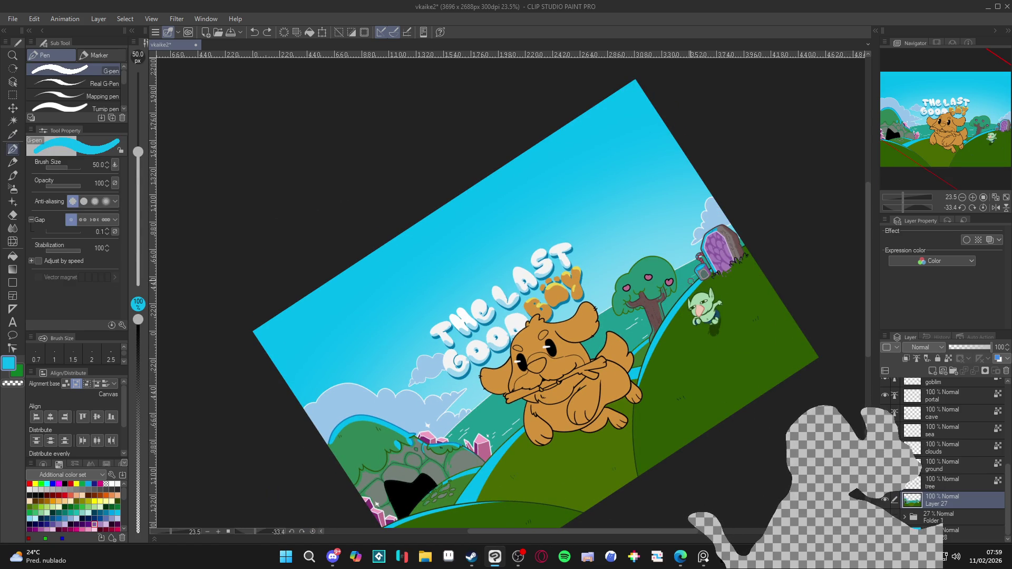
{"action": "key", "text": "g"}
{"action": "key", "text": "g"}
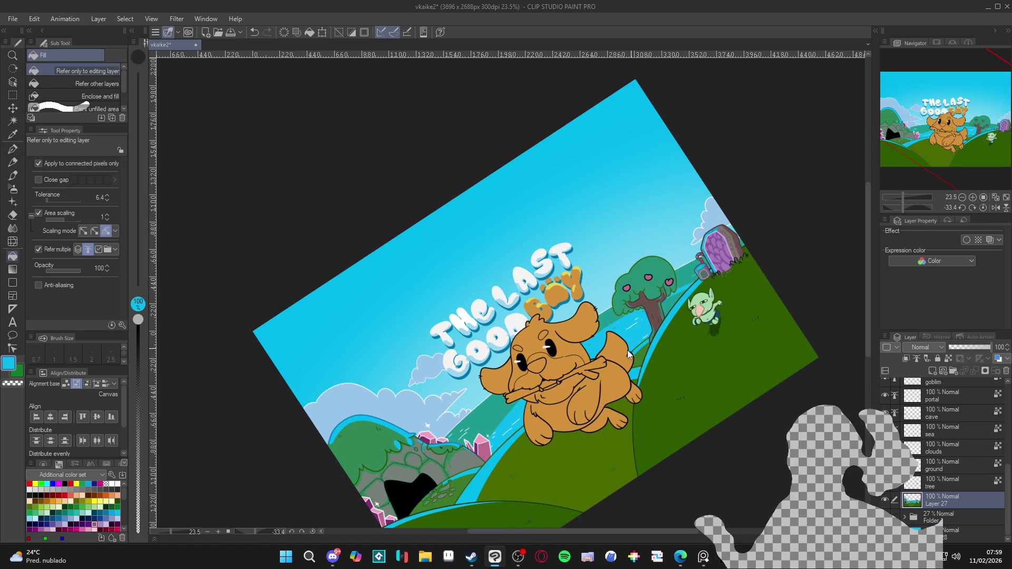
{"action": "key", "text": "ctrl+z"}
{"action": "left_click", "coordinate": [505, 414]}
{"action": "key", "text": "p"}
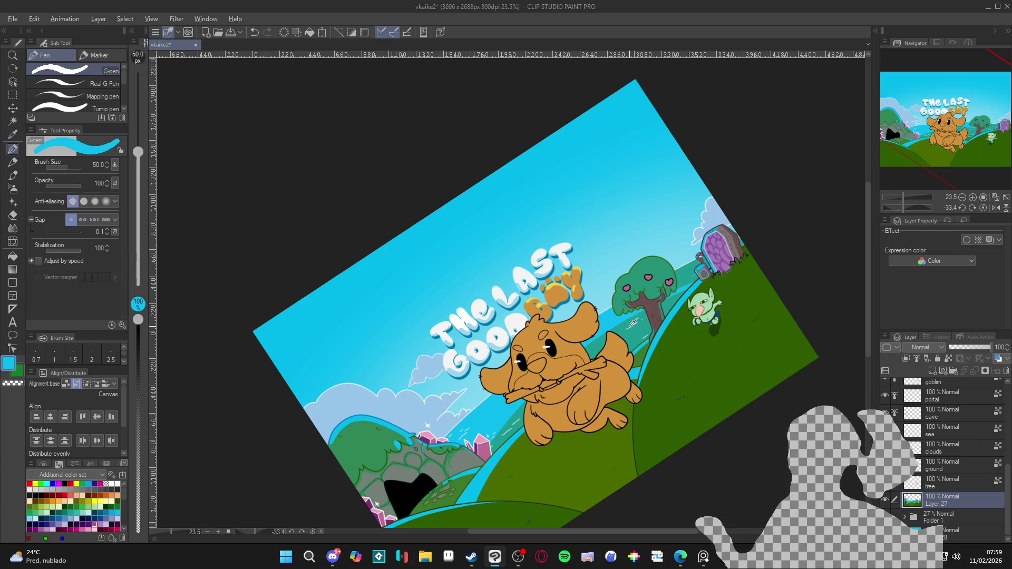
Sample sky blue and teal-green, level the view, and undo the bright blue so the sea stays teal
{"action": "left_click", "coordinate": [614, 319], "text": "alt"}
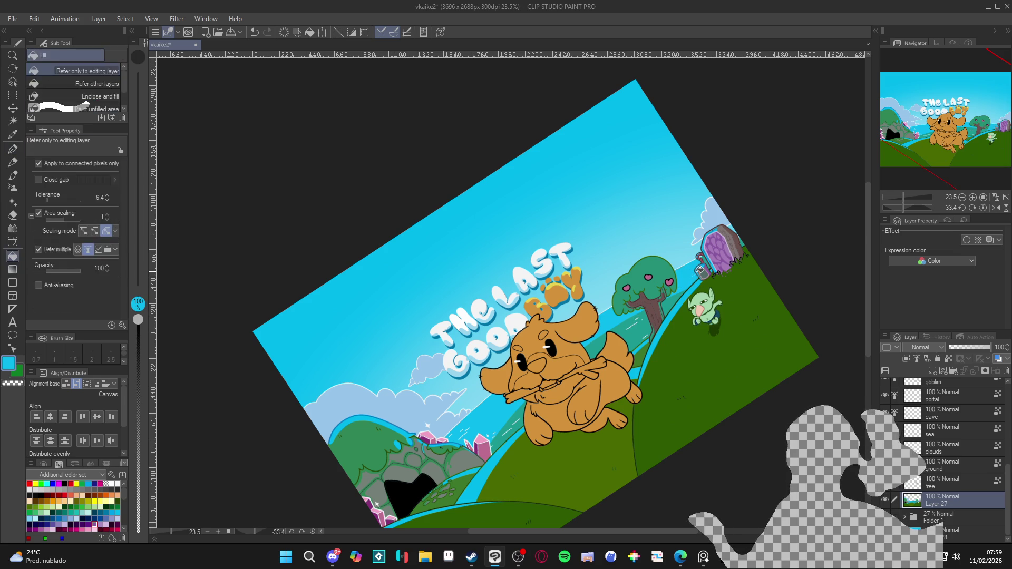
{"action": "left_click", "coordinate": [689, 291], "text": "alt"}
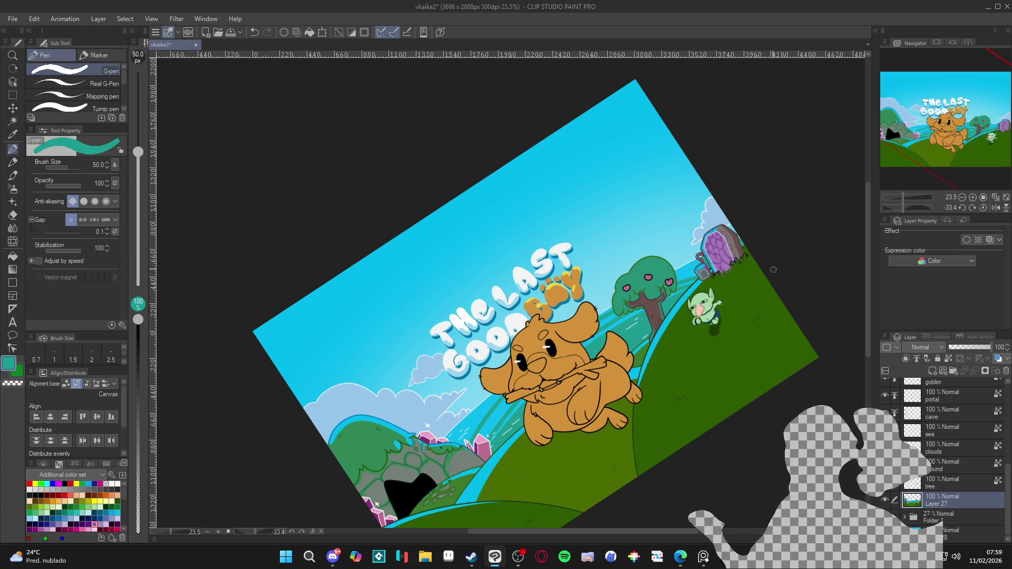
{"action": "key", "text": "r"}
{"action": "double_click", "coordinate": [679, 443]}
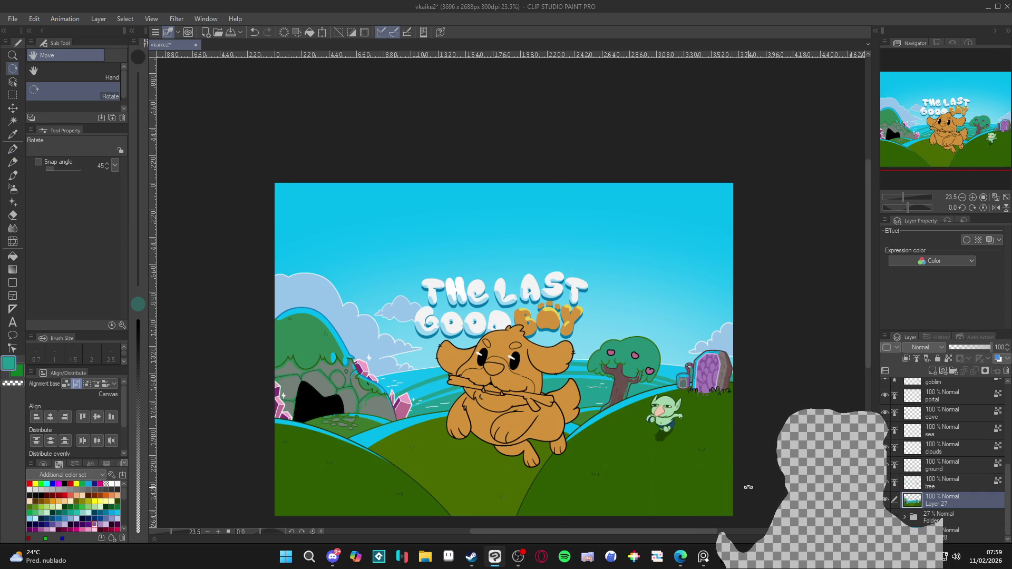
{"action": "key", "text": "ctrl+z"}
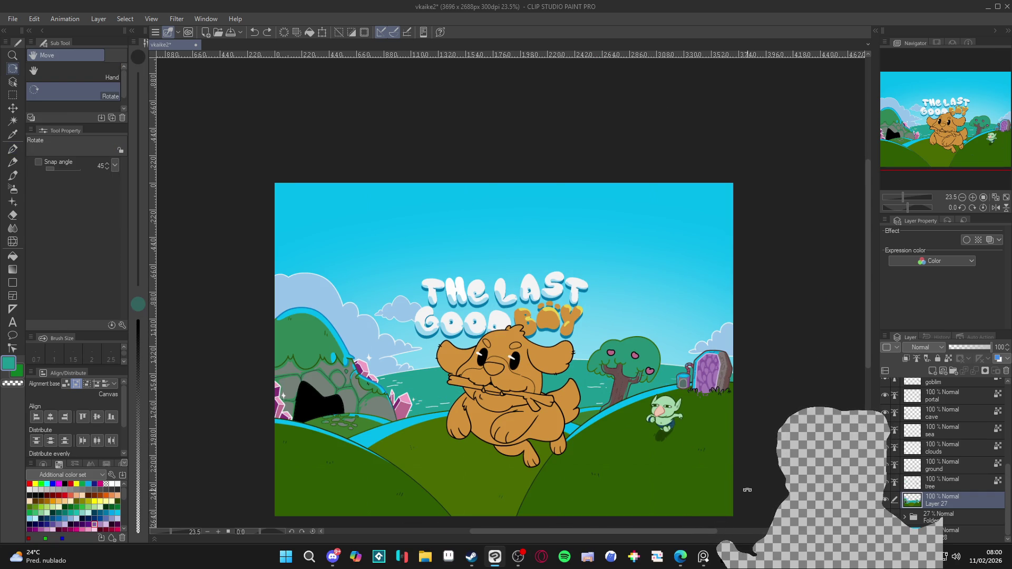
Sample the river's bright cyan on a tilted view, then turn the canvas back to level
{"action": "left_click_drag", "start_coordinate": [719, 478], "coordinate": [754, 333]}
{"action": "key", "text": "p"}
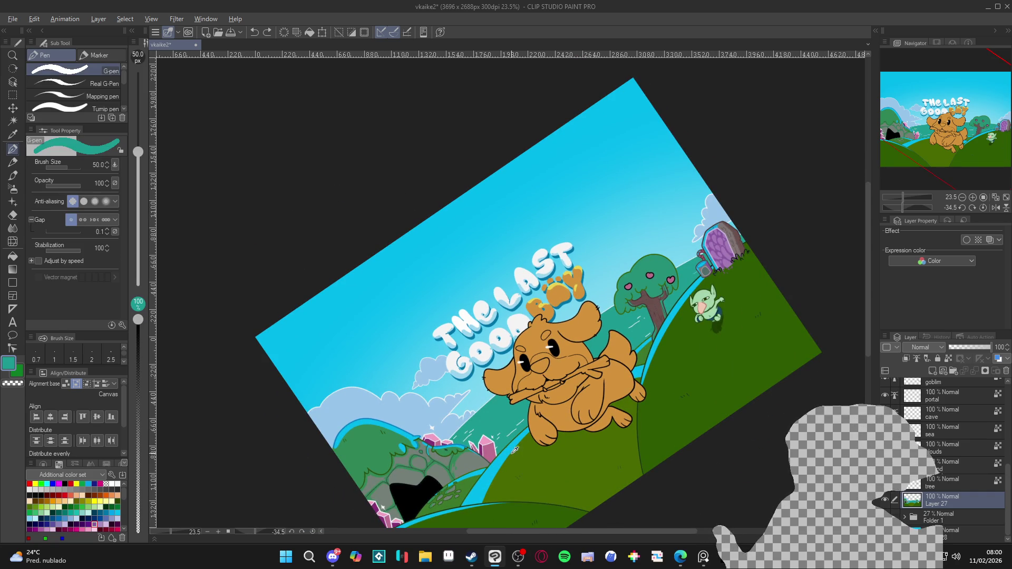
{"action": "left_click", "coordinate": [515, 449], "text": "alt"}
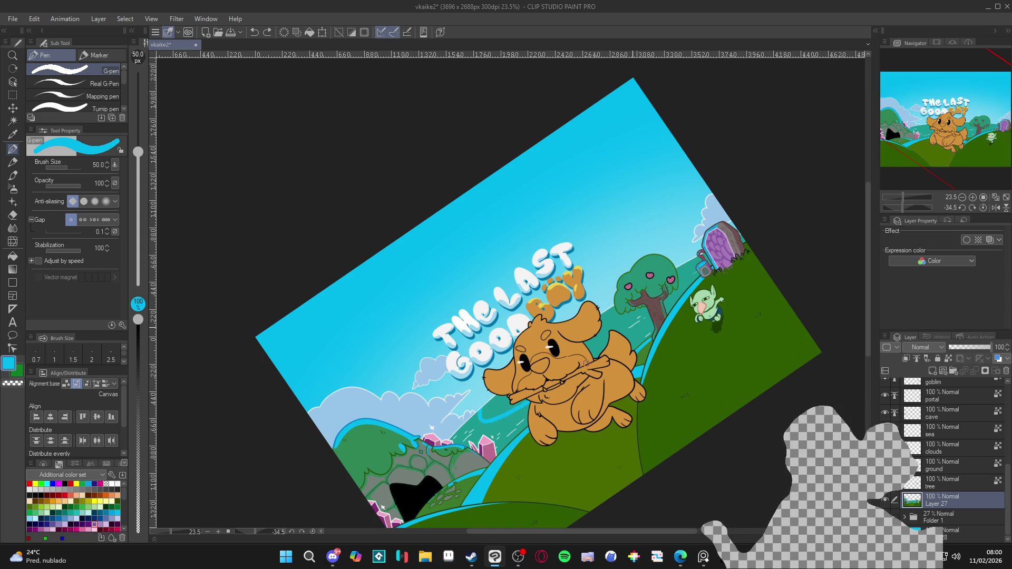
{"action": "key", "text": "g"}
{"action": "key", "text": "r"}
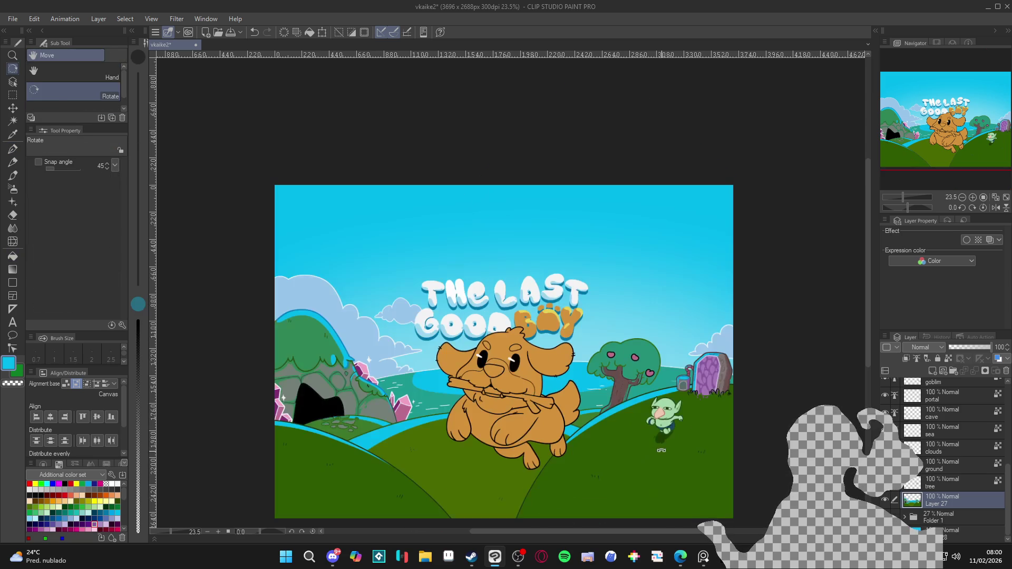
{"action": "left_click_drag", "start_coordinate": [712, 422], "coordinate": [737, 301]}
{"action": "key", "text": "p"}
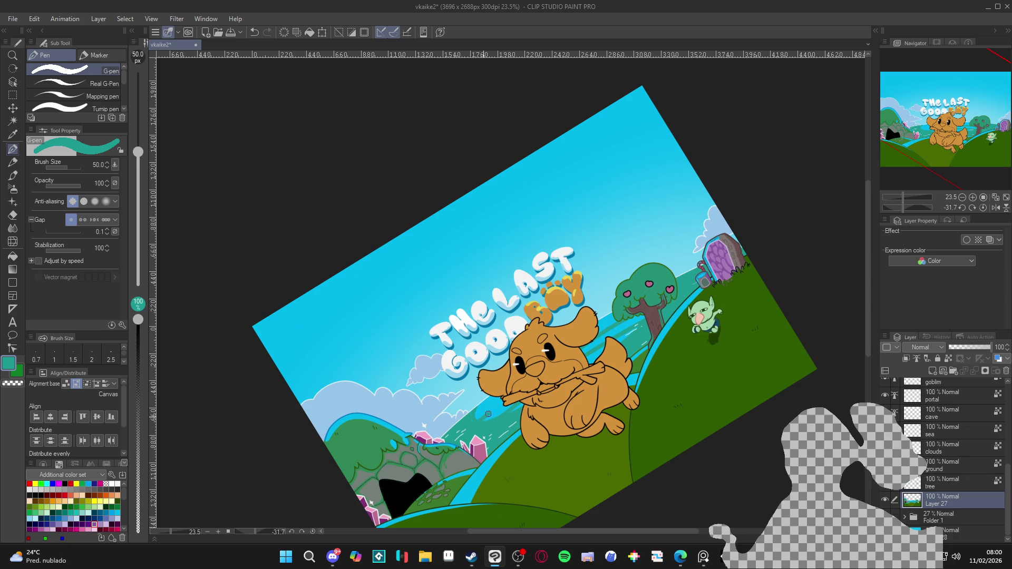
{"action": "key", "text": "r"}
{"action": "left_click_drag", "start_coordinate": [765, 432], "coordinate": [849, 396]}
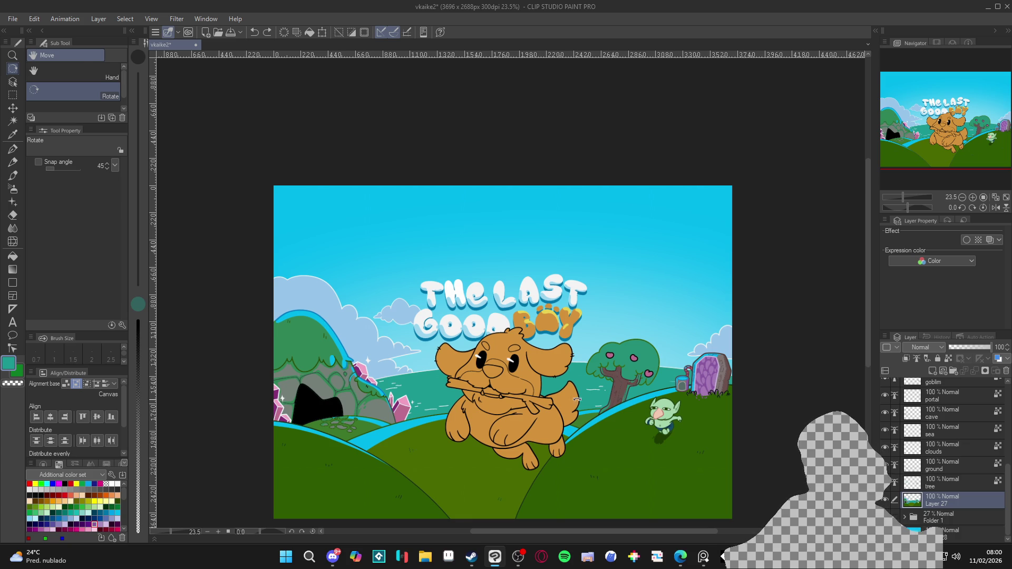
Set the Fill tool to 24% opacity, deselect all, and sample the river's bright cyan
{"action": "key", "text": "g"}
{"action": "key", "text": "g"}
{"action": "left_click", "coordinate": [137, 485]}
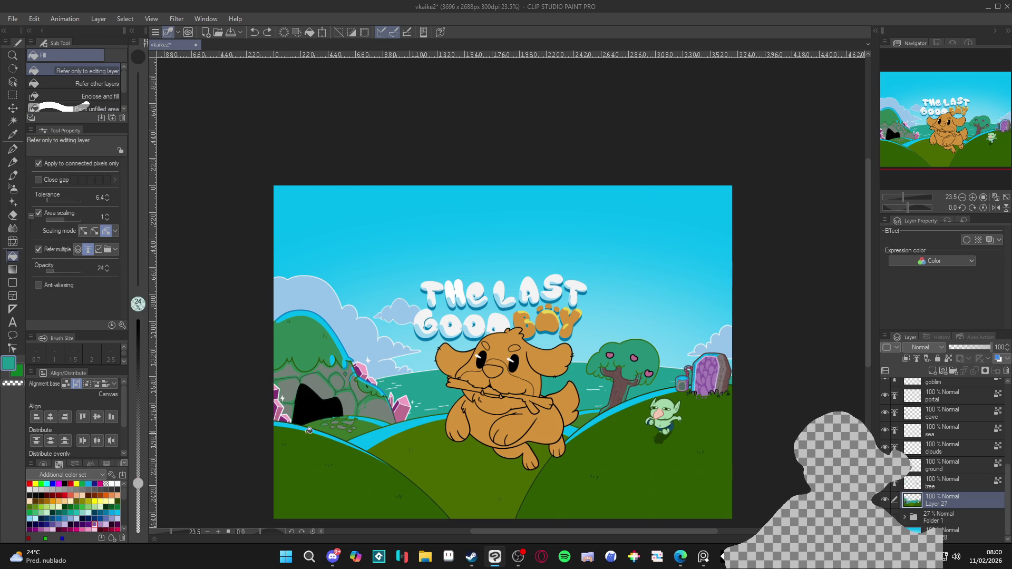
{"action": "key", "text": "ctrl+d"}
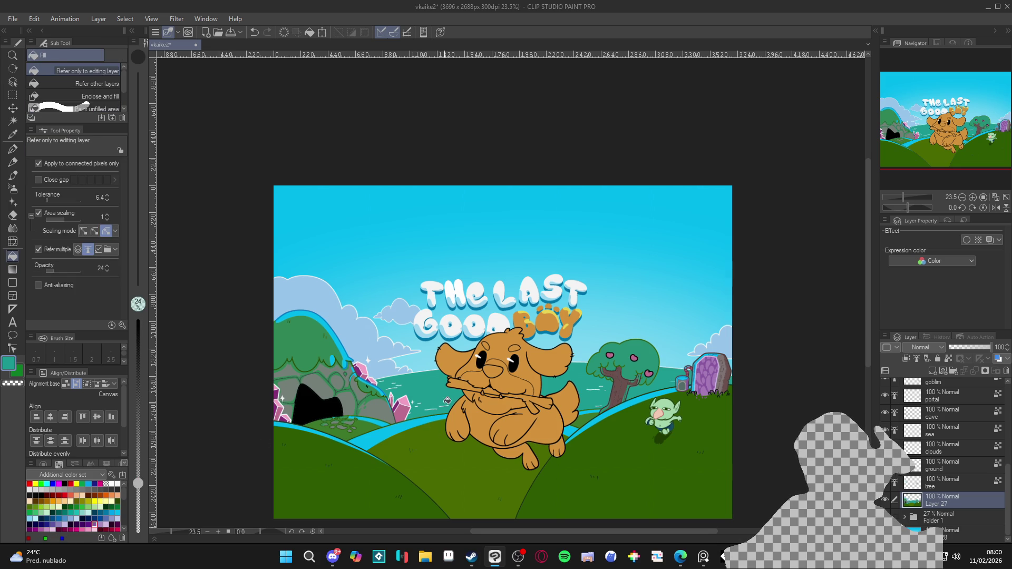
{"action": "left_click", "coordinate": [411, 425], "text": "alt"}
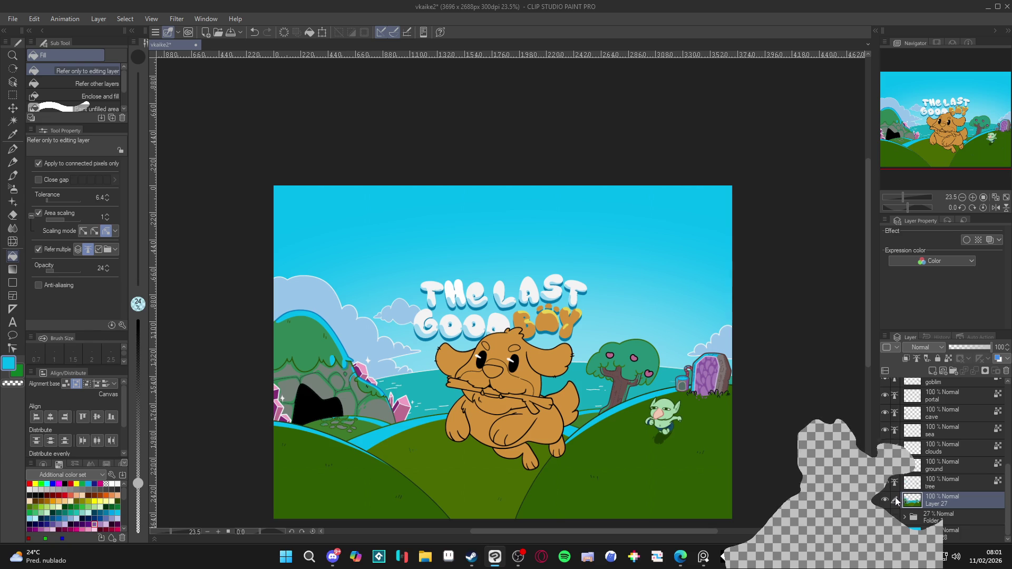
Fill the black cave interior with dark green and save the document
{"action": "scroll", "coordinate": [313, 366], "scroll_direction": "up", "scroll_amount": 3}
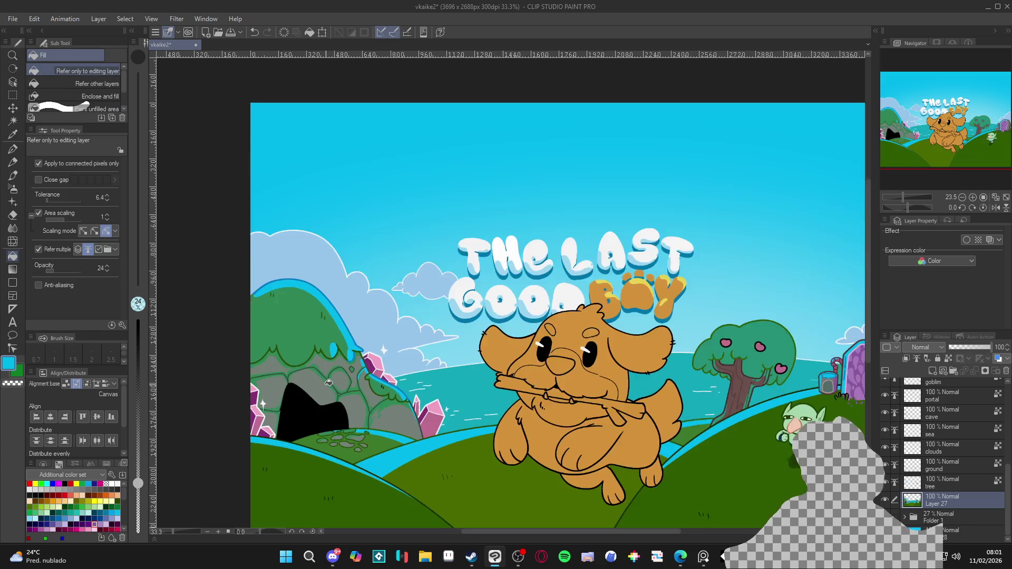
{"action": "left_click", "coordinate": [291, 351], "text": "alt"}
{"action": "left_click", "coordinate": [303, 428]}
{"action": "scroll", "coordinate": [305, 427], "scroll_direction": "down", "scroll_amount": 4}
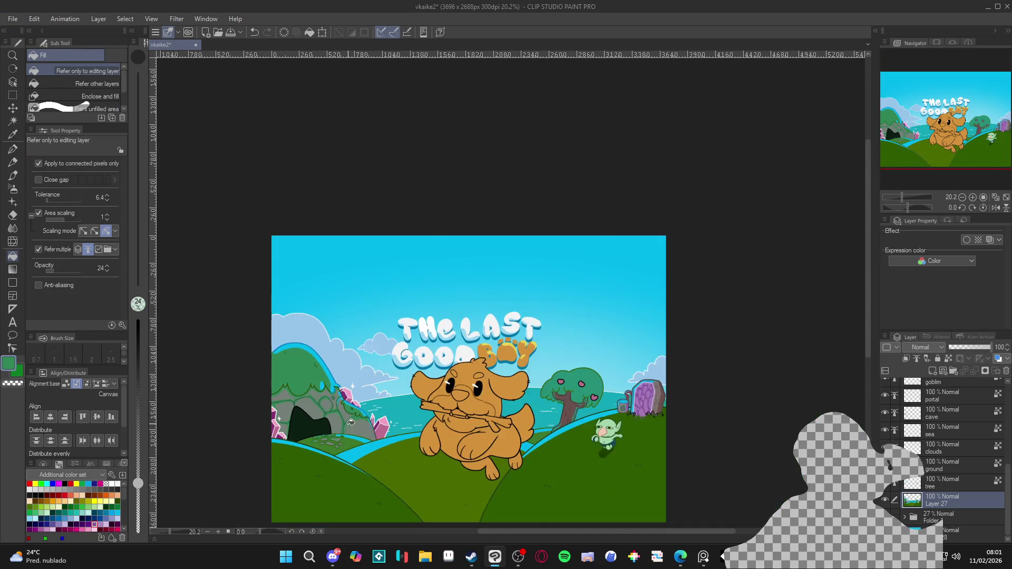
{"action": "key", "text": "ctrl+s"}
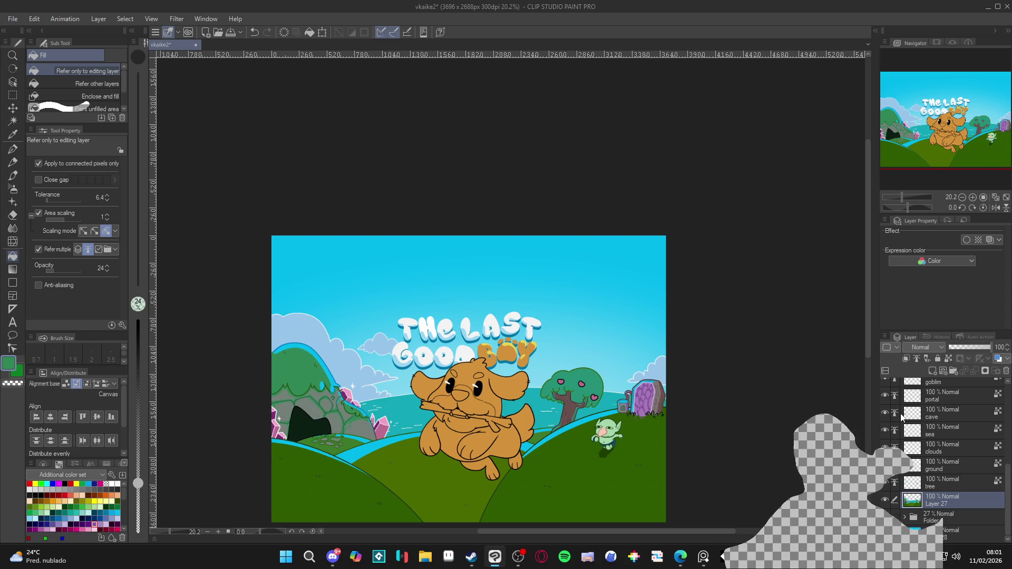
On the cave layer, paint dark green from the rock outline along the cave's right edge
{"action": "left_click", "coordinate": [944, 413]}
{"action": "scroll", "coordinate": [334, 446], "scroll_direction": "up", "scroll_amount": 2}
{"action": "scroll", "coordinate": [335, 446], "scroll_direction": "up", "scroll_amount": 3}
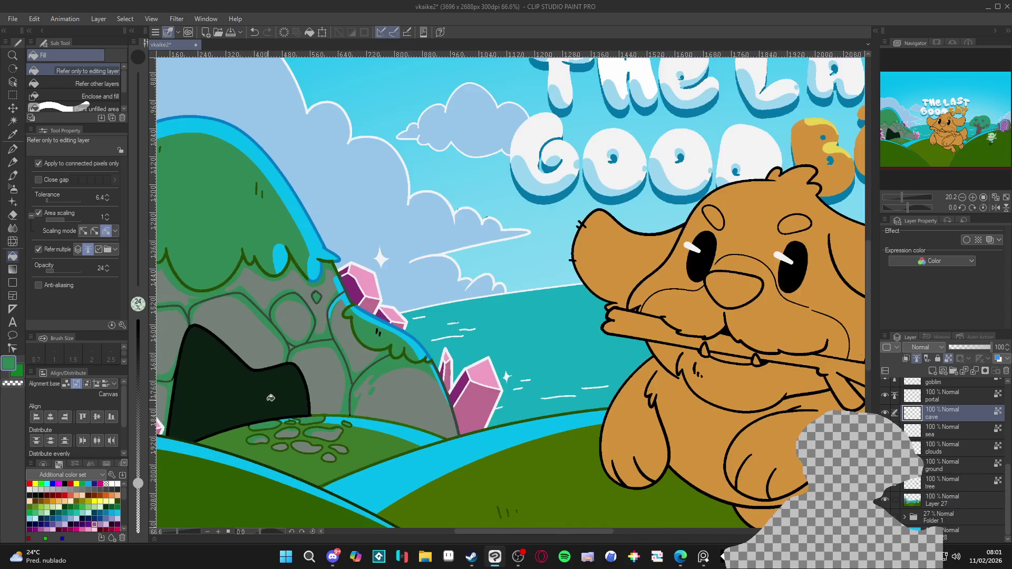
{"action": "key", "text": "p"}
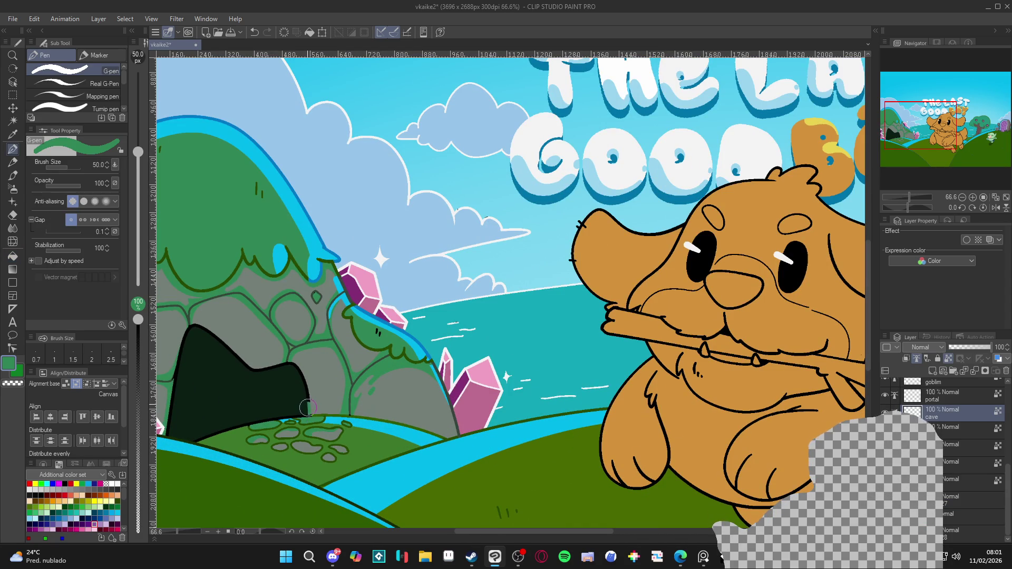
{"action": "left_click", "coordinate": [295, 348], "text": "alt"}
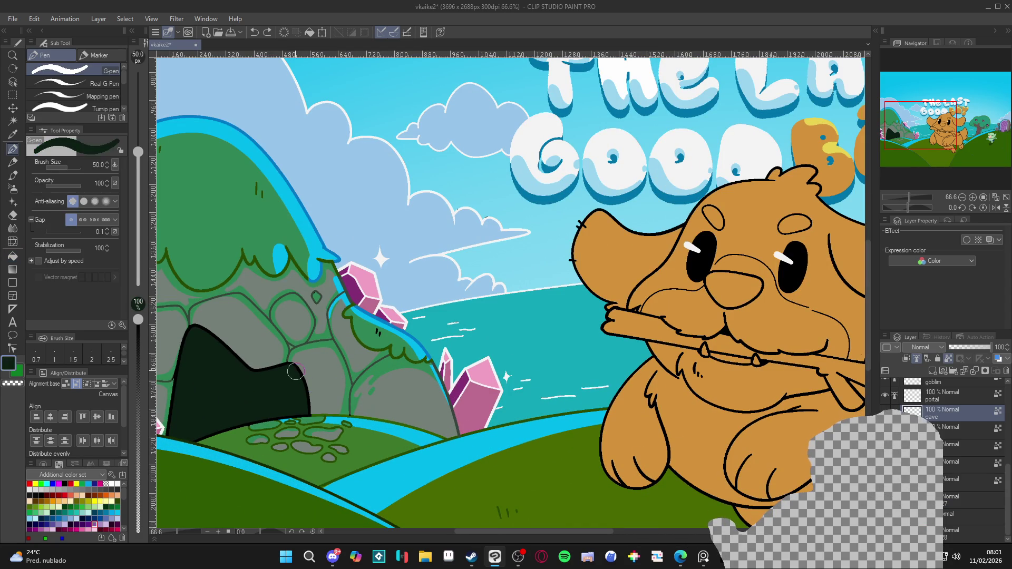
{"action": "mouse_move", "coordinate": [292, 369]}
{"action": "left_mouse_down"}
{"action": "mouse_move", "coordinate": [310, 409]}
{"action": "mouse_move", "coordinate": [295, 370]}
{"action": "mouse_move", "coordinate": [263, 371]}
{"action": "mouse_move", "coordinate": [203, 328]}
{"action": "mouse_move", "coordinate": [184, 335]}
{"action": "mouse_move", "coordinate": [169, 428]}
{"action": "left_mouse_up"}
Shrink the brush and eyedrop around the cave, ending on the stones' grey
{"action": "key", "text": "bracketleft"}
{"action": "key", "text": "bracketleft"}
{"action": "key", "text": "bracketleft"}
{"action": "key", "text": "bracketleft"}
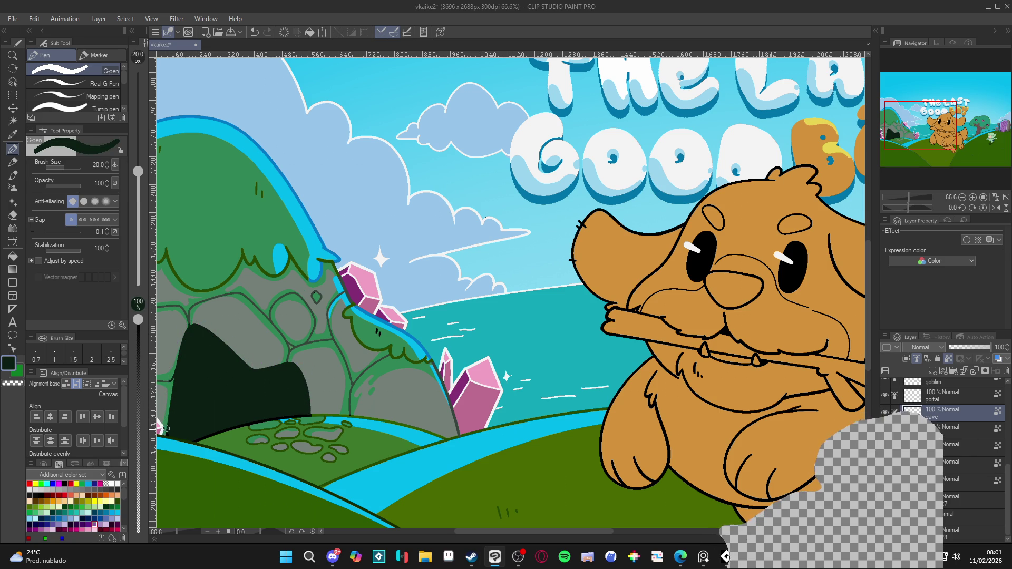
{"action": "left_click", "coordinate": [160, 426], "text": "alt"}
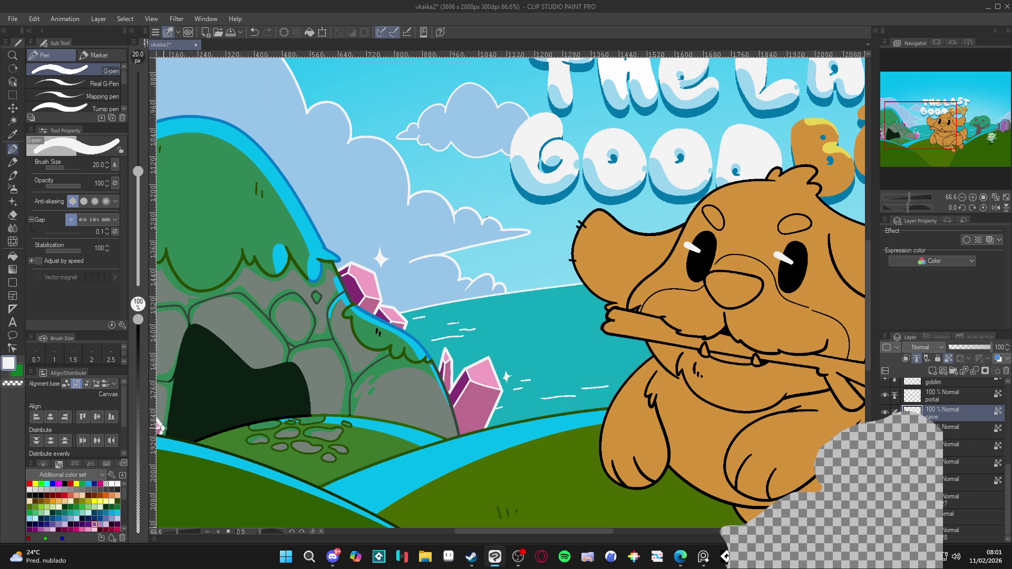
{"action": "left_click", "coordinate": [170, 427], "text": "alt"}
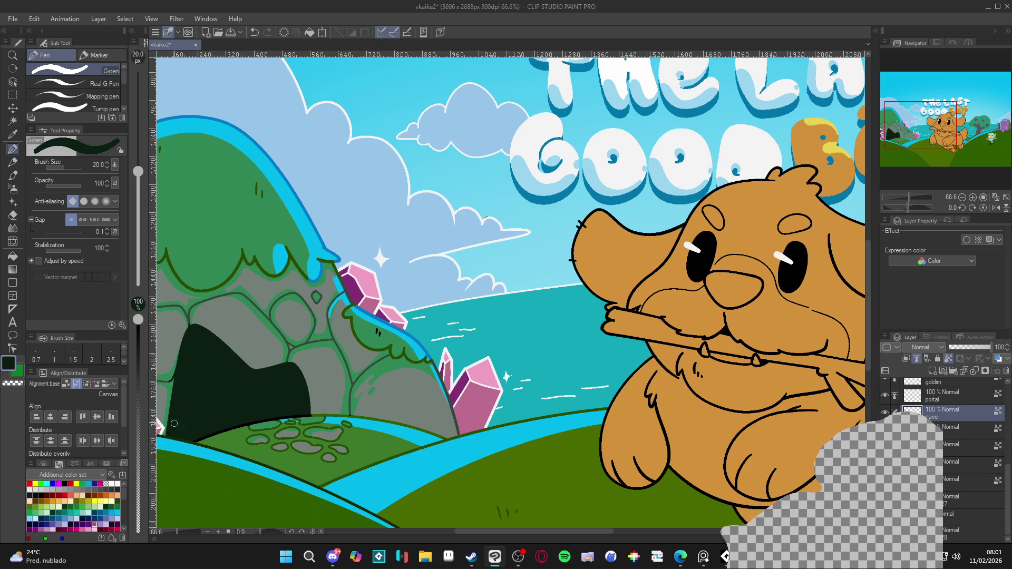
{"action": "left_click", "coordinate": [192, 319], "text": "alt"}
{"action": "left_click", "coordinate": [182, 367], "text": "alt"}
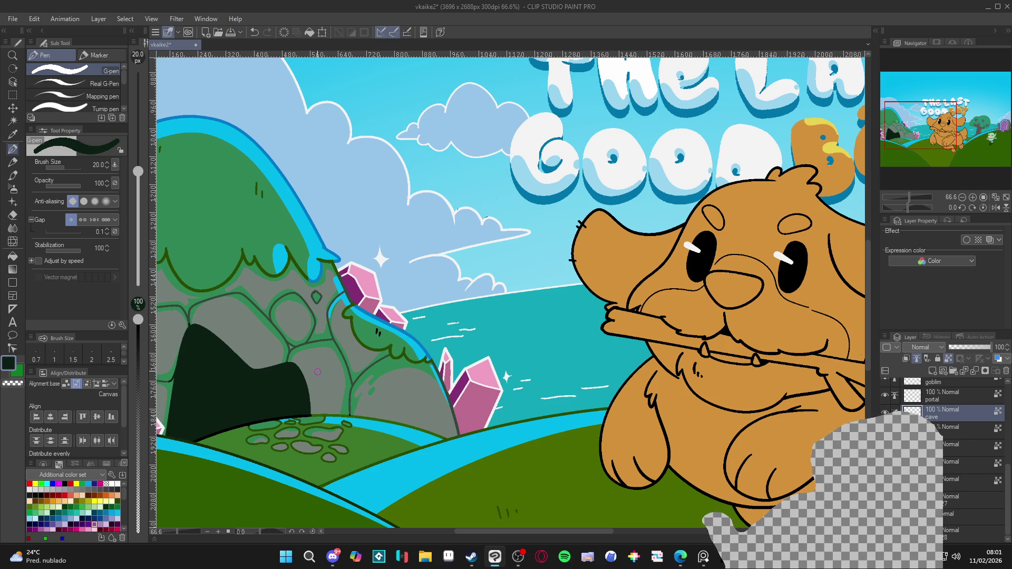
{"action": "left_click", "coordinate": [319, 412], "text": "alt"}
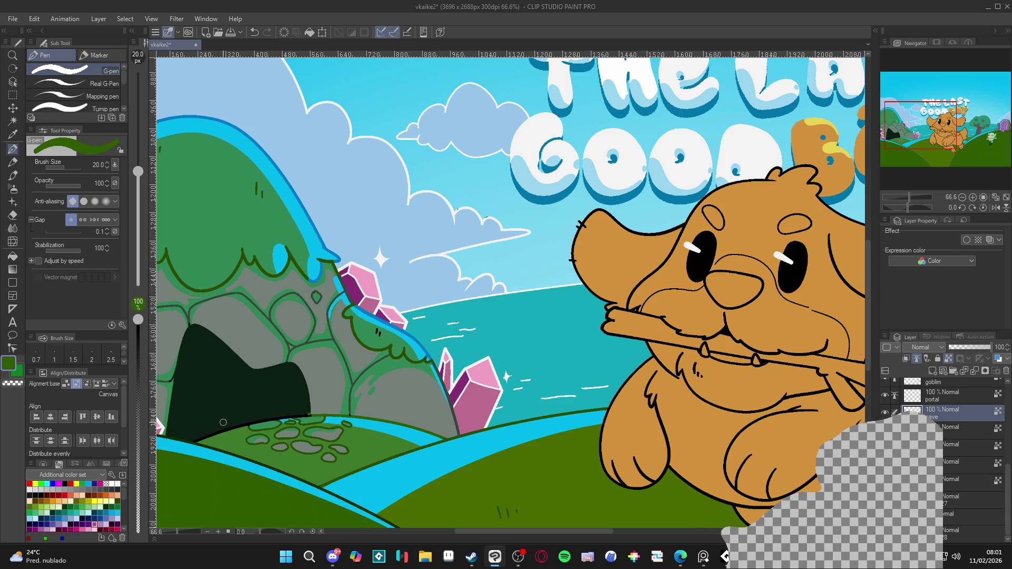
{"action": "left_click", "coordinate": [318, 411], "text": "alt"}
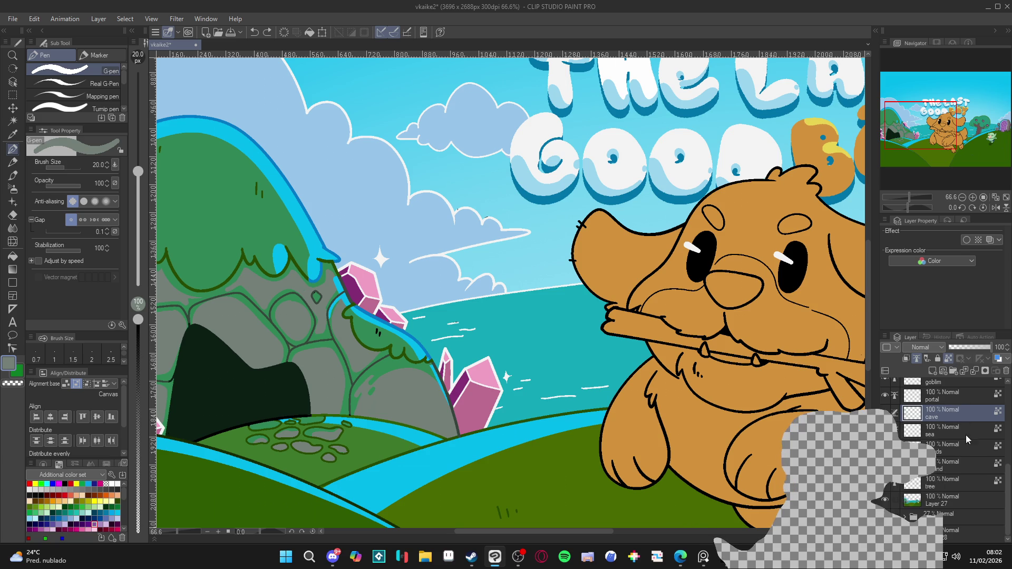
On the ground layer, paint the hill's green over the dark outline beside the cave
{"action": "left_click", "coordinate": [964, 464]}
{"action": "key", "text": "r"}
{"action": "left_click_drag", "start_coordinate": [659, 380], "coordinate": [559, 361]}
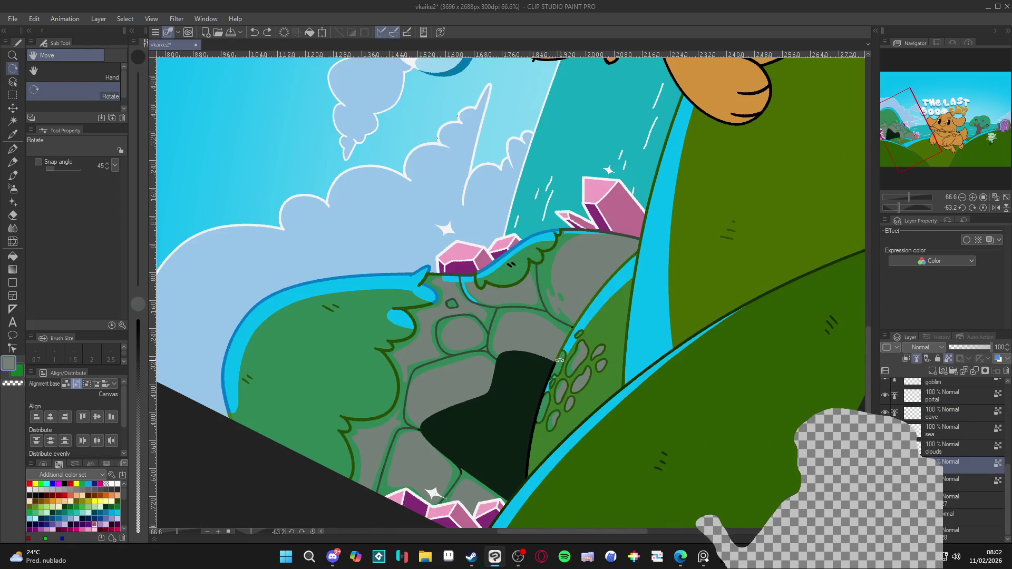
{"action": "key", "text": "p"}
{"action": "left_click", "coordinate": [558, 360], "text": "alt"}
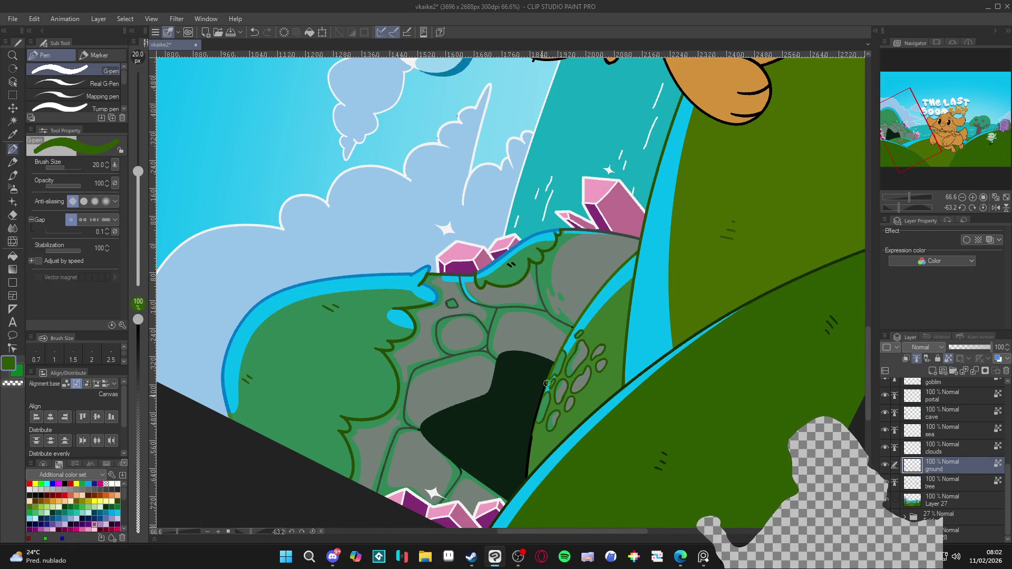
{"action": "left_click_drag", "start_coordinate": [547, 383], "coordinate": [527, 471]}
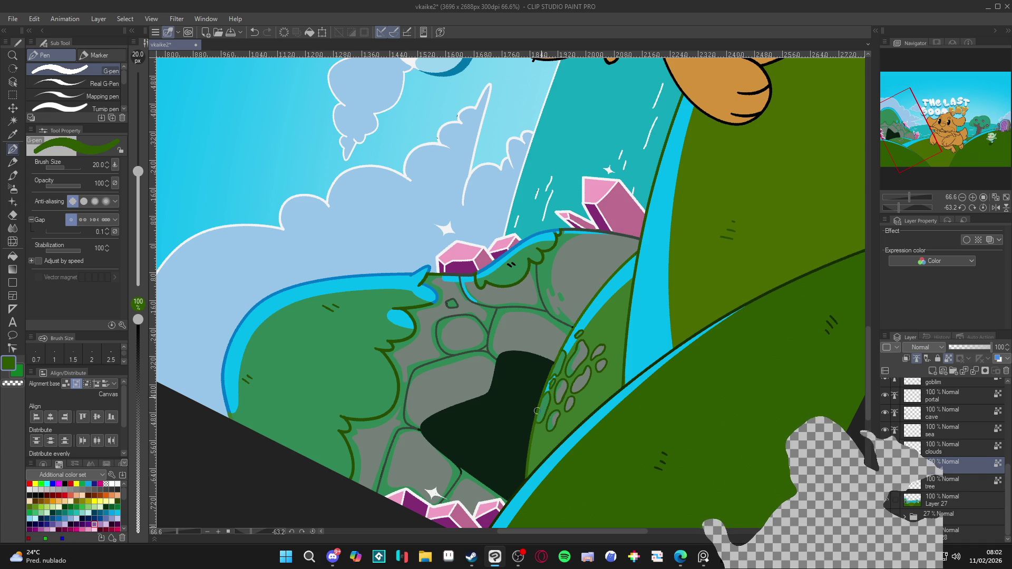
{"action": "key", "text": "ctrl+@"}
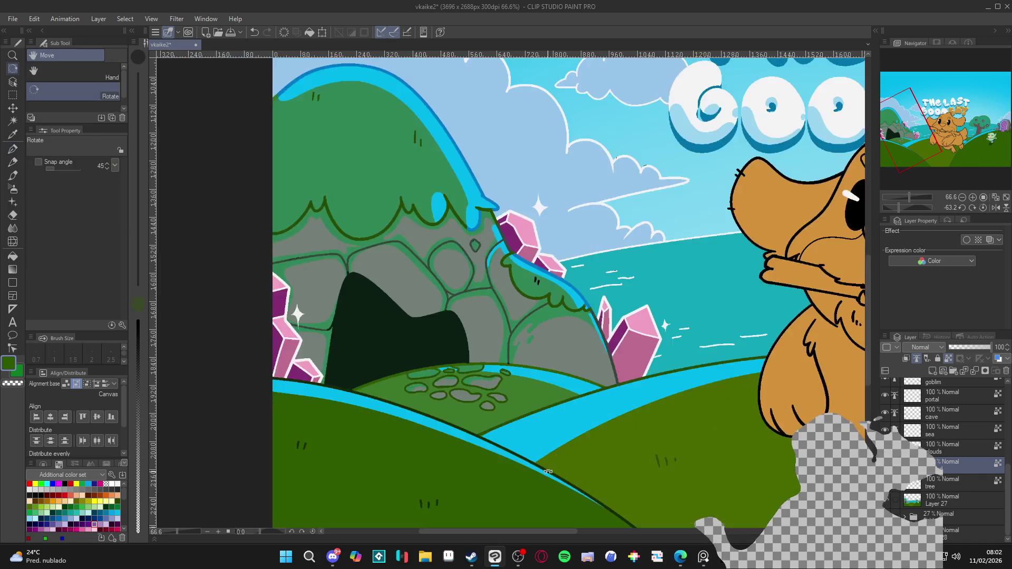
{"action": "scroll", "coordinate": [493, 421], "scroll_direction": "down", "scroll_amount": 5}
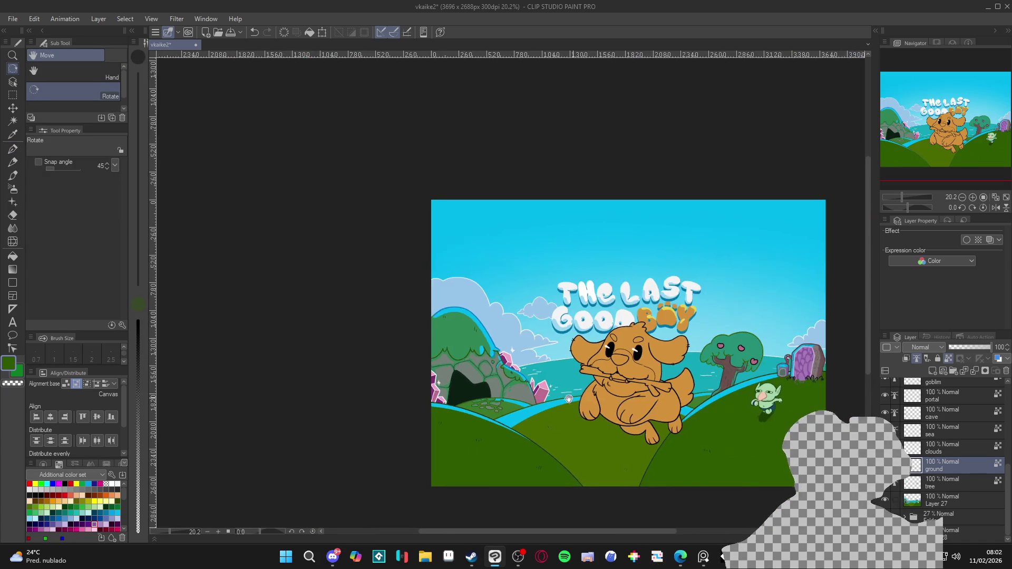
Save the illustration and zoom around the scene to inspect it
{"action": "key", "text": "ctrl+s"}
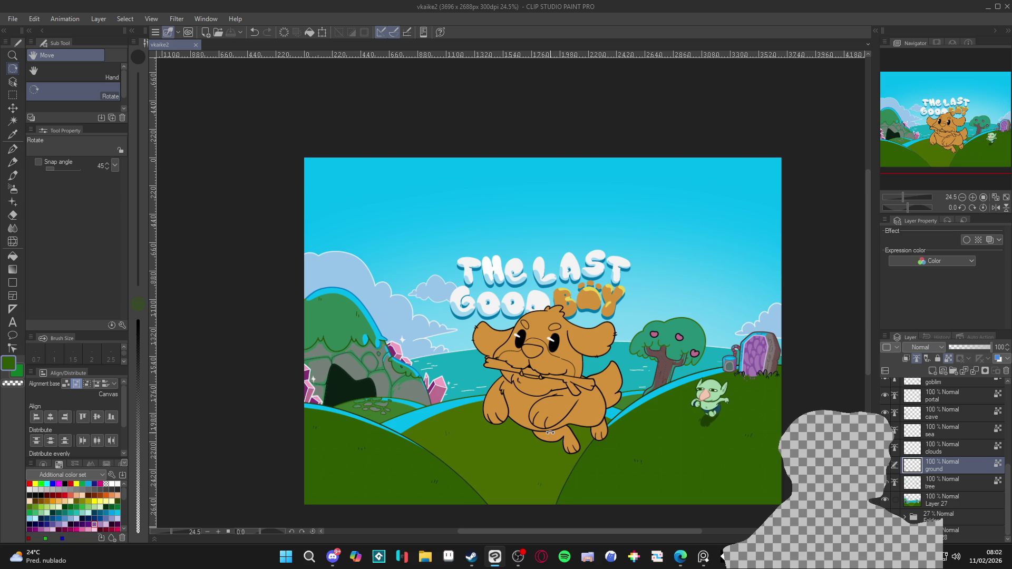
{"action": "left_click_drag", "start_coordinate": [519, 447], "coordinate": [503, 446]}
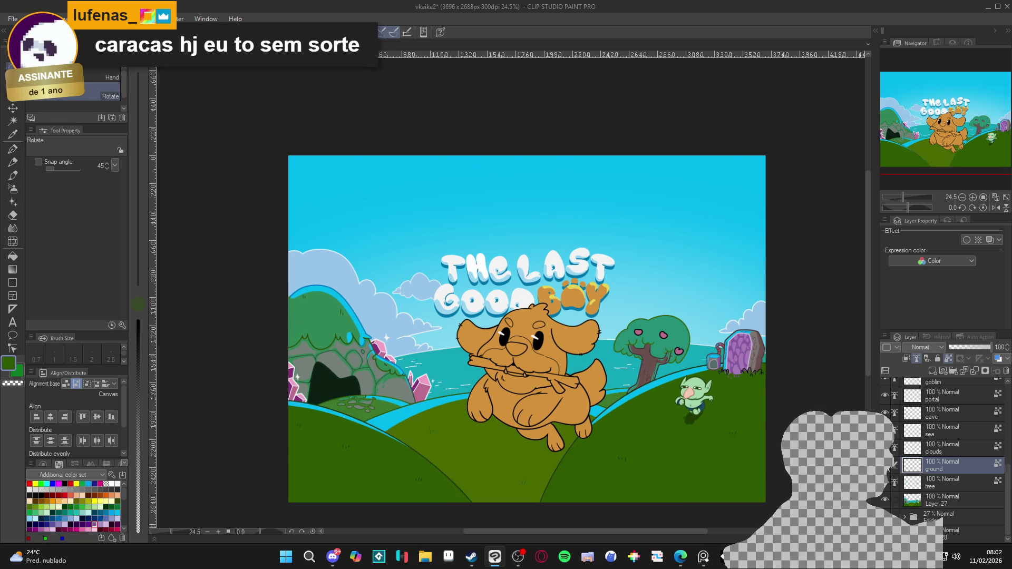
{"action": "scroll", "coordinate": [894, 472], "scroll_direction": "up", "scroll_amount": 2}
{"action": "scroll", "coordinate": [896, 469], "scroll_direction": "up", "scroll_amount": 8}
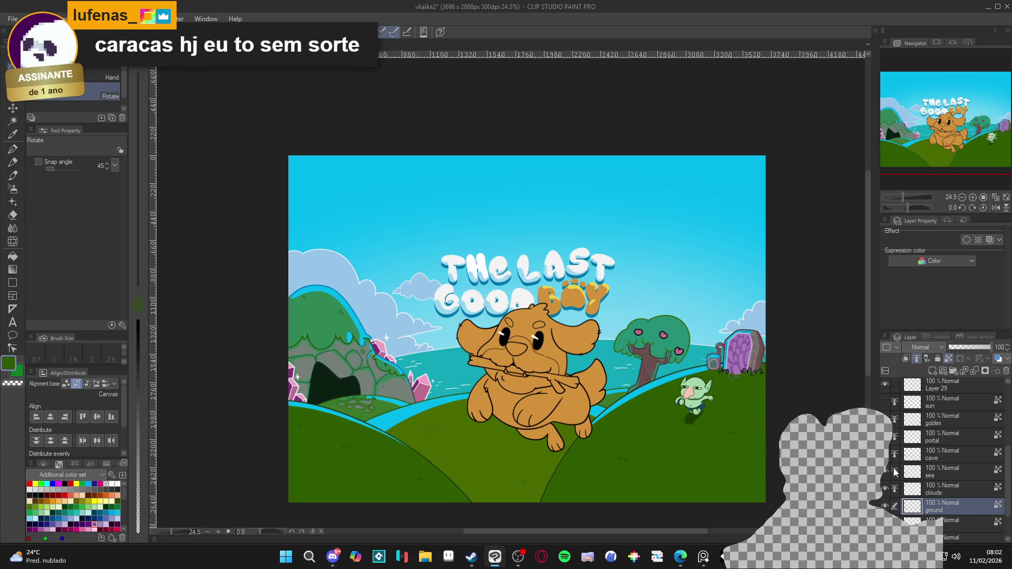
{"action": "scroll", "coordinate": [902, 462], "scroll_direction": "up", "scroll_amount": 3}
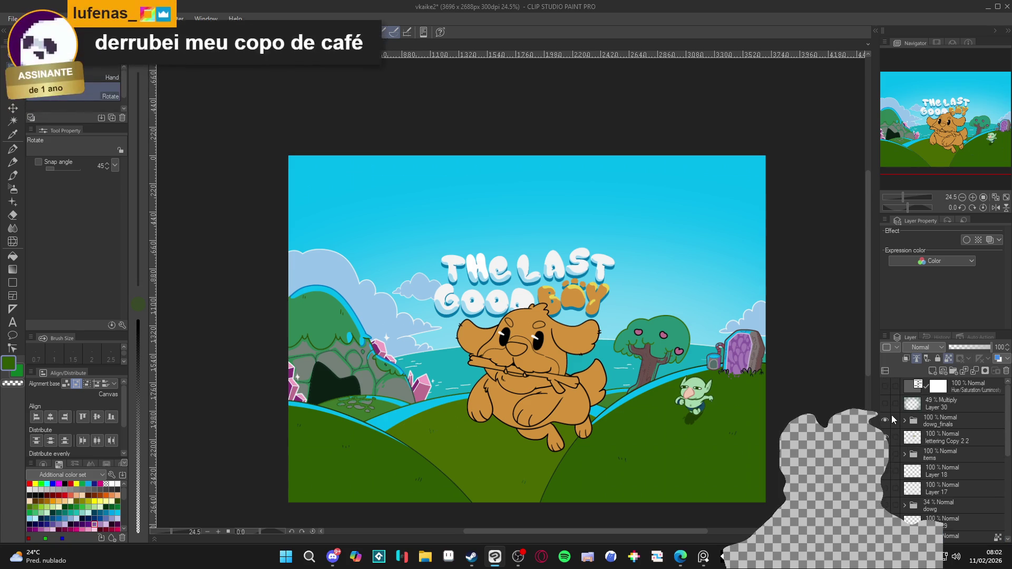
{"action": "scroll", "coordinate": [424, 373], "scroll_direction": "up", "scroll_amount": 5}
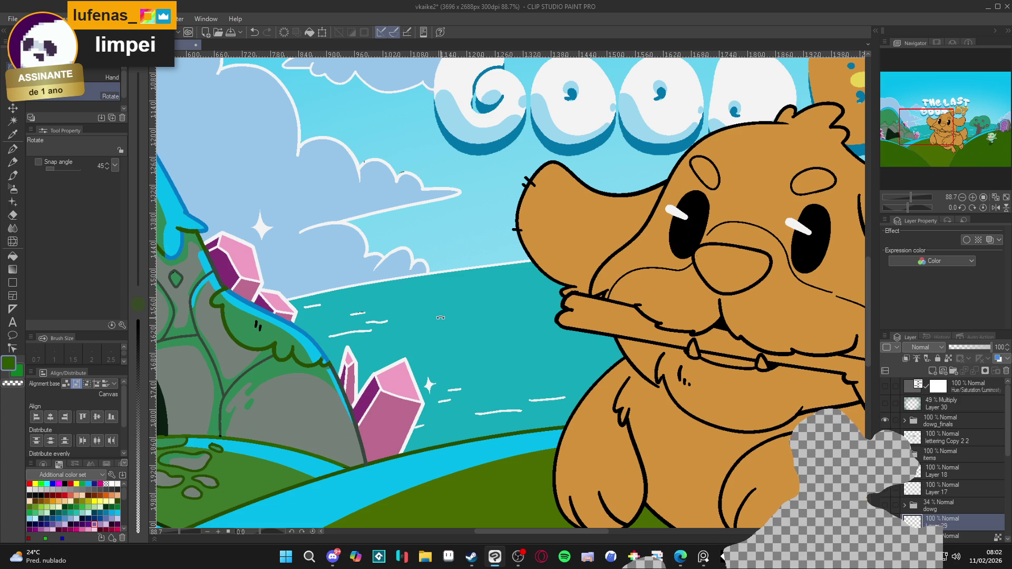
{"action": "scroll", "coordinate": [444, 319], "scroll_direction": "down", "scroll_amount": 5}
{"action": "left_click_drag", "start_coordinate": [533, 359], "coordinate": [527, 361]}
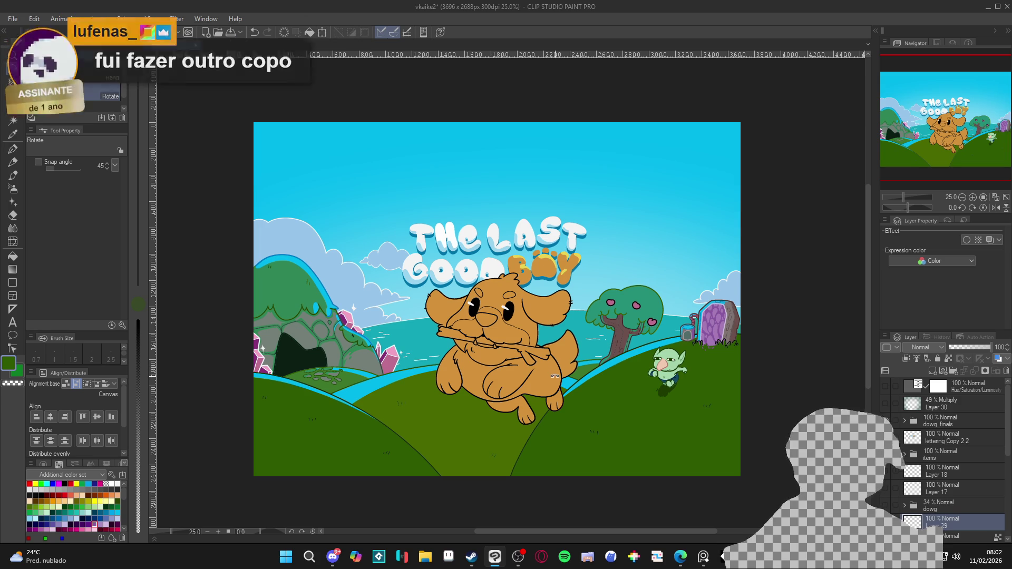
{"action": "scroll", "coordinate": [545, 371], "scroll_direction": "down", "scroll_amount": 1}
{"action": "scroll", "coordinate": [485, 383], "scroll_direction": "up", "scroll_amount": 1}
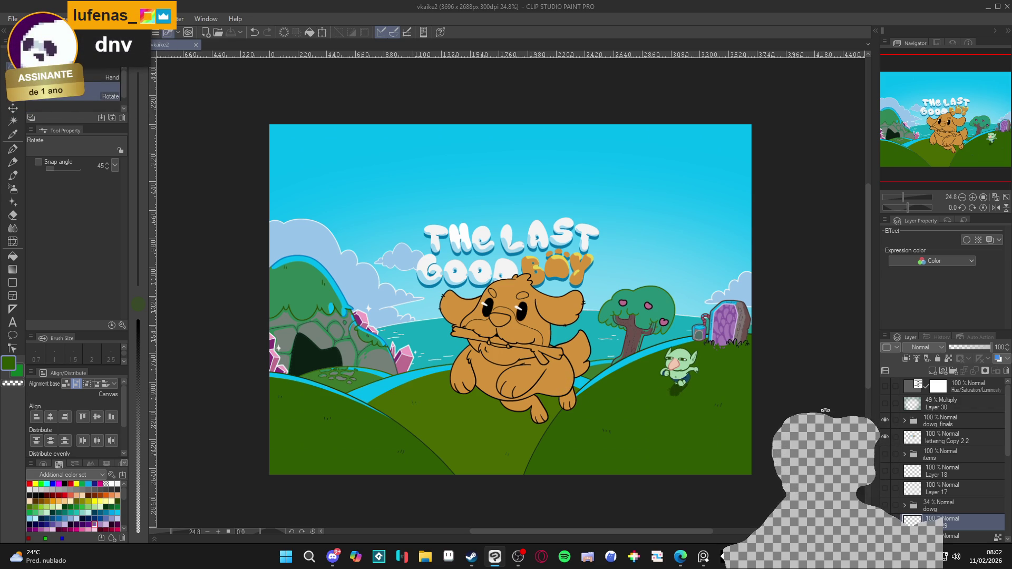
Toggle the items folder's props on and off to compare, leave them hidden, and save
{"action": "left_click", "coordinate": [887, 454]}
{"action": "left_click", "coordinate": [887, 454]}
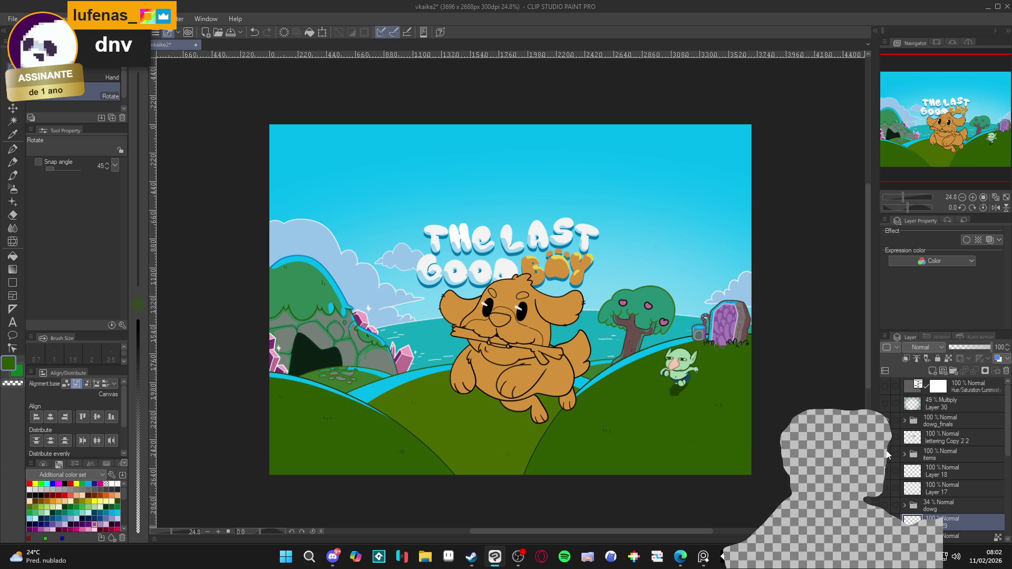
{"action": "left_click", "coordinate": [887, 455]}
{"action": "left_click", "coordinate": [887, 455]}
{"action": "left_click_drag", "start_coordinate": [619, 408], "coordinate": [622, 406]}
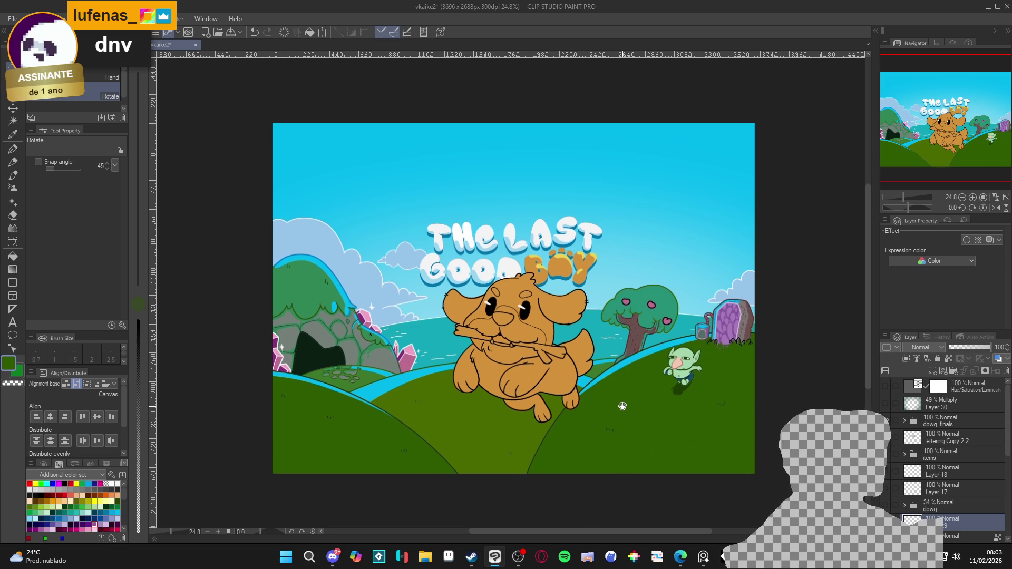
{"action": "key", "text": "ctrl+s"}
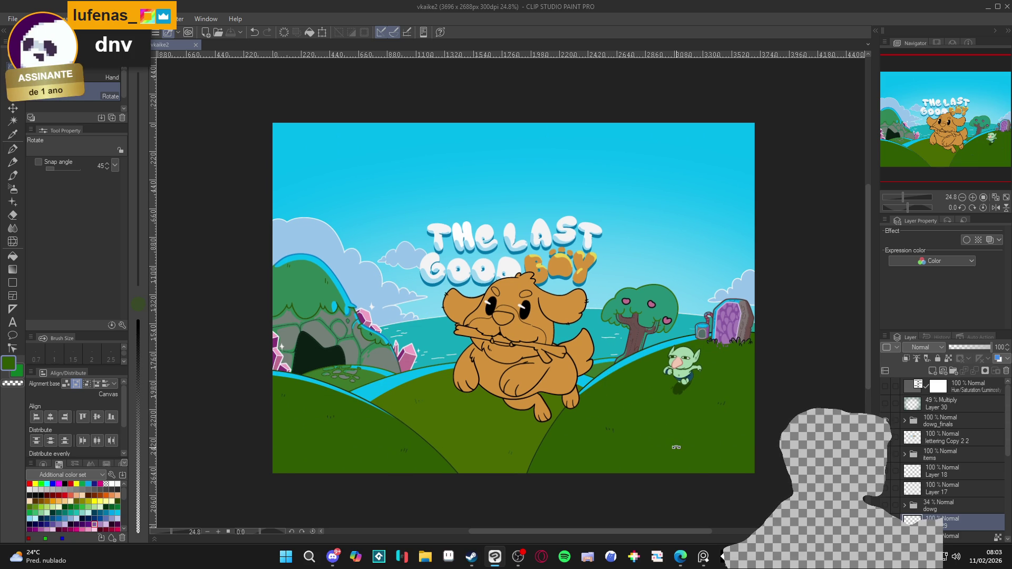
{"action": "key", "text": "g"}
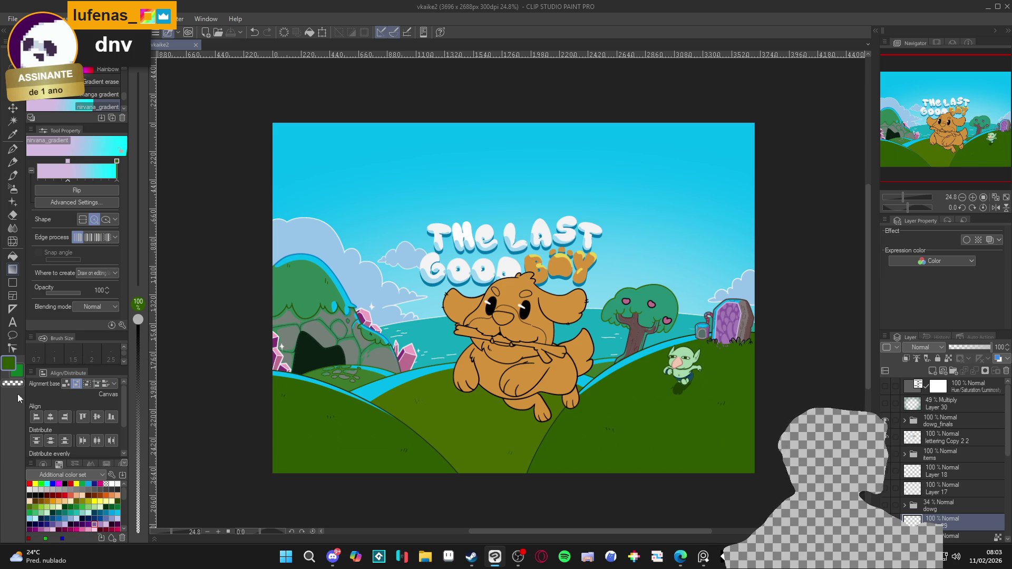
Darken the current green drawing colour to HEX 203F00
{"action": "left_click", "coordinate": [12, 366]}
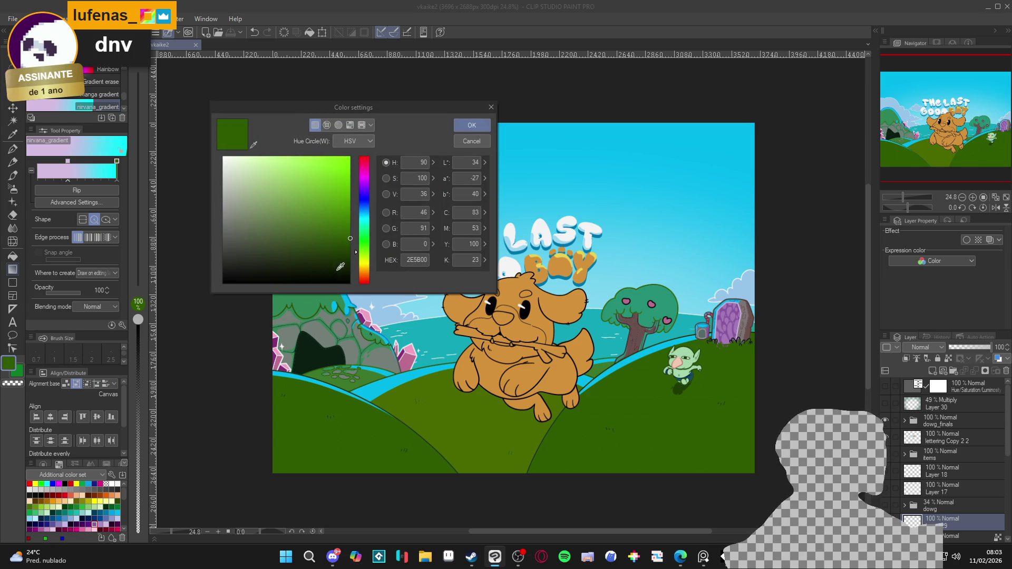
{"action": "left_click", "coordinate": [351, 252]}
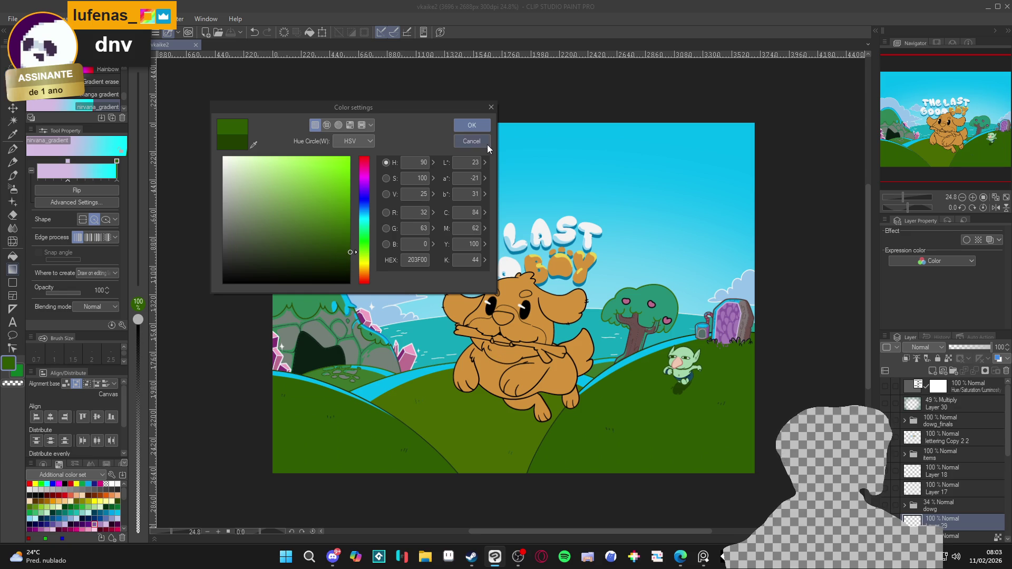
{"action": "key", "text": "Escape"}
Sample the dog's orange fur as the drawing colour, keep it unchanged, and zoom out
{"action": "left_click", "coordinate": [528, 378], "text": "alt"}
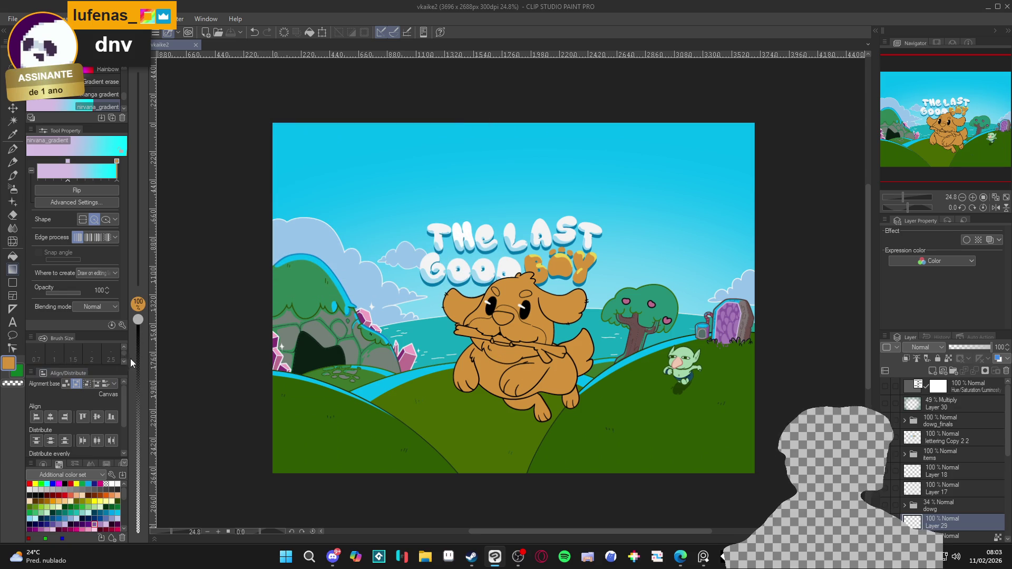
{"action": "left_click", "coordinate": [9, 364]}
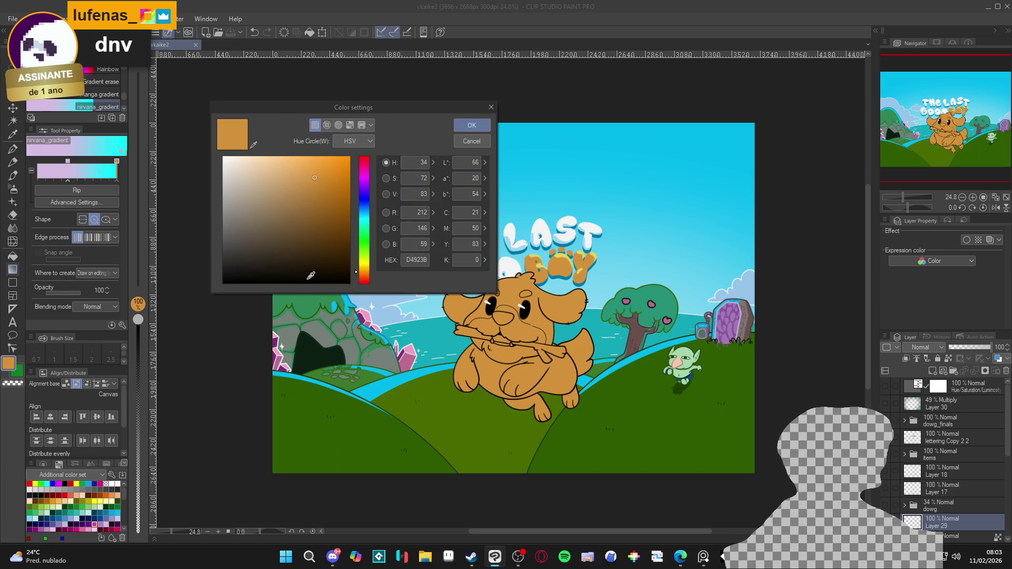
{"action": "left_click", "coordinate": [477, 141]}
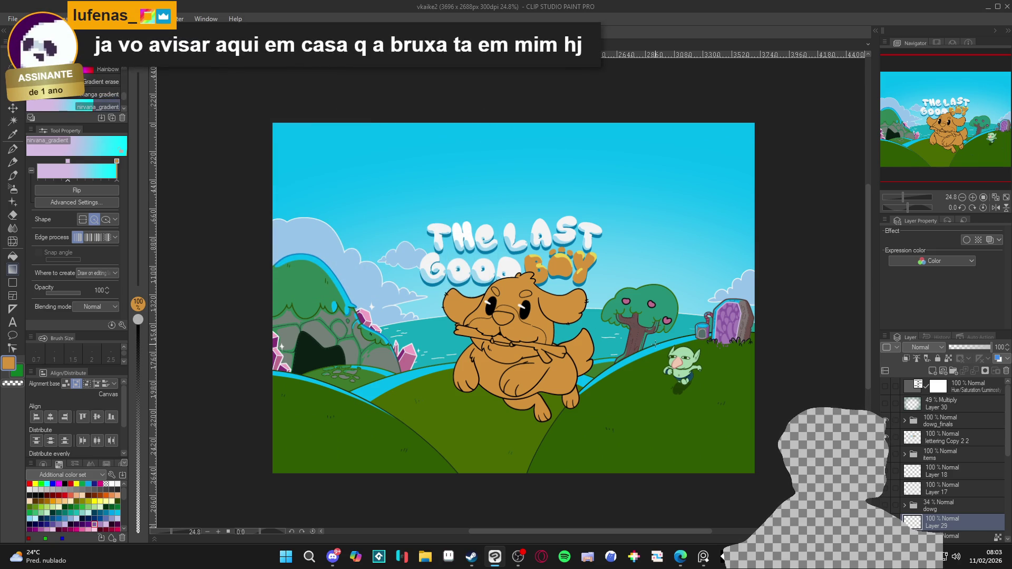
{"action": "scroll", "coordinate": [656, 349], "scroll_direction": "down", "scroll_amount": 1}
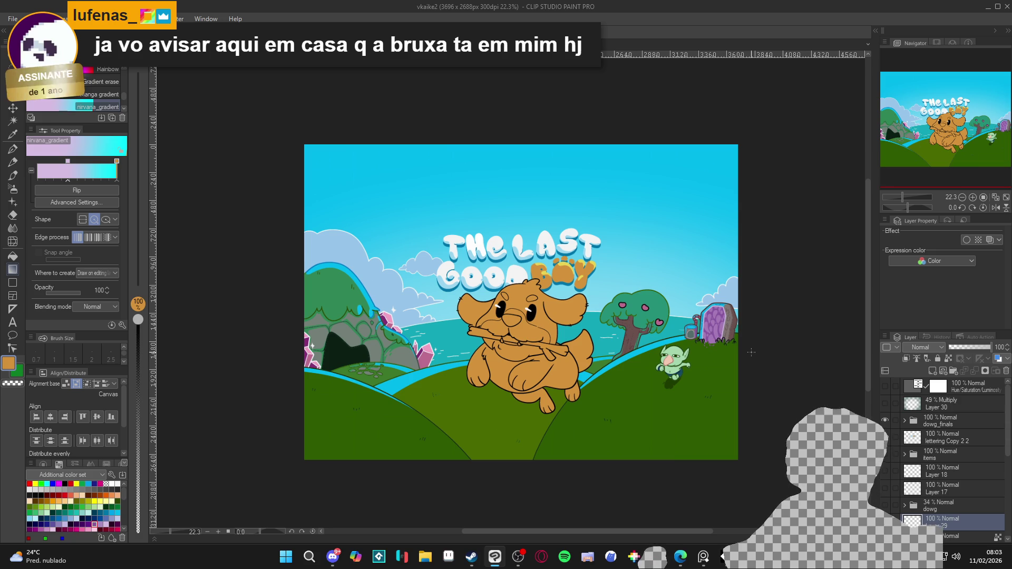
{"action": "scroll", "coordinate": [599, 396], "scroll_direction": "down", "scroll_amount": 1}
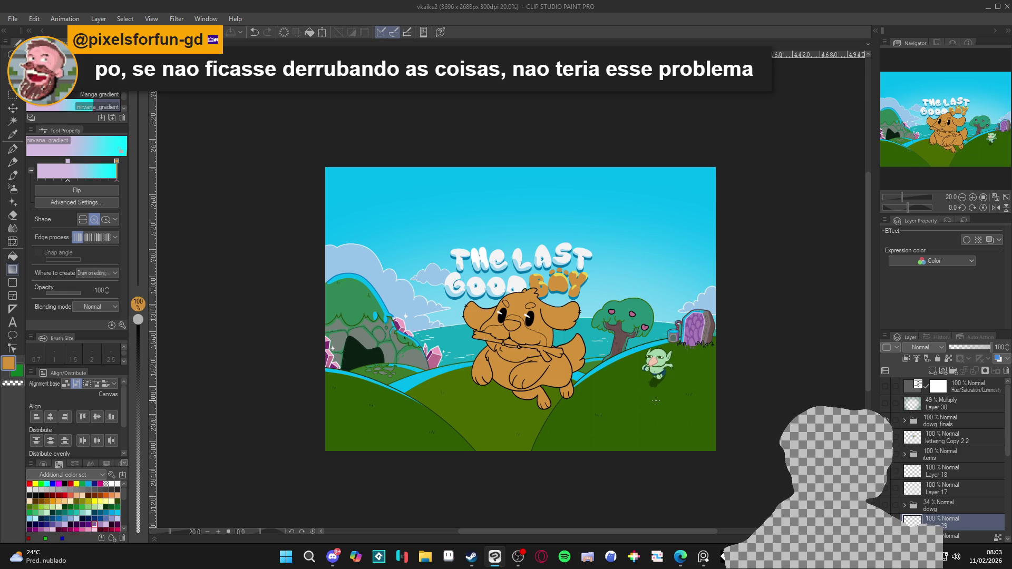
On Layer 27, paint a size-50 cyan stroke along the tree's left outline
{"action": "left_click_drag", "start_coordinate": [647, 385], "coordinate": [663, 389]}
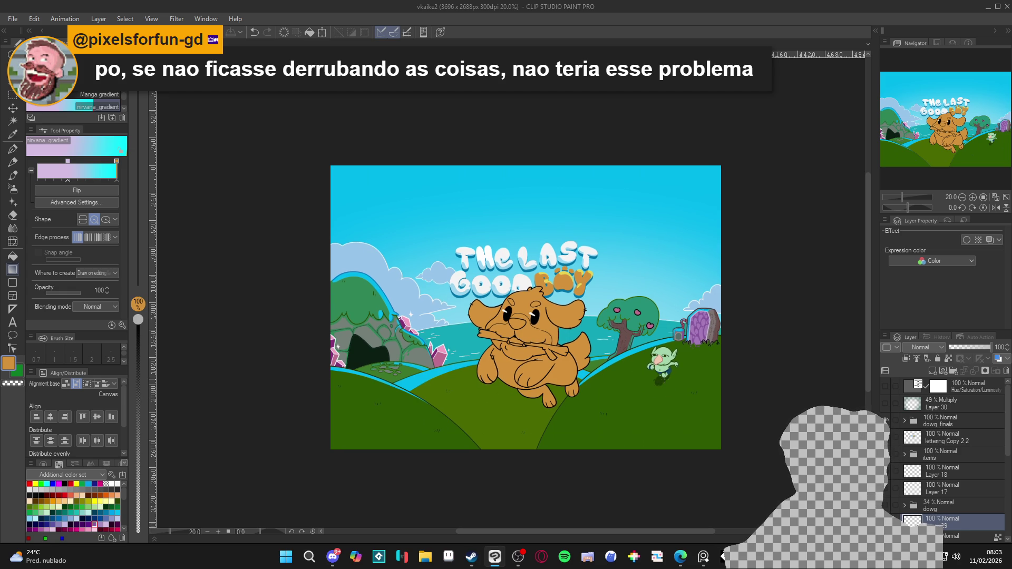
{"action": "scroll", "coordinate": [929, 504], "scroll_direction": "down", "scroll_amount": 5}
{"action": "left_click", "coordinate": [943, 500]}
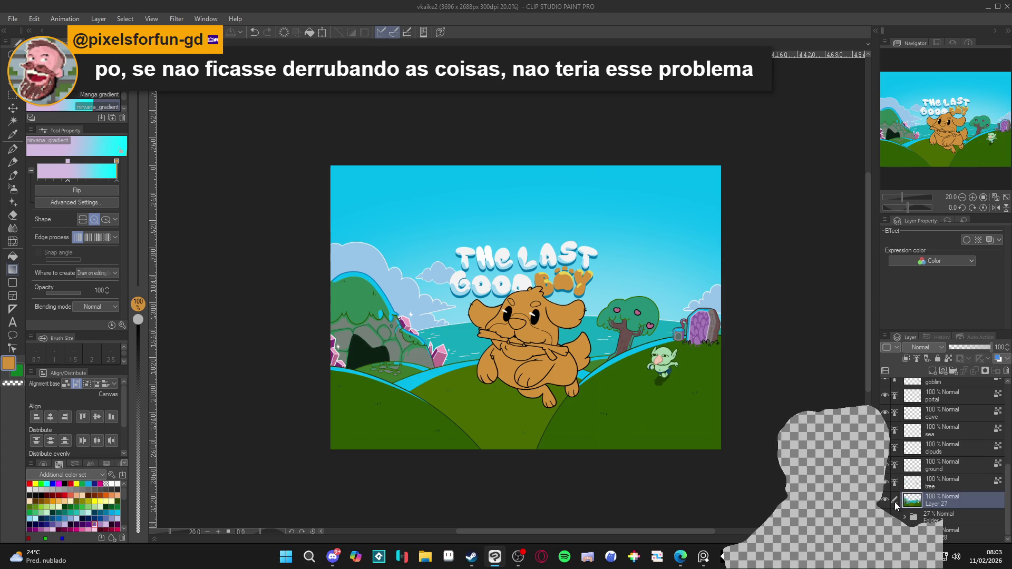
{"action": "scroll", "coordinate": [623, 306], "scroll_direction": "up", "scroll_amount": 2}
{"action": "key", "text": "w"}
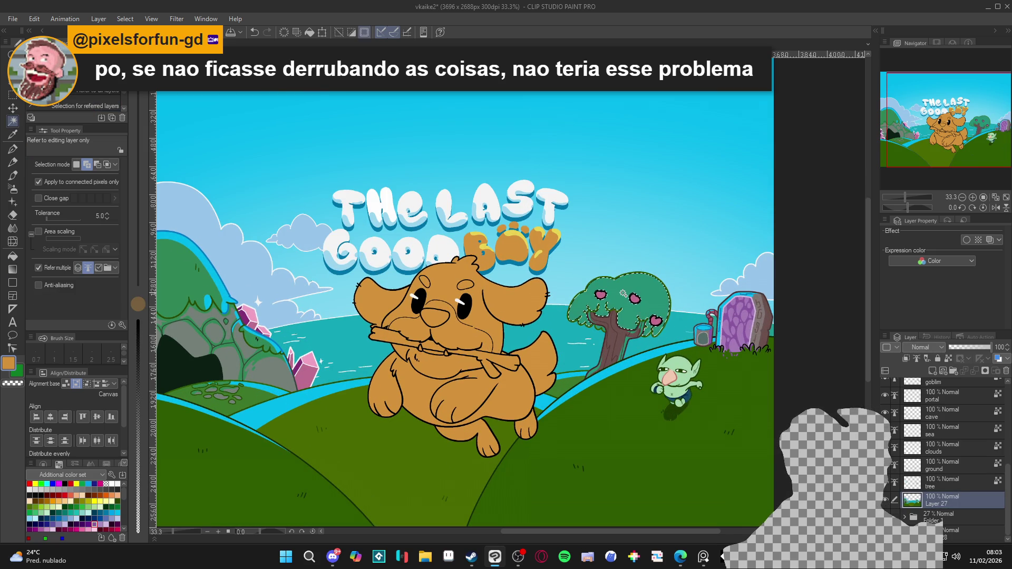
{"action": "key", "text": "p"}
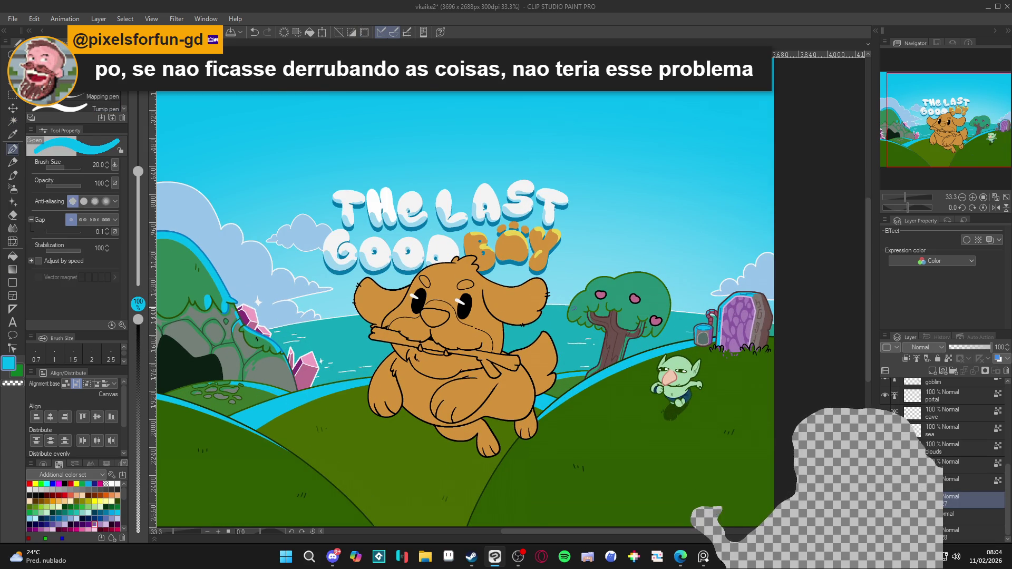
{"action": "key", "text": "bracketright"}
{"action": "key", "text": "bracketright"}
{"action": "key", "text": "bracketright"}
{"action": "left_click_drag", "start_coordinate": [570, 311], "coordinate": [597, 280]}
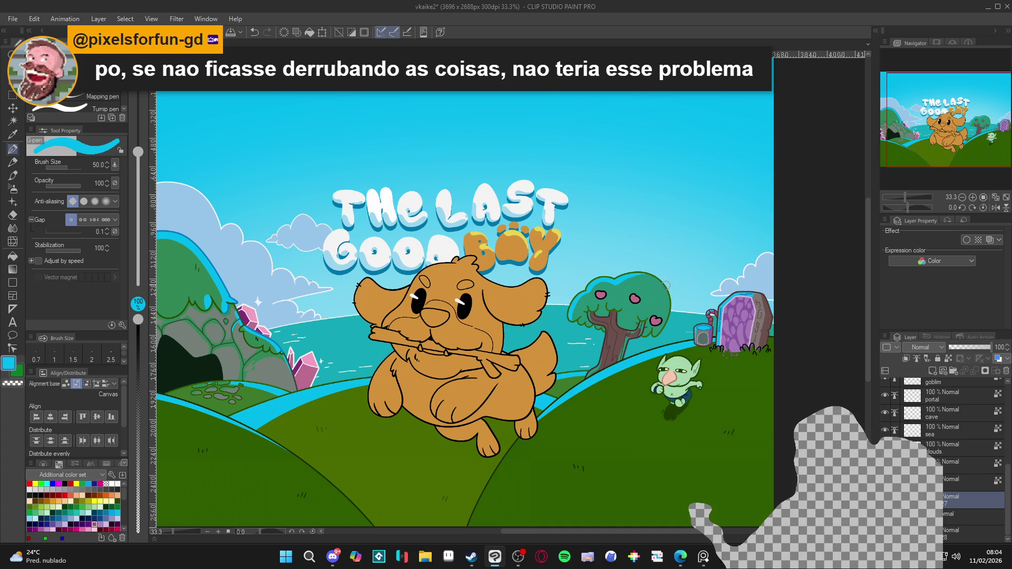
Undo the stray cyan stroke on the canopy top, keep cyan at brush size 20, and save
{"action": "key", "text": "bracketleft"}
{"action": "key", "text": "bracketleft"}
{"action": "key", "text": "bracketleft"}
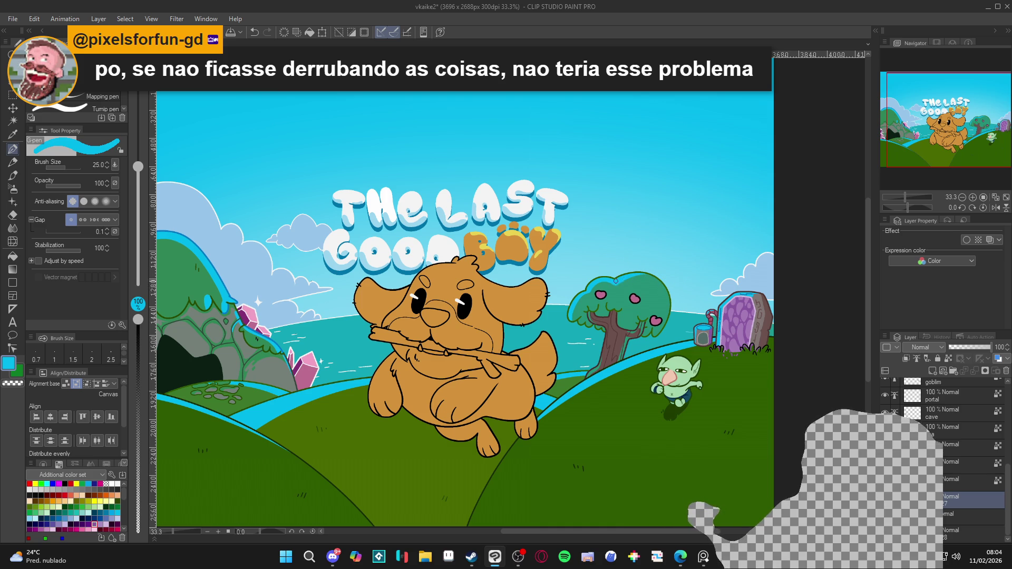
{"action": "left_click", "coordinate": [600, 285], "text": "alt"}
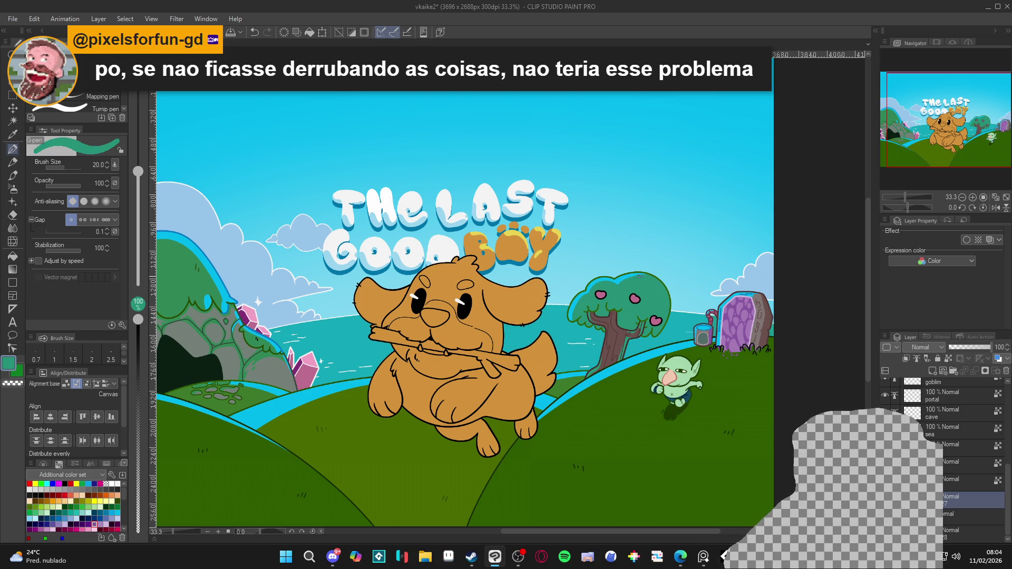
{"action": "left_click", "coordinate": [623, 279], "text": "alt"}
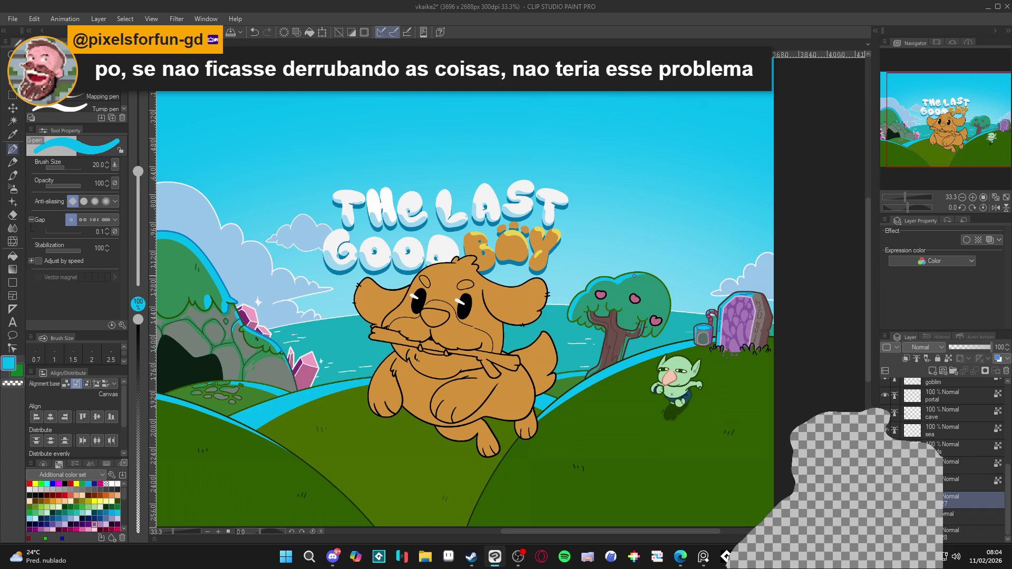
{"action": "key", "text": "ctrl+z"}
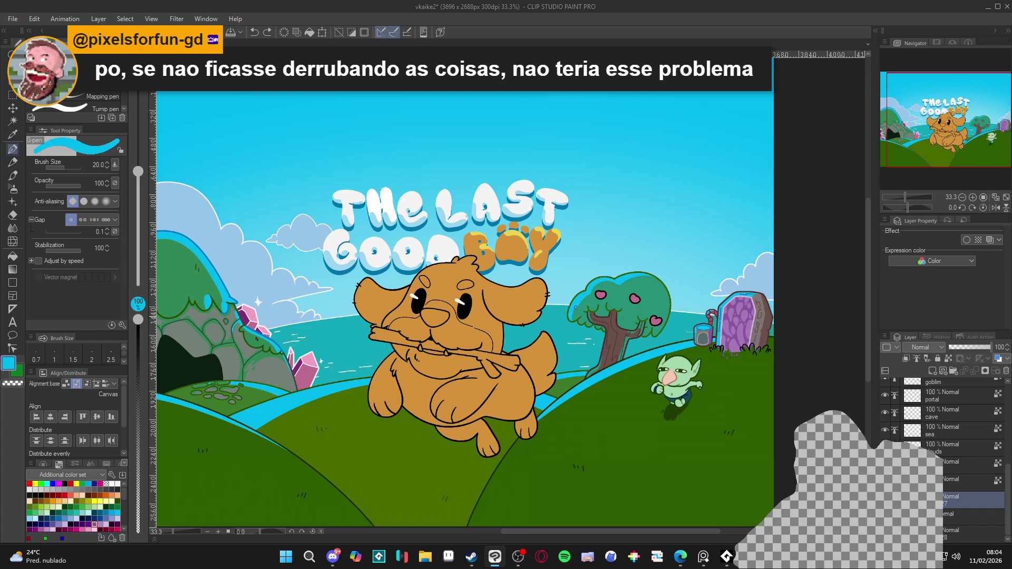
{"action": "left_click", "coordinate": [584, 307], "text": "alt"}
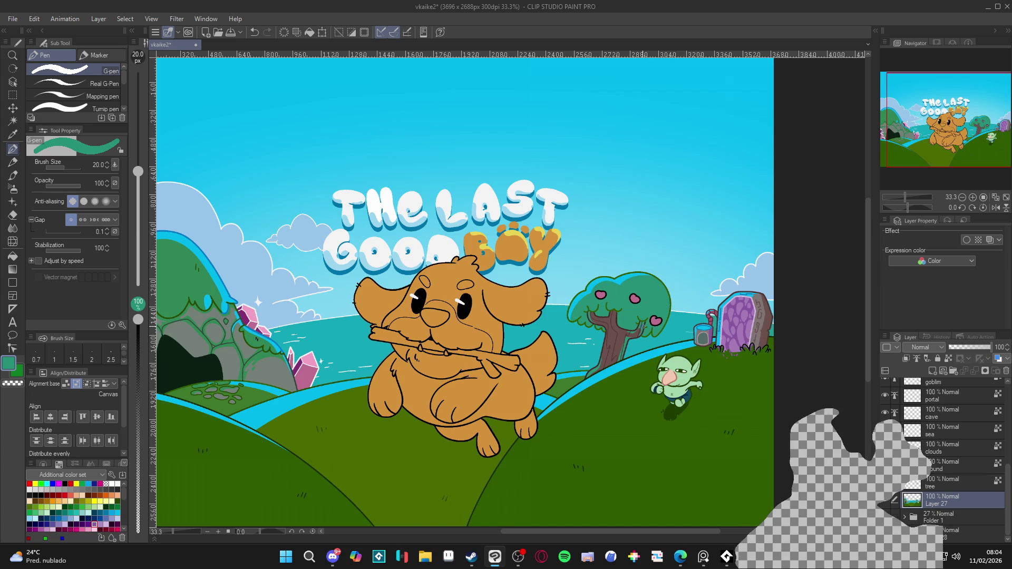
{"action": "left_click", "coordinate": [626, 280], "text": "alt"}
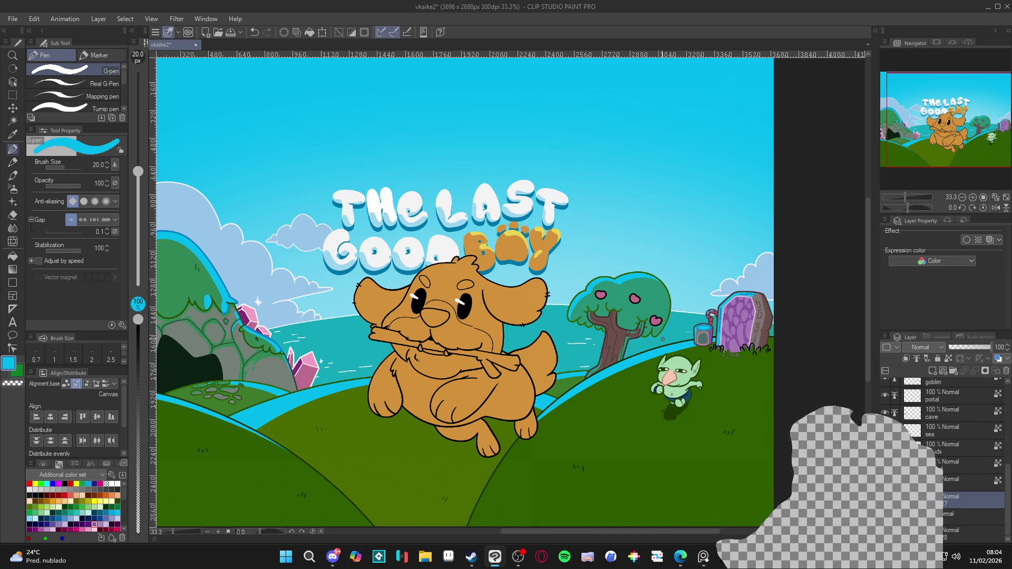
{"action": "scroll", "coordinate": [663, 339], "scroll_direction": "down", "scroll_amount": 2}
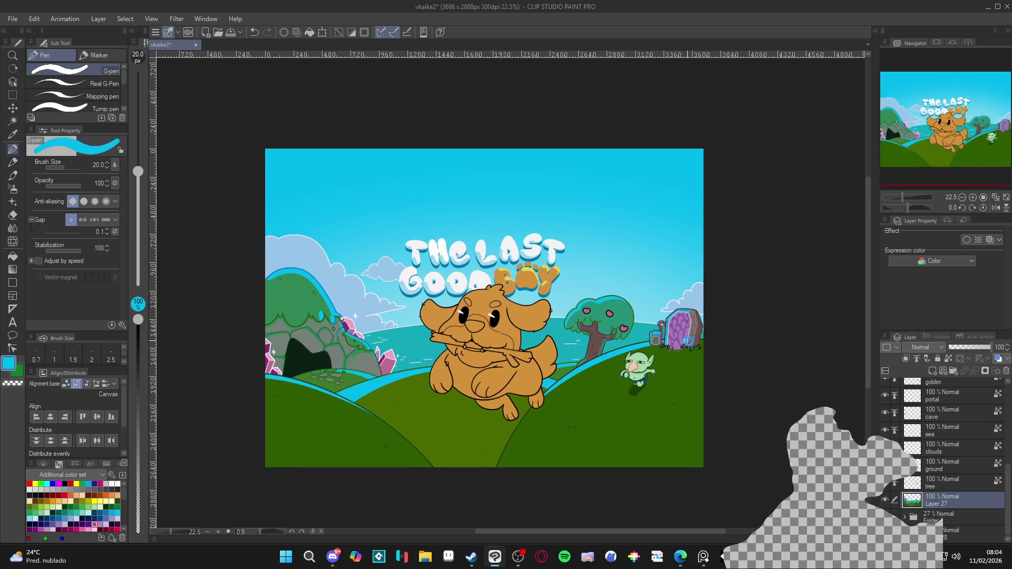
{"action": "key", "text": "ctrl+s"}
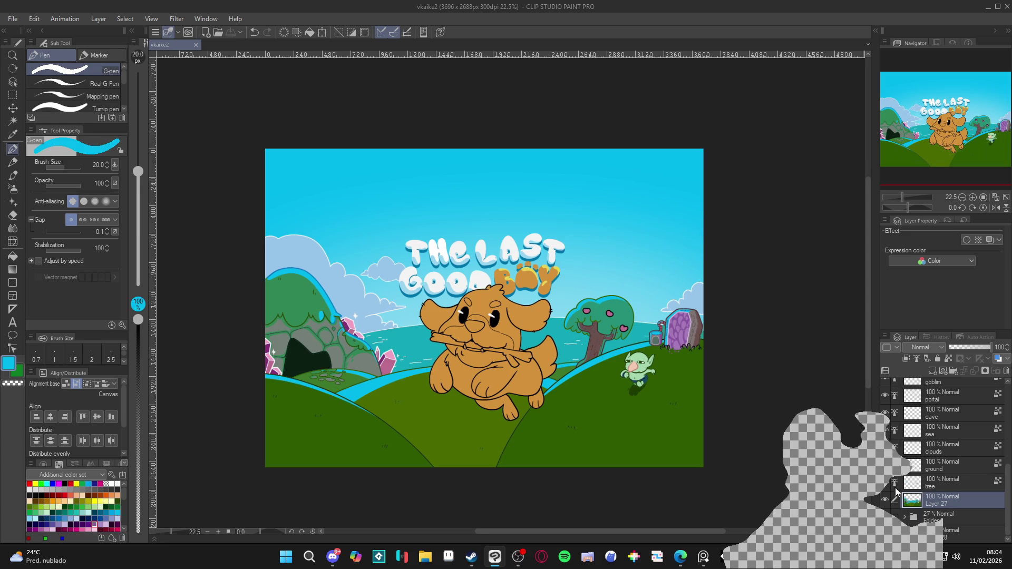
Paint cyan highlights along the tree canopy's top and left edges
{"action": "left_click", "coordinate": [933, 484]}
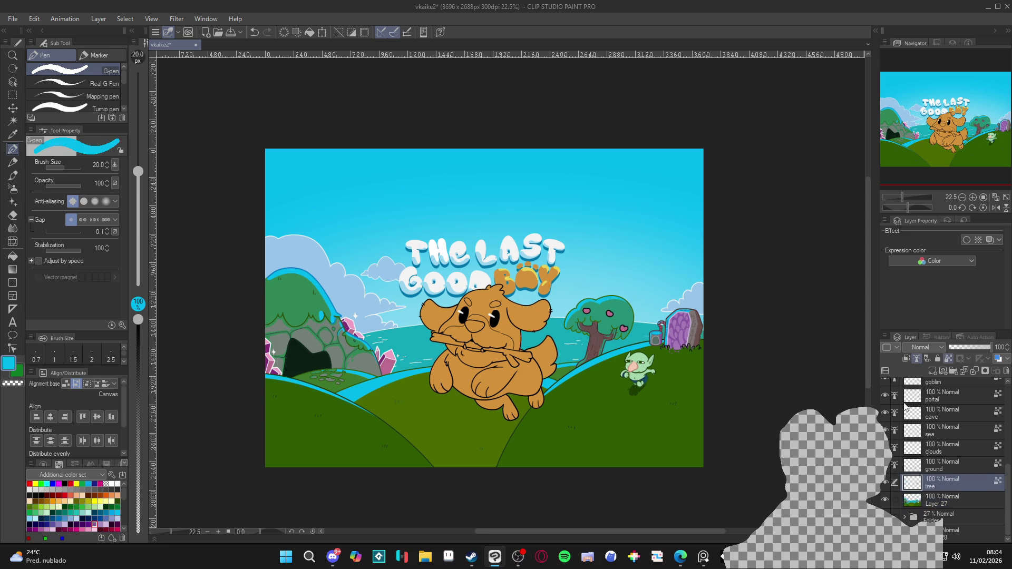
{"action": "scroll", "coordinate": [631, 303], "scroll_direction": "up", "scroll_amount": 4}
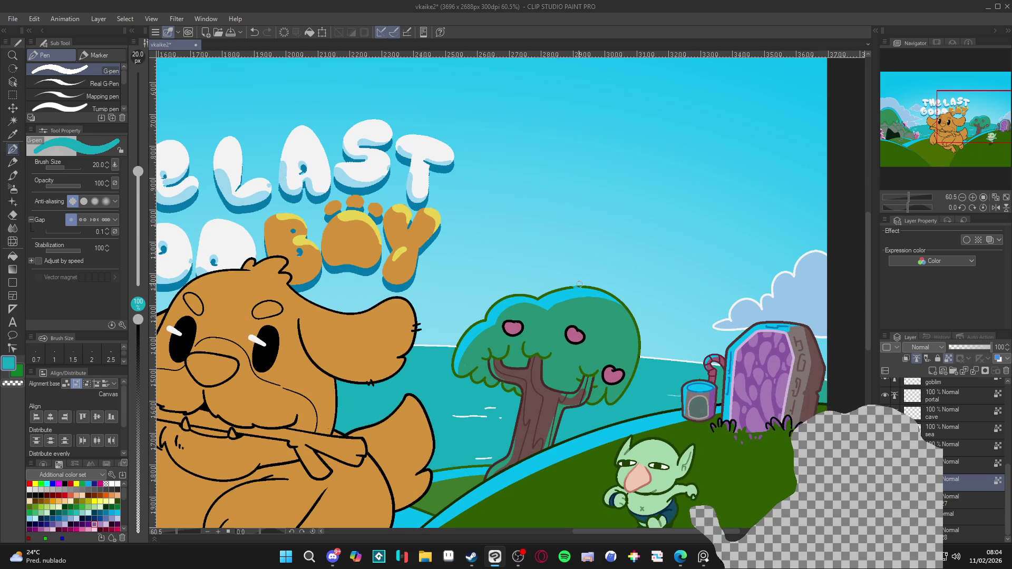
{"action": "mouse_move", "coordinate": [593, 287]}
{"action": "left_mouse_down"}
{"action": "mouse_move", "coordinate": [616, 298]}
{"action": "mouse_move", "coordinate": [507, 298]}
{"action": "left_mouse_up"}
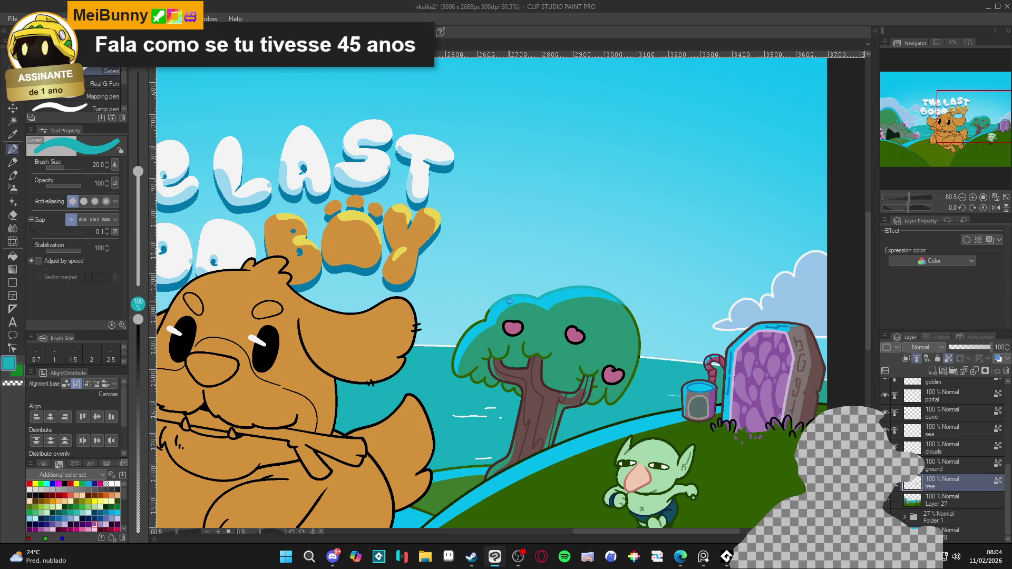
{"action": "mouse_move", "coordinate": [486, 321]}
{"action": "left_mouse_down"}
{"action": "mouse_move", "coordinate": [467, 332]}
{"action": "mouse_move", "coordinate": [455, 373]}
{"action": "left_mouse_up"}
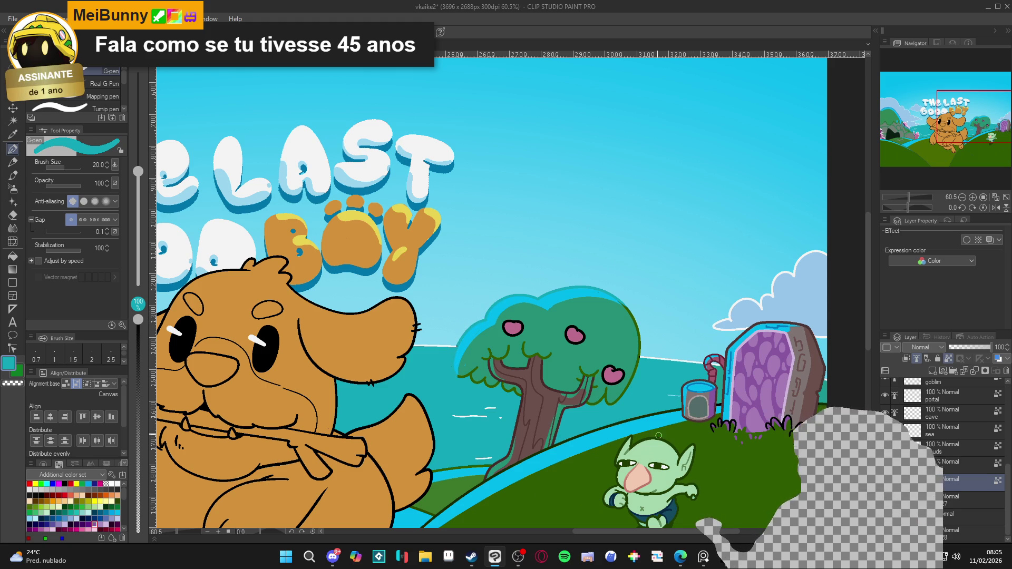
Pick the stream outline's dark blue, save, and switch to the sea layer with transparent colour
{"action": "left_click_drag", "start_coordinate": [494, 328], "coordinate": [667, 401]}
{"action": "left_click", "coordinate": [383, 397], "text": "alt"}
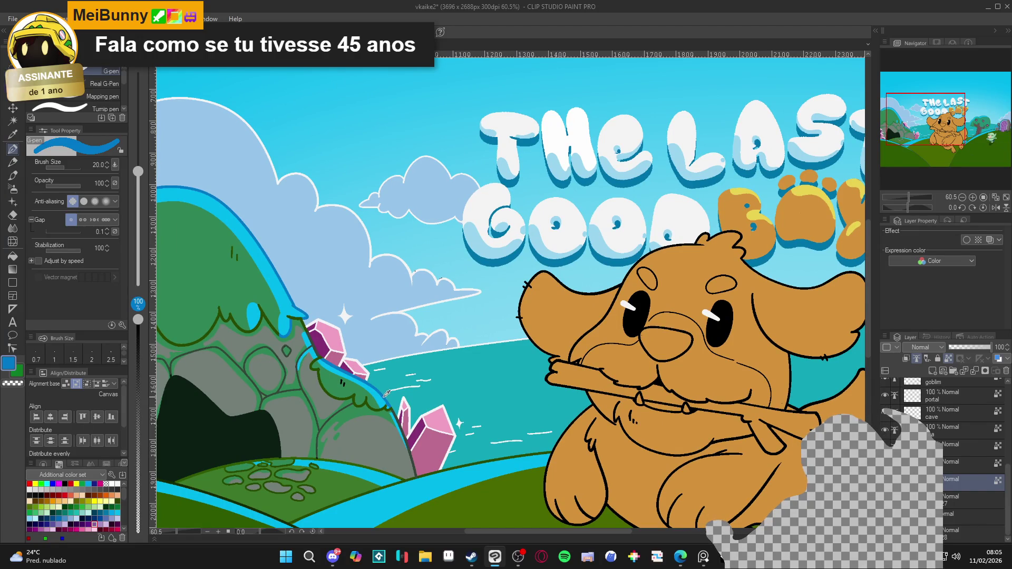
{"action": "mouse_move", "coordinate": [730, 325]}
{"action": "left_mouse_down"}
{"action": "mouse_move", "coordinate": [493, 389]}
{"action": "mouse_move", "coordinate": [305, 415]}
{"action": "left_mouse_up"}
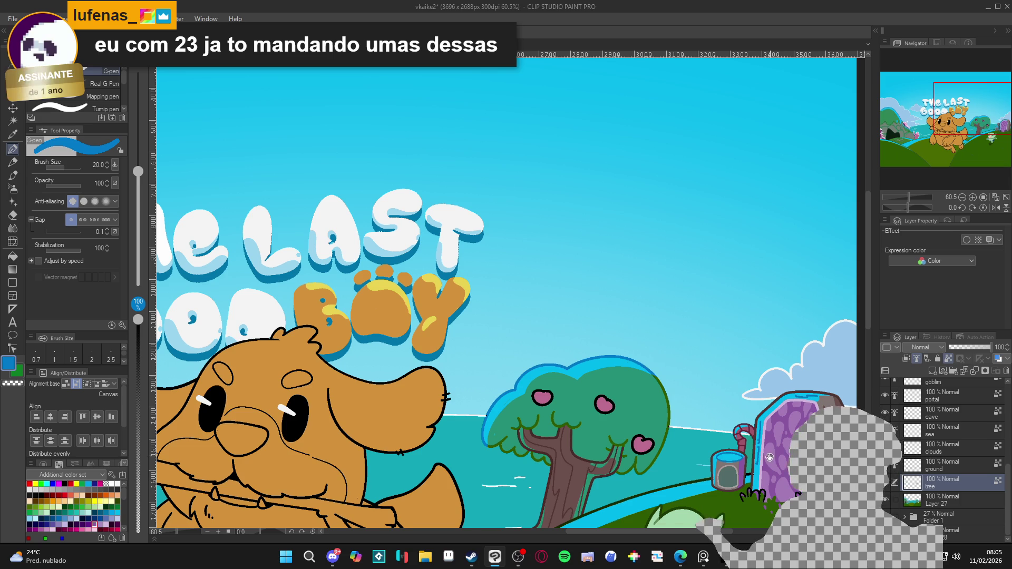
{"action": "key", "text": "ctrl+s"}
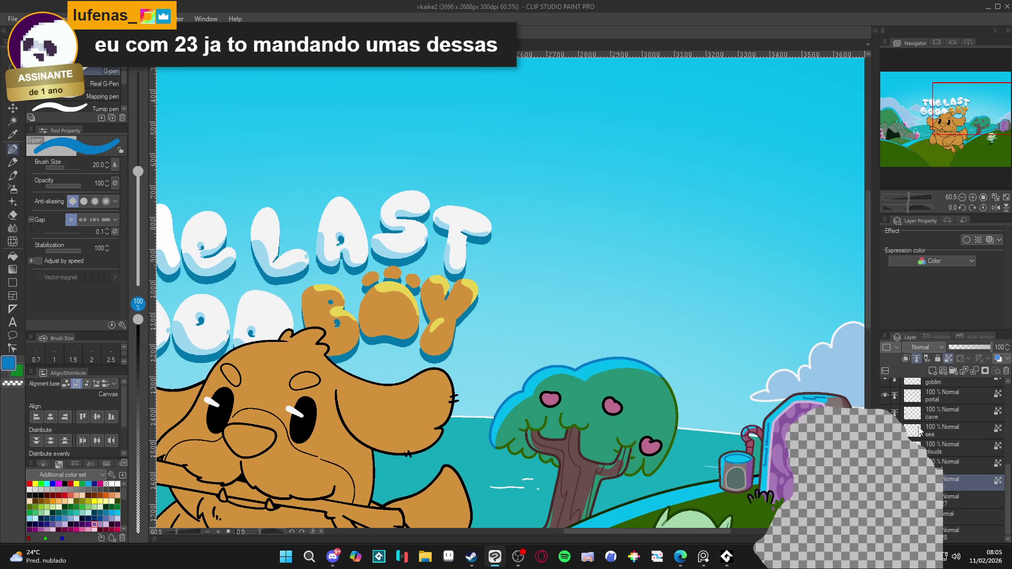
{"action": "left_click", "coordinate": [944, 499]}
{"action": "left_click", "coordinate": [505, 439], "text": "alt"}
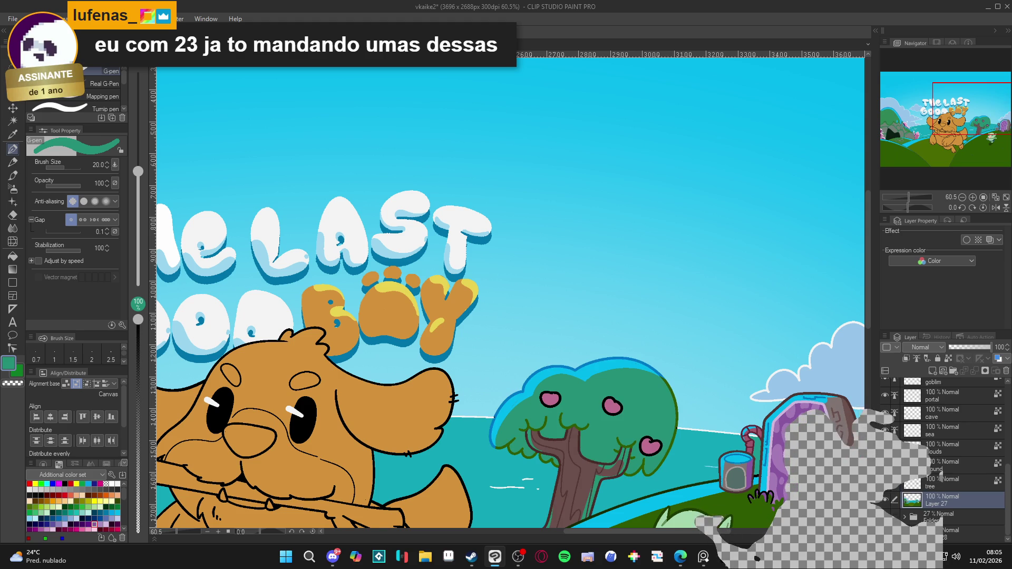
{"action": "left_click", "coordinate": [902, 432]}
{"action": "key", "text": "c"}
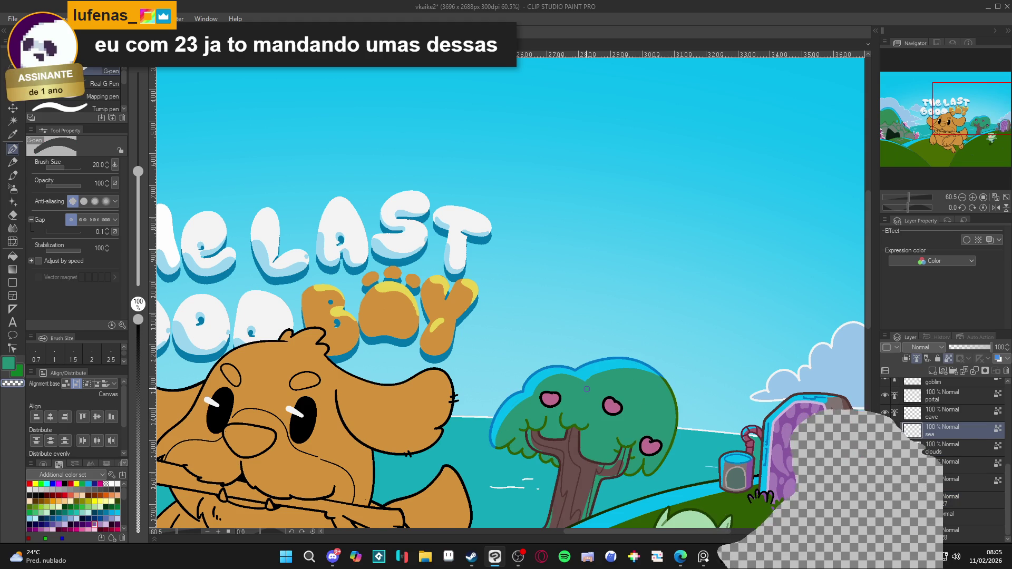
{"action": "scroll", "coordinate": [587, 389], "scroll_direction": "down", "scroll_amount": 4}
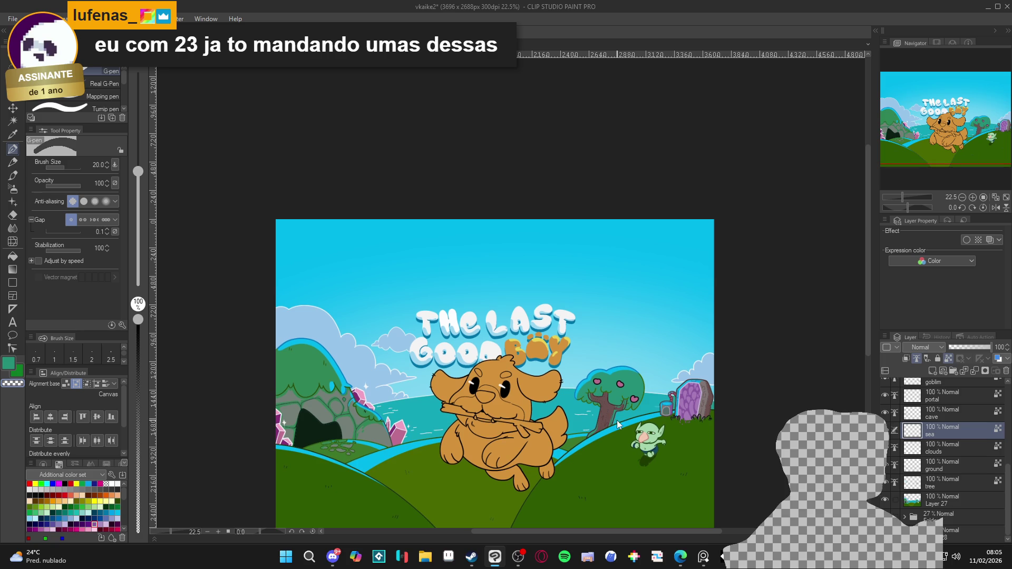
{"action": "key", "text": "ctrl+s"}
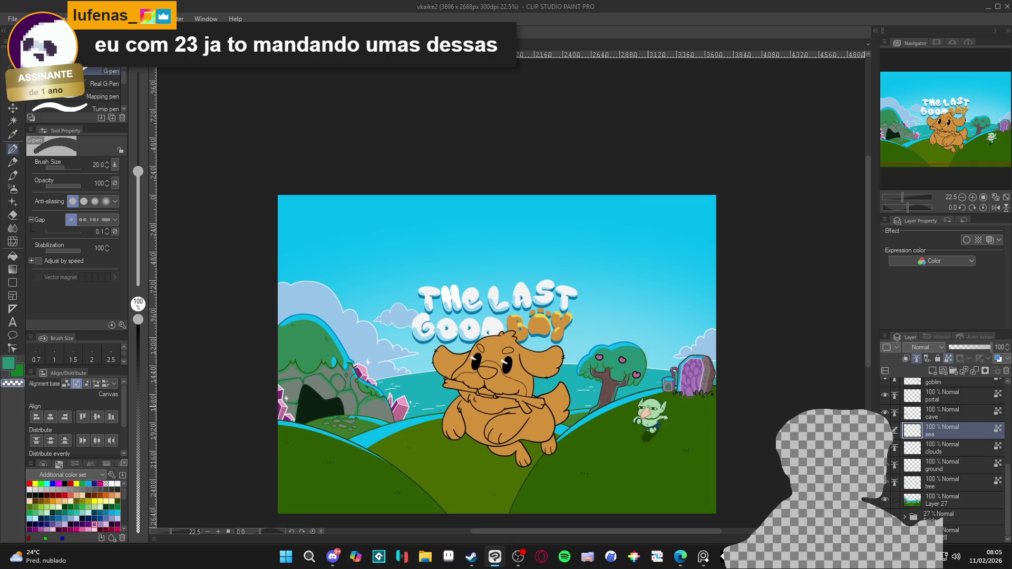
{"action": "scroll", "coordinate": [676, 402], "scroll_direction": "down", "scroll_amount": 1}
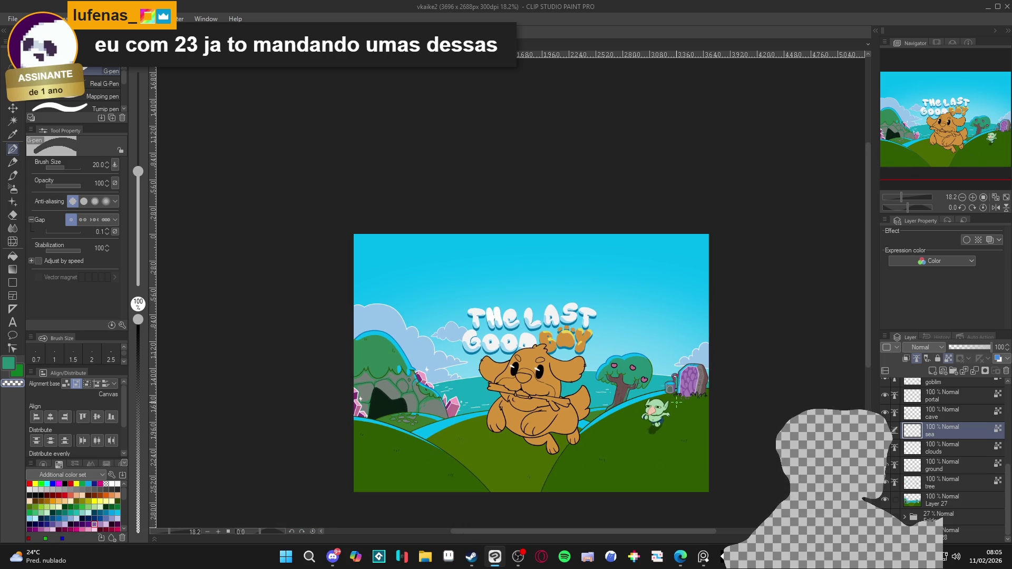
{"action": "left_click_drag", "start_coordinate": [692, 406], "coordinate": [689, 406]}
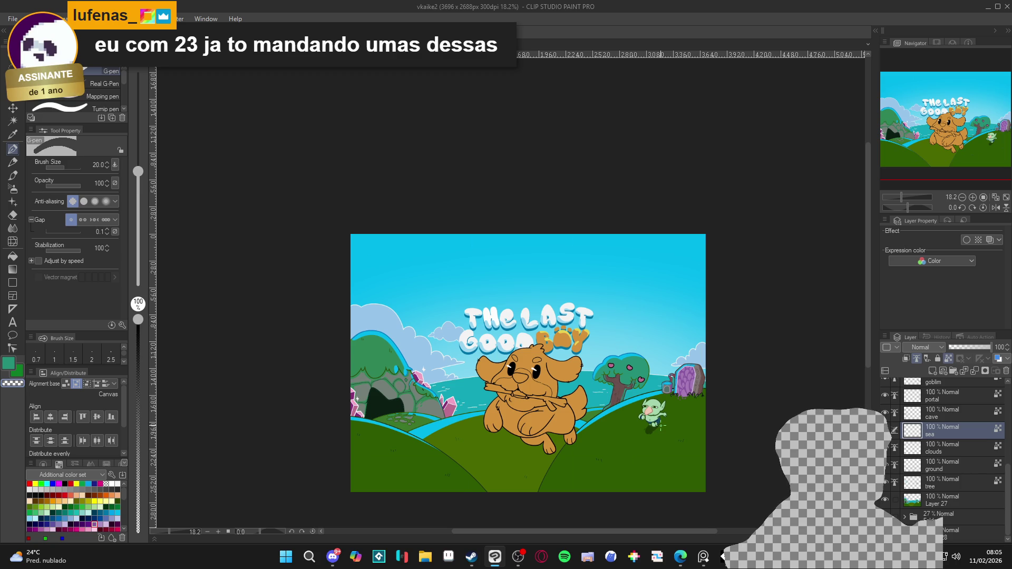
{"action": "scroll", "coordinate": [663, 425], "scroll_direction": "up", "scroll_amount": 1}
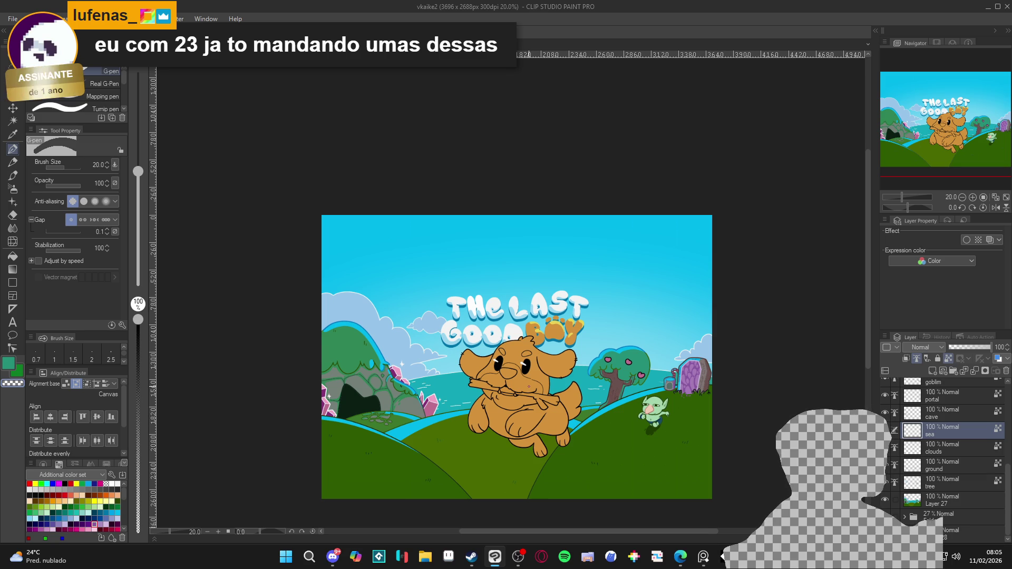
{"action": "scroll", "coordinate": [529, 387], "scroll_direction": "up", "scroll_amount": 3}
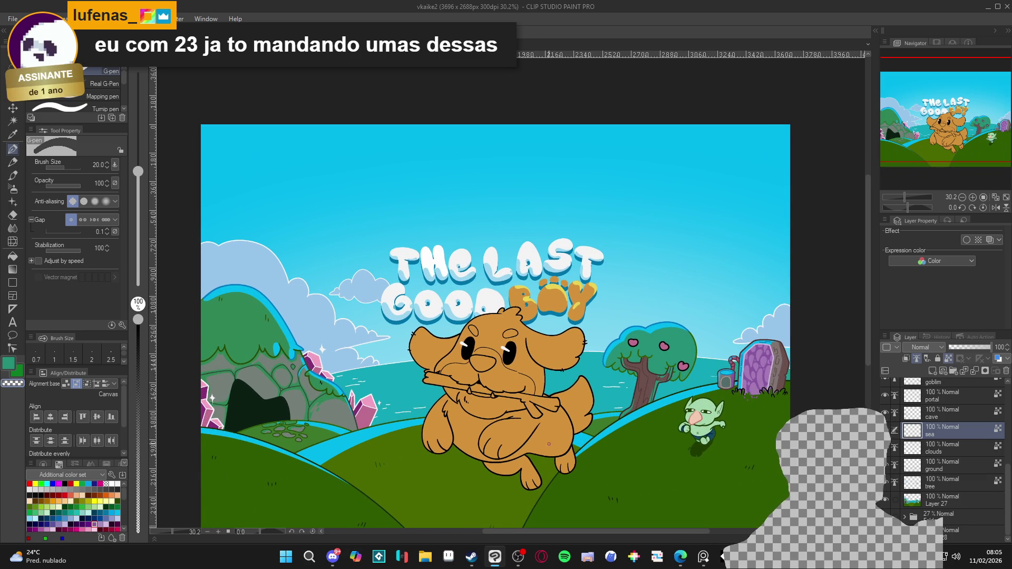
{"action": "scroll", "coordinate": [611, 466], "scroll_direction": "down", "scroll_amount": 2}
{"action": "scroll", "coordinate": [591, 432], "scroll_direction": "up", "scroll_amount": 2}
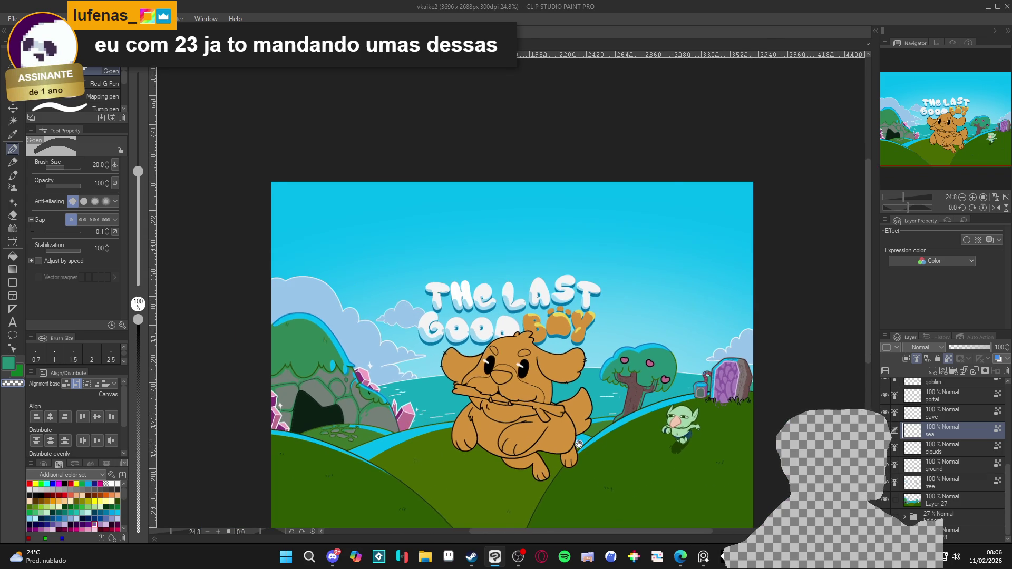
{"action": "scroll", "coordinate": [573, 403], "scroll_direction": "down", "scroll_amount": 1}
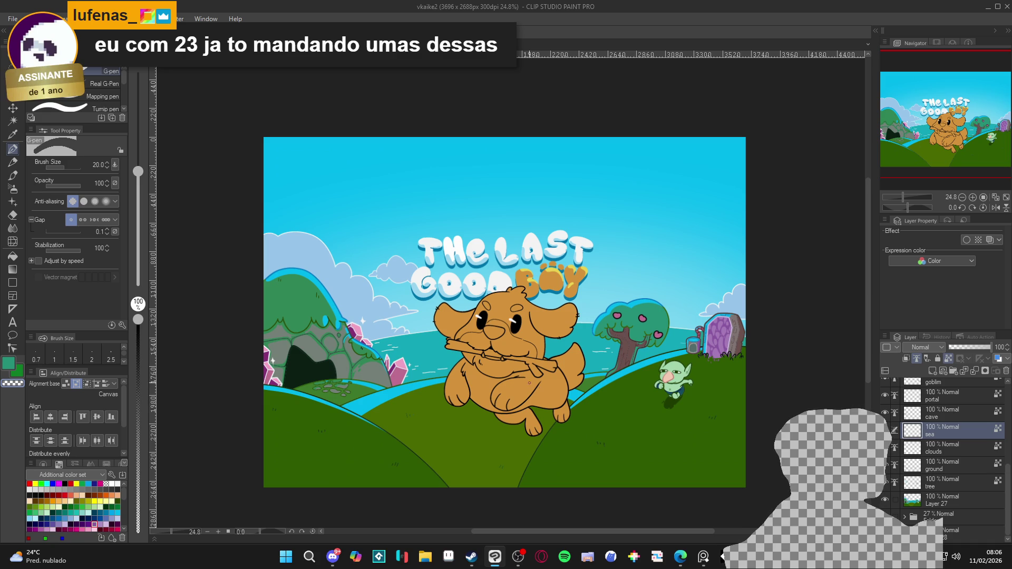
{"action": "scroll", "coordinate": [516, 378], "scroll_direction": "down", "scroll_amount": 1}
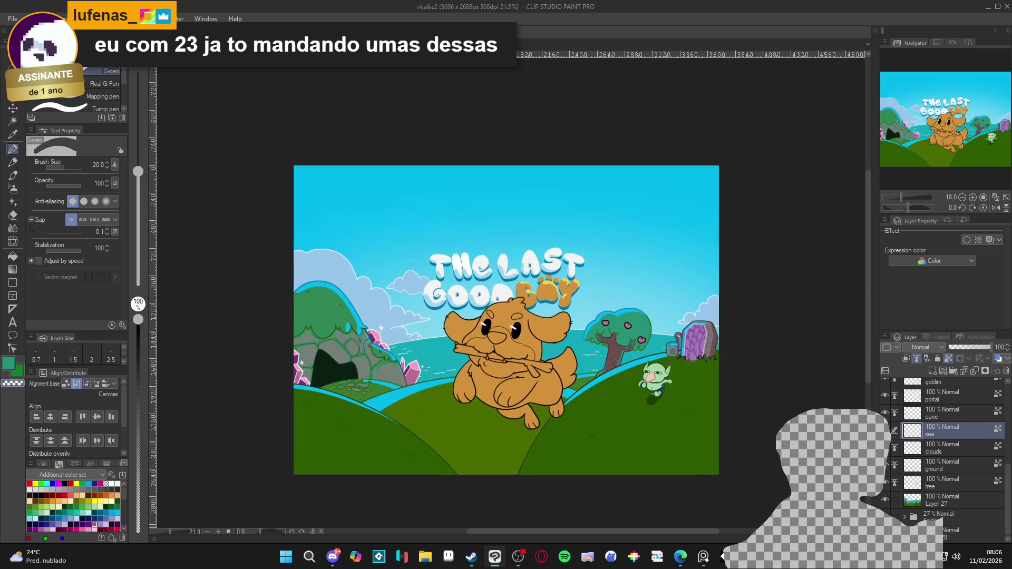
{"action": "scroll", "coordinate": [515, 378], "scroll_direction": "up", "scroll_amount": 1}
{"action": "scroll", "coordinate": [515, 378], "scroll_direction": "down", "scroll_amount": 2}
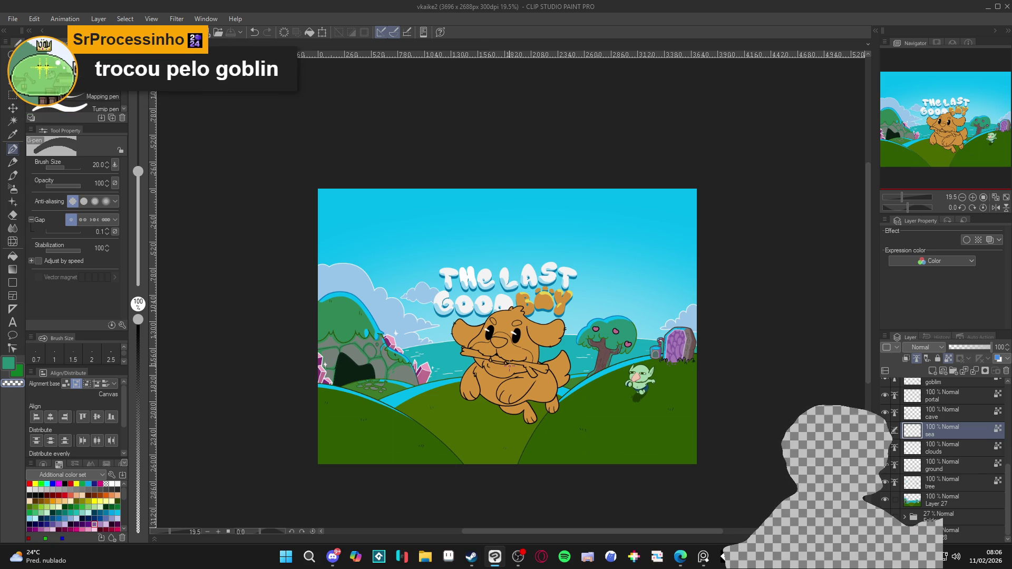
{"action": "scroll", "coordinate": [615, 417], "scroll_direction": "up", "scroll_amount": 3}
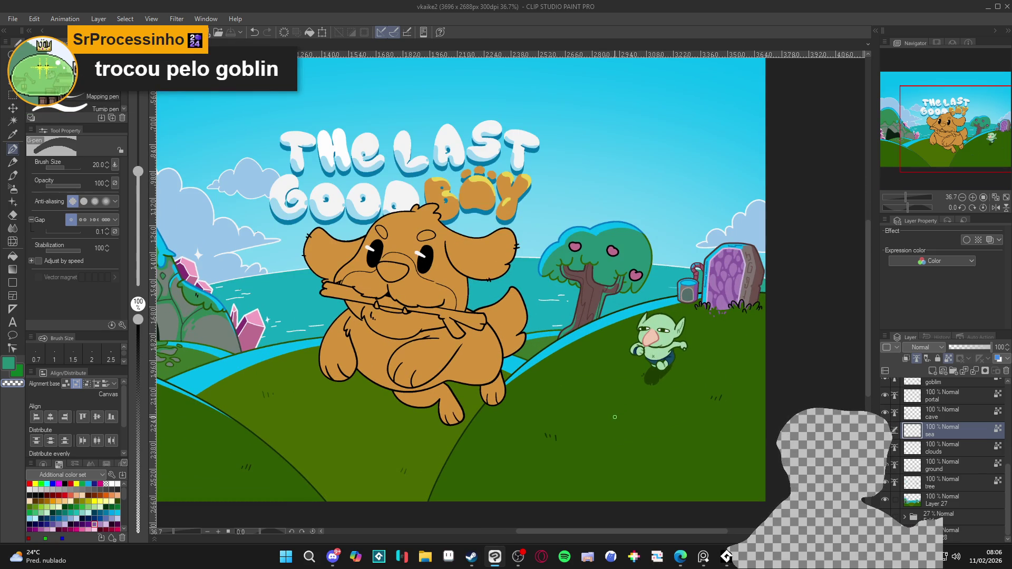
{"action": "scroll", "coordinate": [622, 413], "scroll_direction": "down", "scroll_amount": 2}
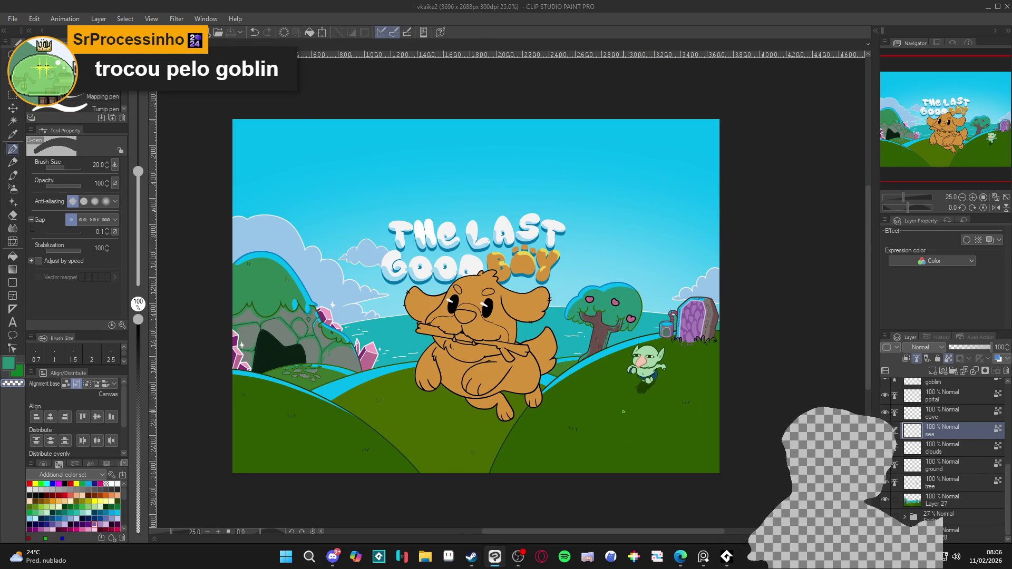
{"action": "scroll", "coordinate": [623, 412], "scroll_direction": "down", "scroll_amount": 1}
{"action": "left_click_drag", "start_coordinate": [563, 399], "coordinate": [584, 398]}
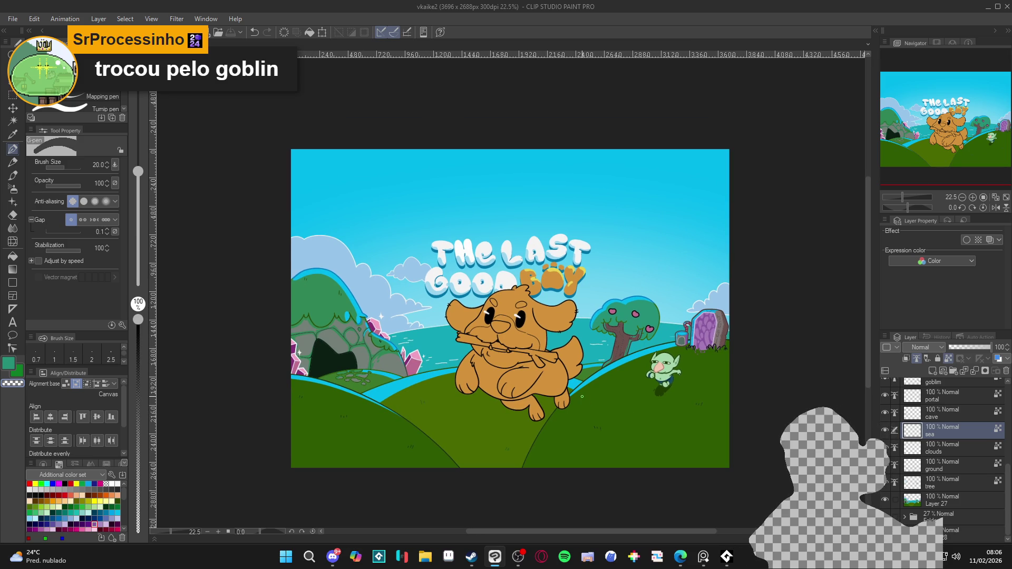
{"action": "scroll", "coordinate": [582, 396], "scroll_direction": "up", "scroll_amount": 4}
{"action": "scroll", "coordinate": [750, 384], "scroll_direction": "down", "scroll_amount": 5}
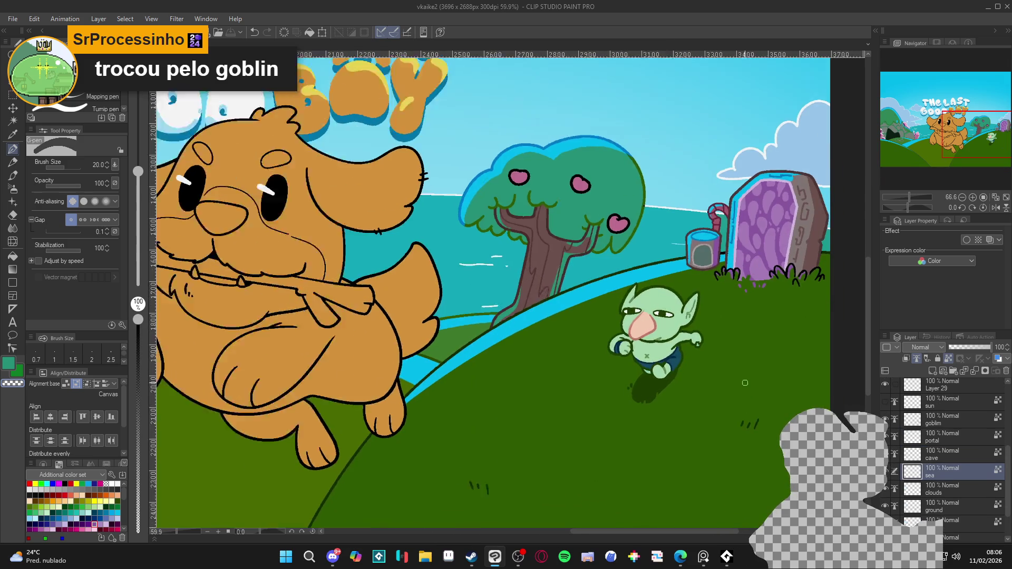
{"action": "scroll", "coordinate": [923, 463], "scroll_direction": "down", "scroll_amount": 2}
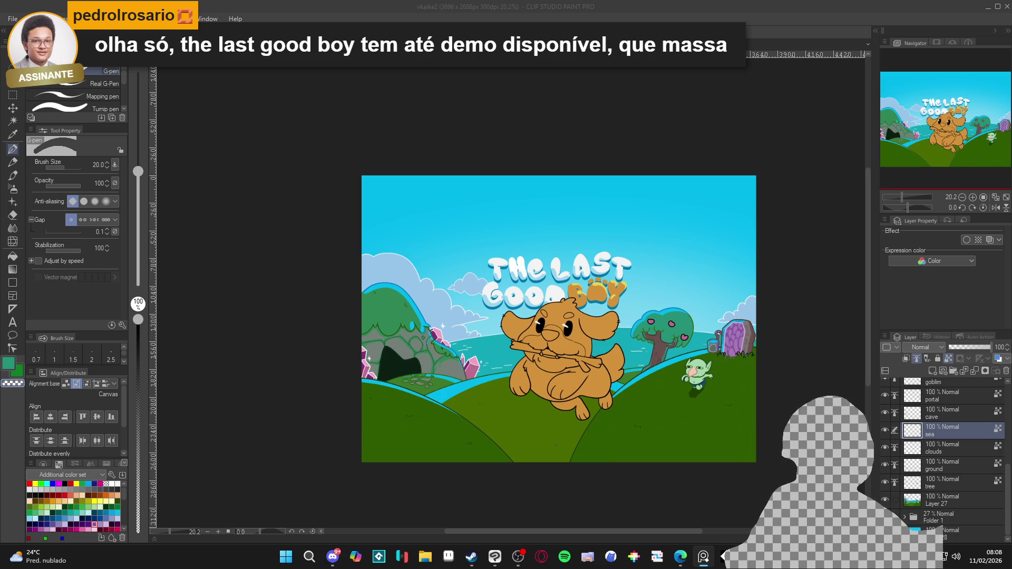
{"action": "left_click", "coordinate": [250, 239]}
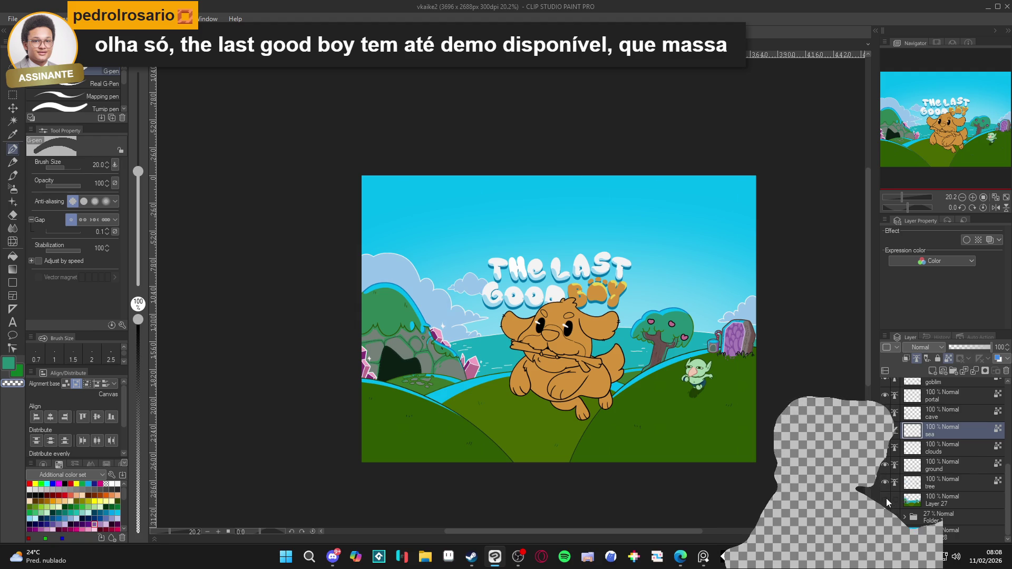
{"action": "scroll", "coordinate": [913, 439], "scroll_direction": "up", "scroll_amount": 6}
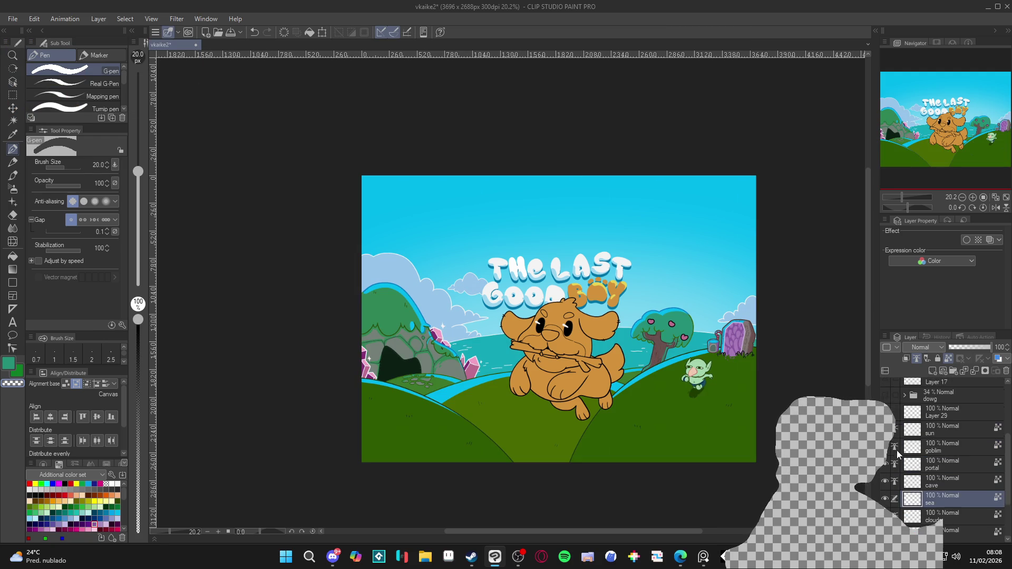
Expand dowg_finals and color folders, select Layer 10, and auto-select then deselect the dog
{"action": "left_click", "coordinate": [905, 422]}
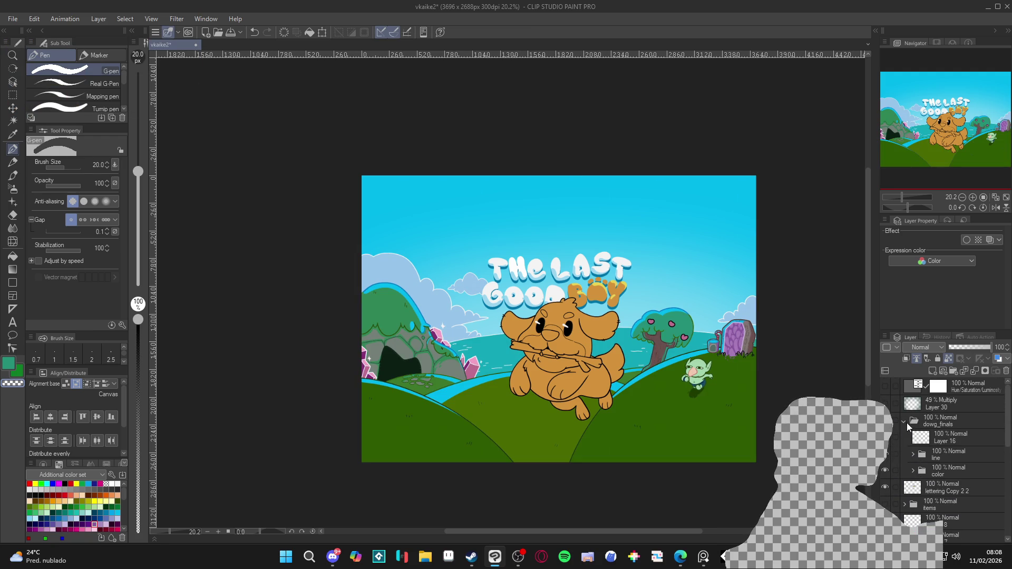
{"action": "left_click", "coordinate": [920, 440]}
{"action": "left_click", "coordinate": [913, 470]}
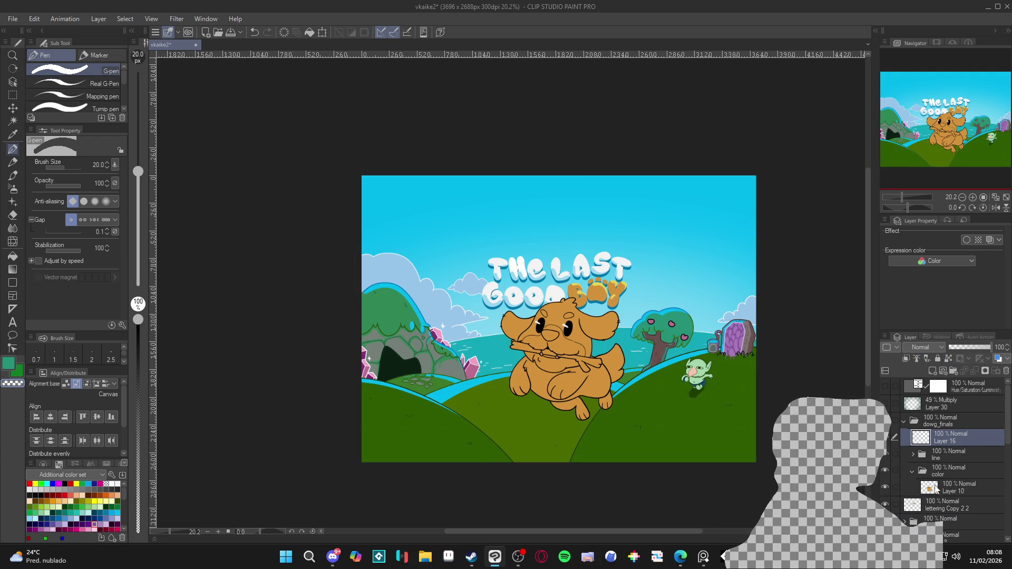
{"action": "left_click", "coordinate": [949, 488]}
{"action": "scroll", "coordinate": [599, 342], "scroll_direction": "up", "scroll_amount": 2}
{"action": "key", "text": "w"}
{"action": "left_click", "coordinate": [545, 347]}
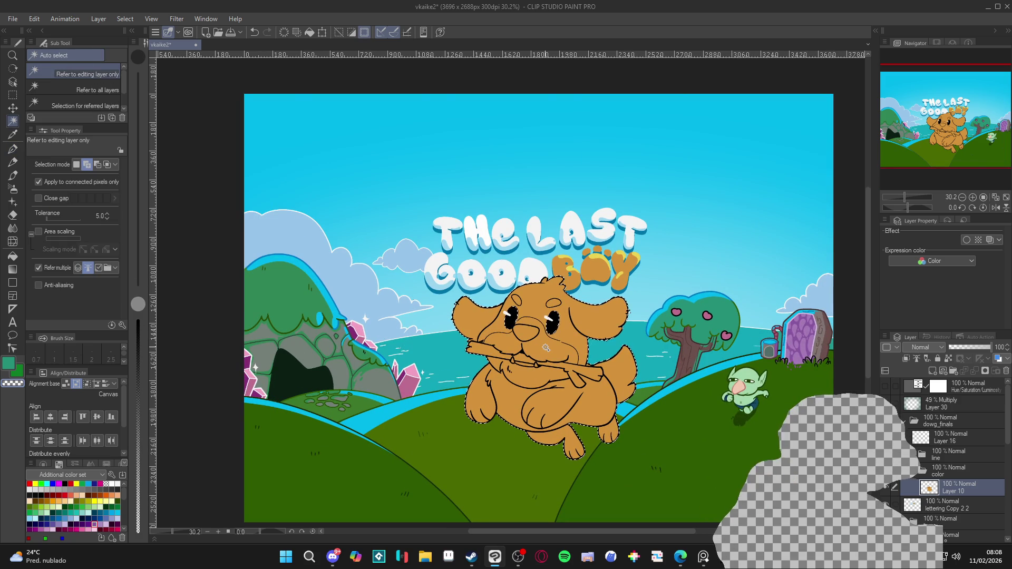
{"action": "key", "text": "ctrl+d"}
{"action": "key", "text": "p"}
Save the illustration and bring up the Steam store window
{"action": "left_click_drag", "start_coordinate": [673, 368], "coordinate": [679, 341]}
{"action": "key", "text": "ctrl+s"}
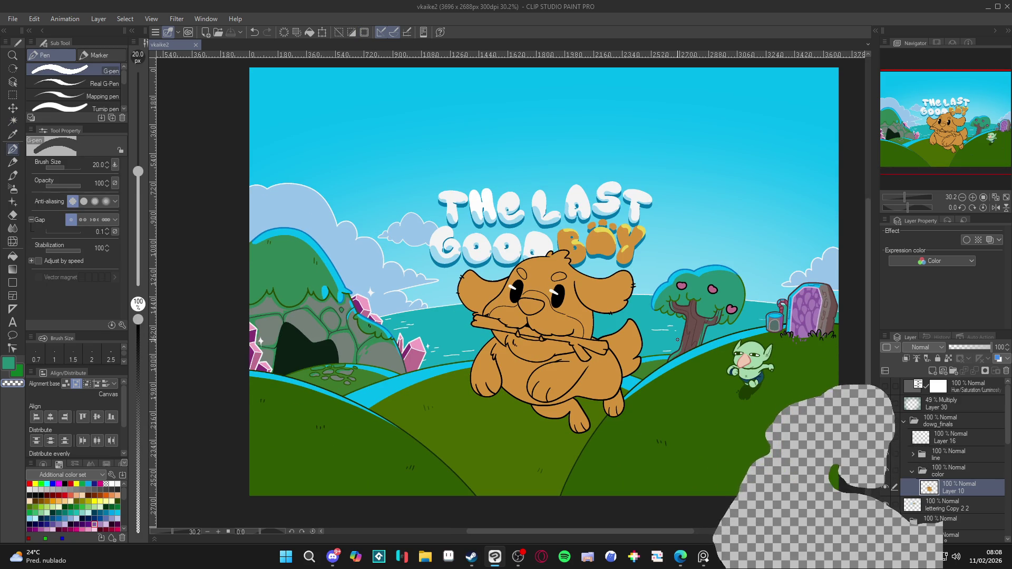
{"action": "left_click_drag", "start_coordinate": [678, 410], "coordinate": [677, 411]}
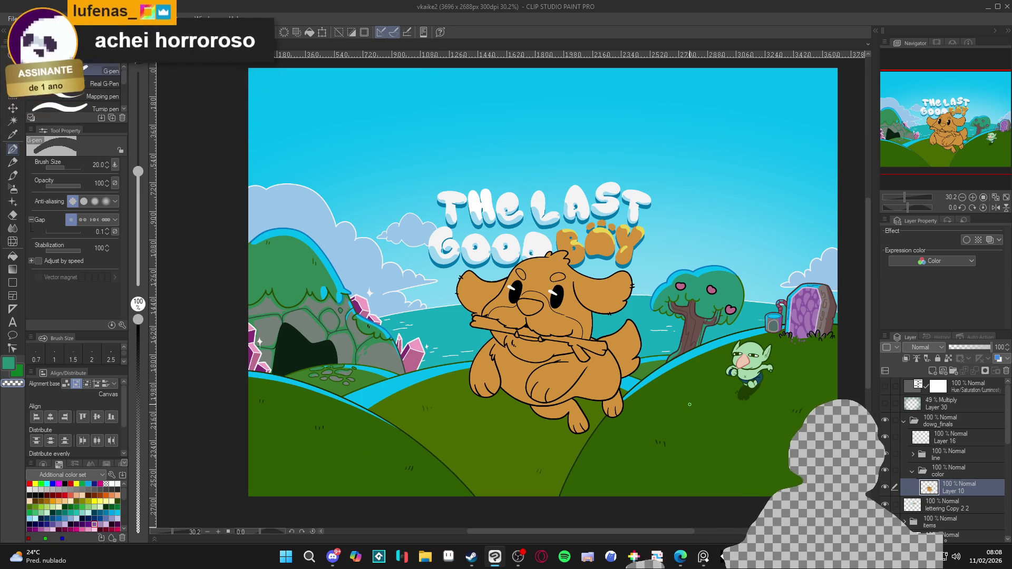
{"action": "left_click", "coordinate": [471, 557]}
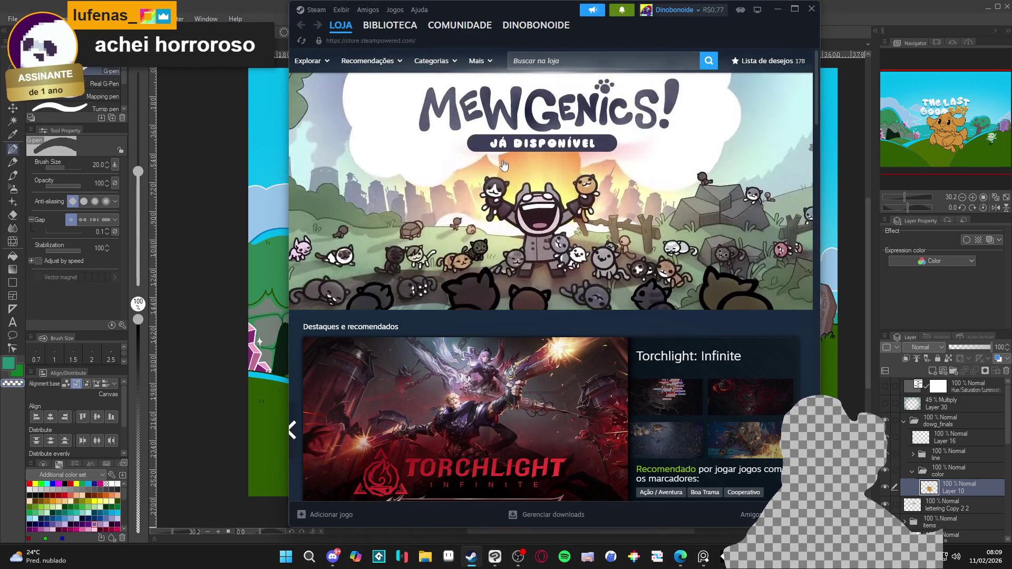
Search the store for 'the last good boy' and open The Last Good Boy - Demo page
{"action": "left_click", "coordinate": [575, 61]}
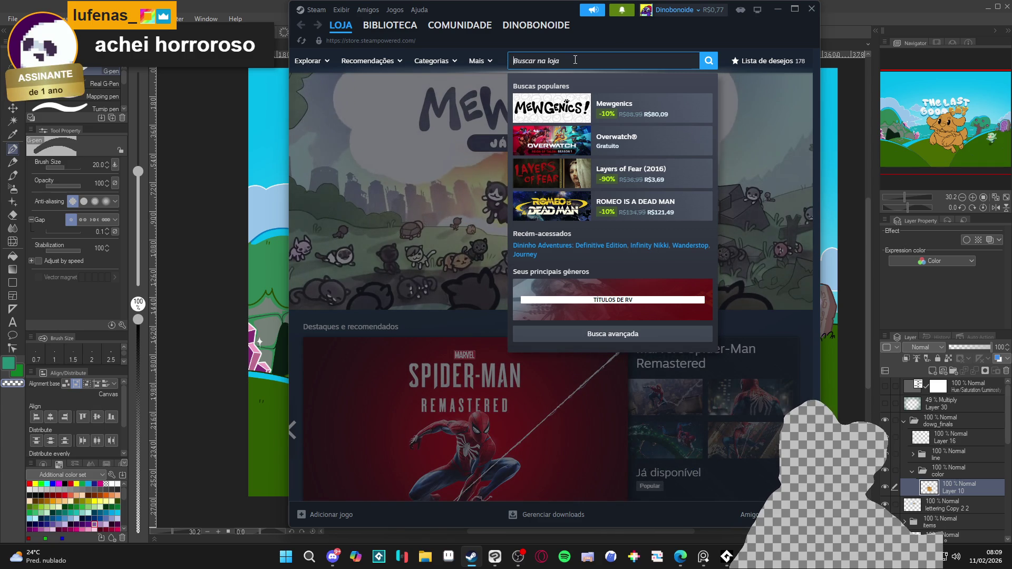
{"action": "type", "text": "the last good "}
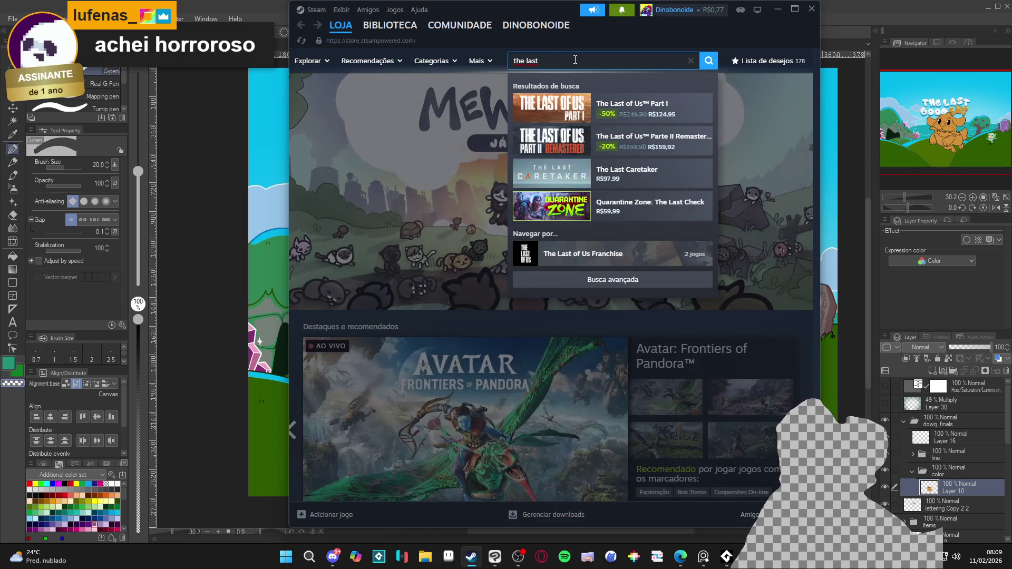
{"action": "type", "text": "boy"}
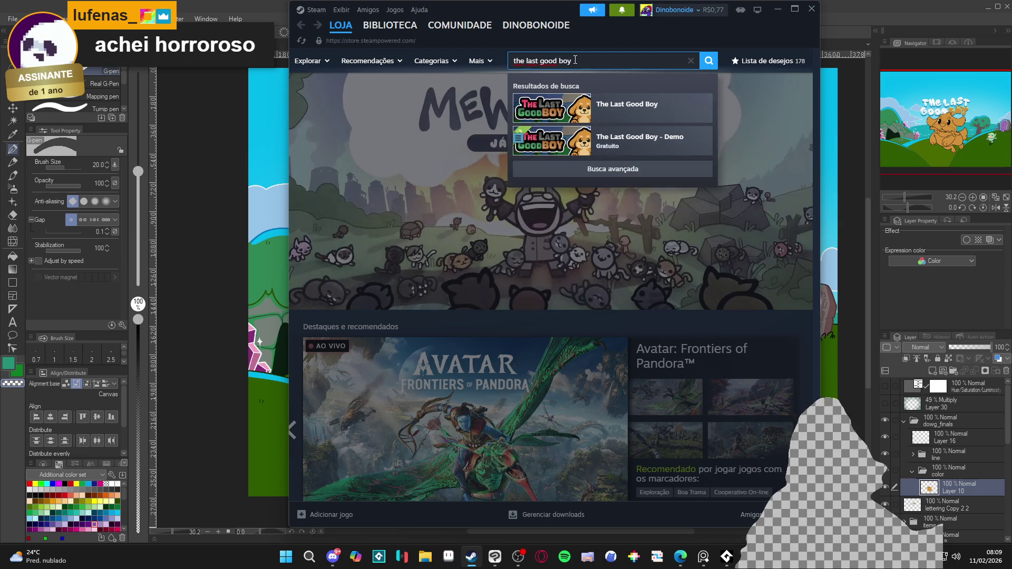
{"action": "left_click", "coordinate": [613, 146]}
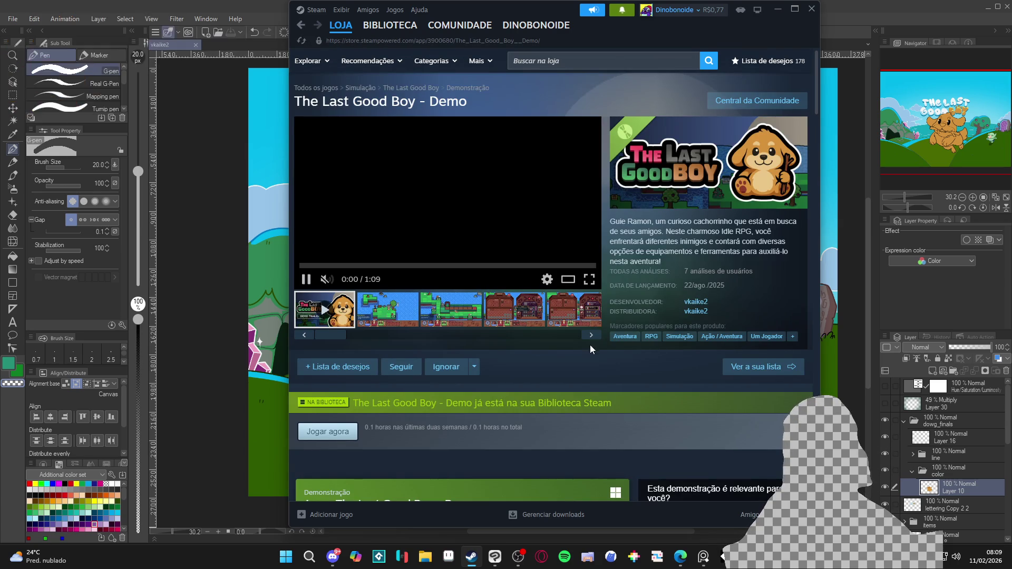
{"action": "scroll", "coordinate": [589, 345], "scroll_direction": "down", "scroll_amount": 1}
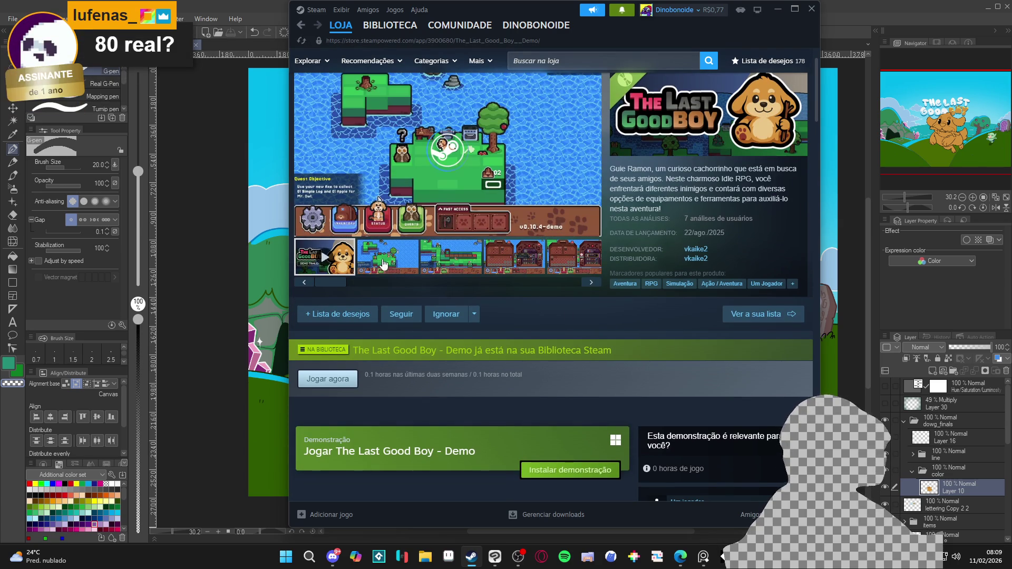
{"action": "scroll", "coordinate": [537, 298], "scroll_direction": "down", "scroll_amount": 3}
{"action": "scroll", "coordinate": [542, 296], "scroll_direction": "up", "scroll_amount": 4}
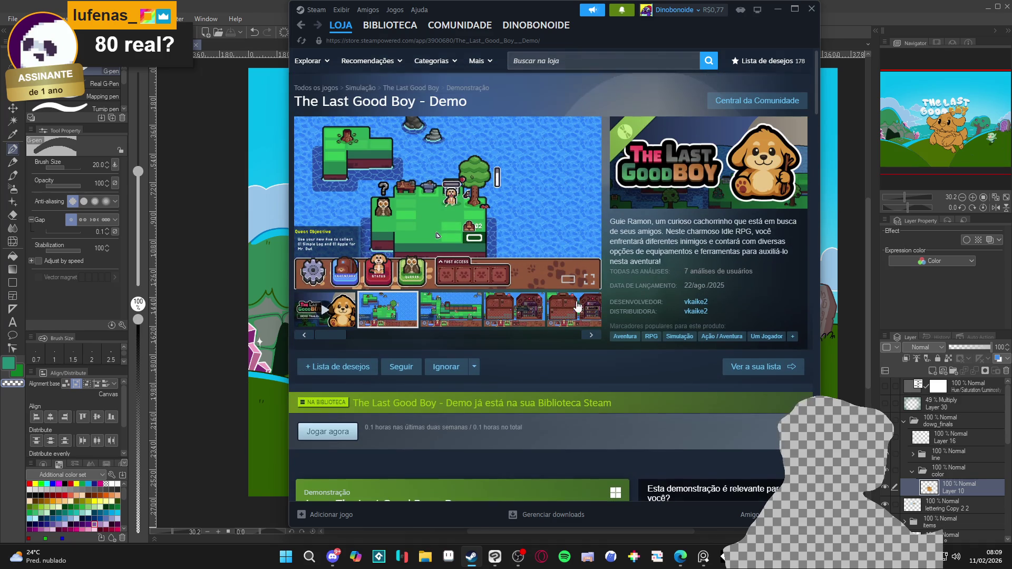
Maximize Steam, copy the Demo page's URL, then minimize the store window
{"action": "right_click", "coordinate": [577, 381]}
{"action": "left_click", "coordinate": [795, 9]}
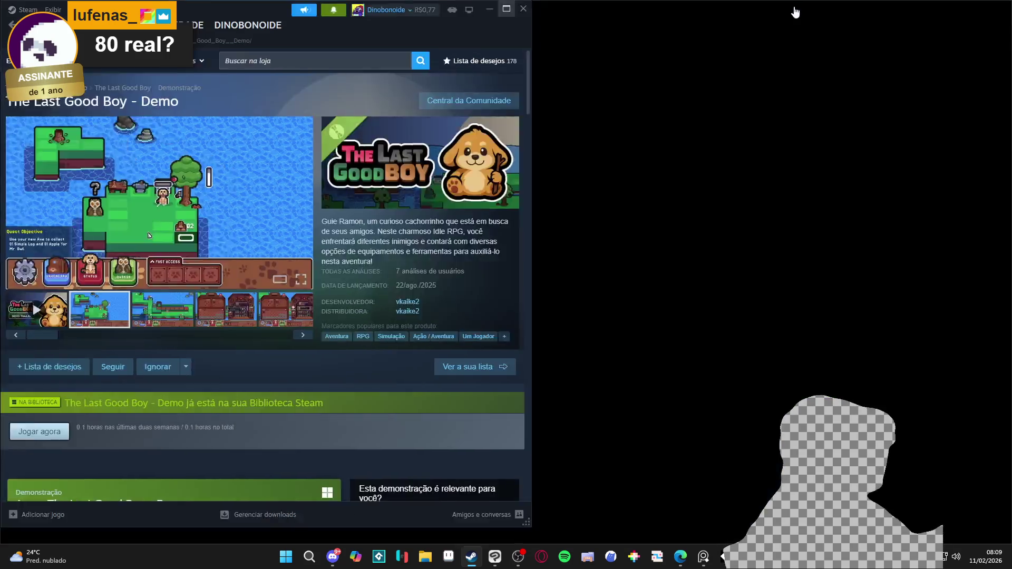
{"action": "right_click", "coordinate": [72, 311]}
{"action": "left_click", "coordinate": [121, 363]}
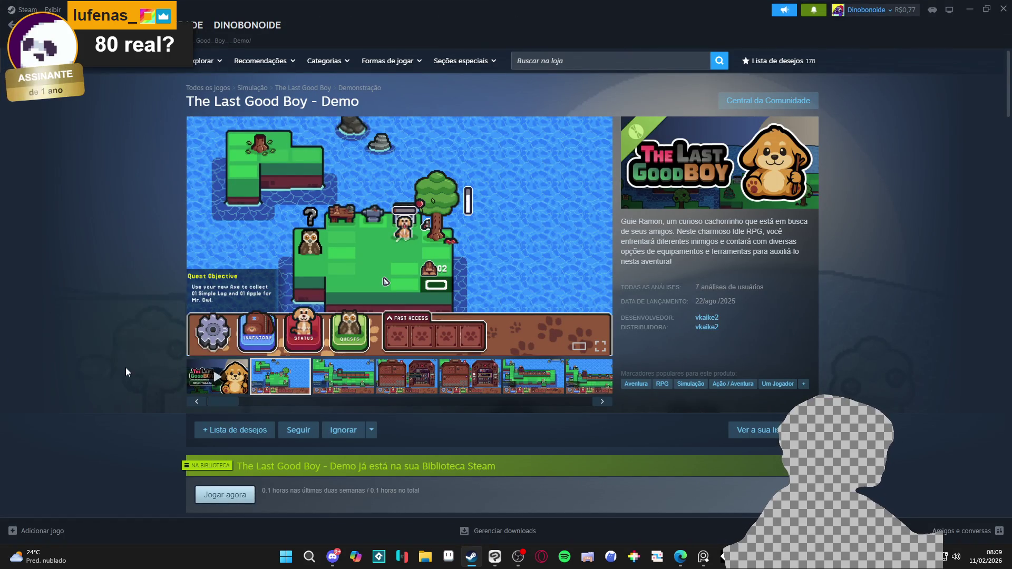
{"action": "key", "text": "alt+Tab"}
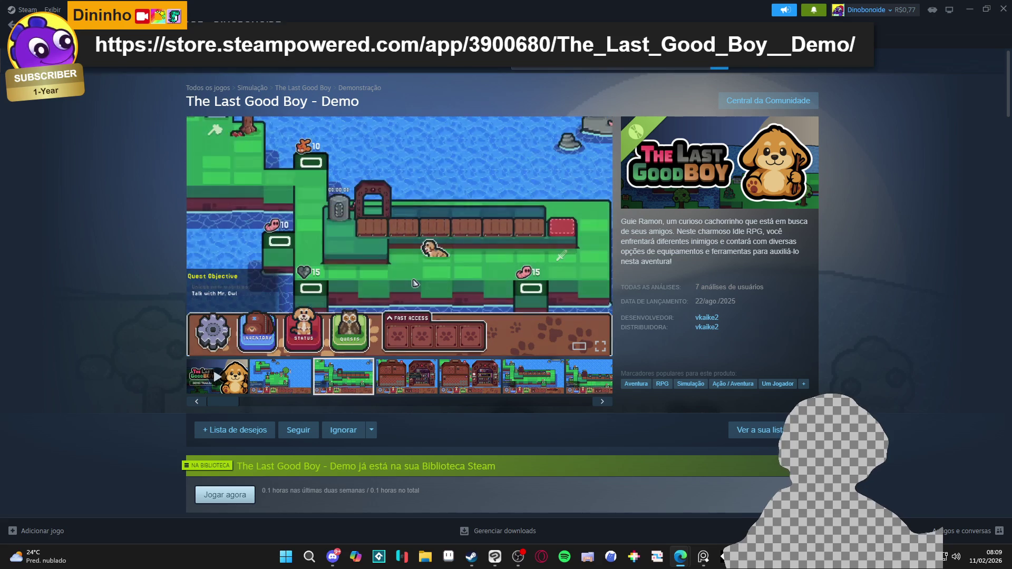
{"action": "scroll", "coordinate": [676, 274], "scroll_direction": "down", "scroll_amount": 5}
{"action": "scroll", "coordinate": [654, 291], "scroll_direction": "up", "scroll_amount": 1}
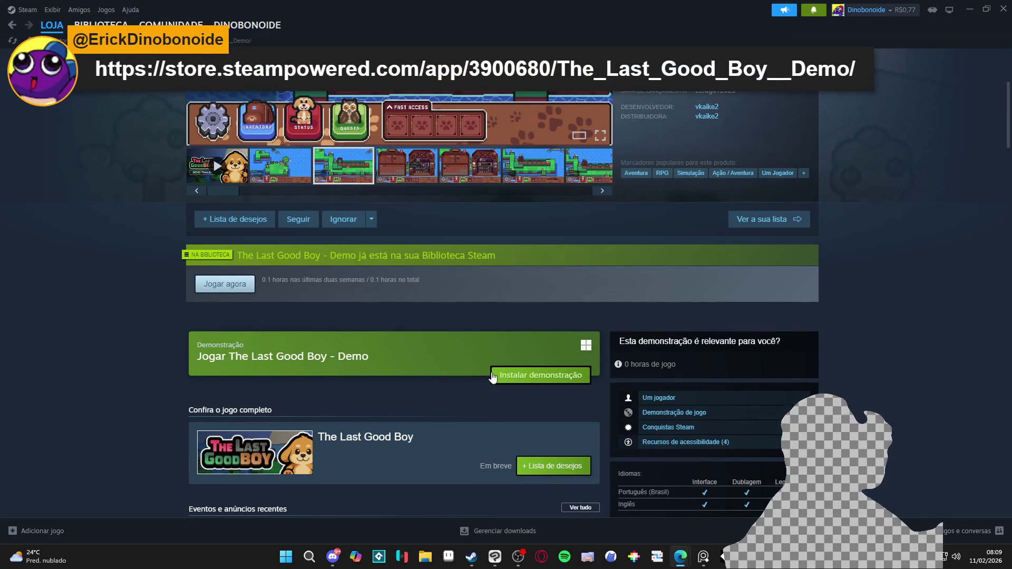
{"action": "scroll", "coordinate": [383, 454], "scroll_direction": "down", "scroll_amount": 1}
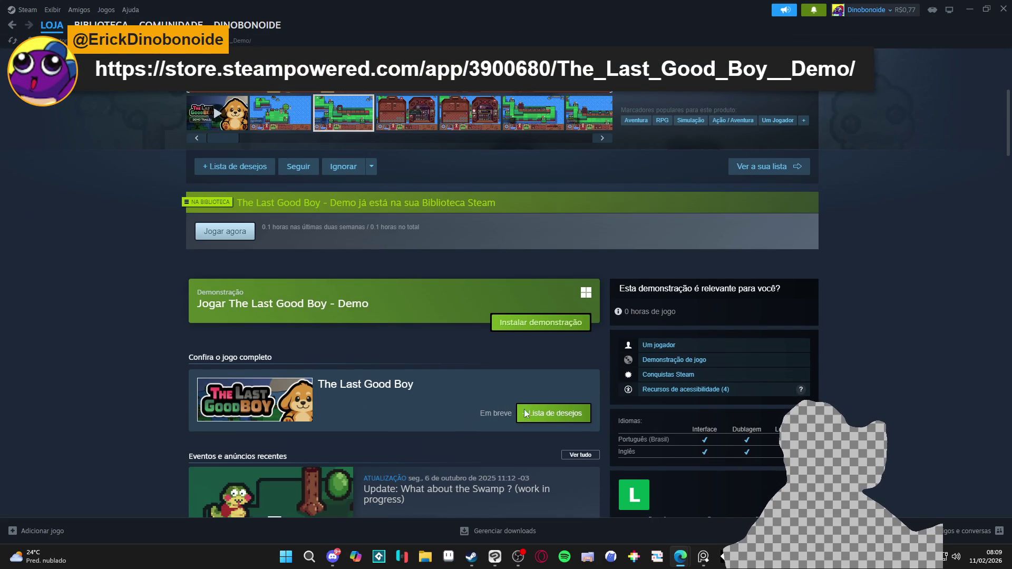
{"action": "scroll", "coordinate": [511, 385], "scroll_direction": "up", "scroll_amount": 5}
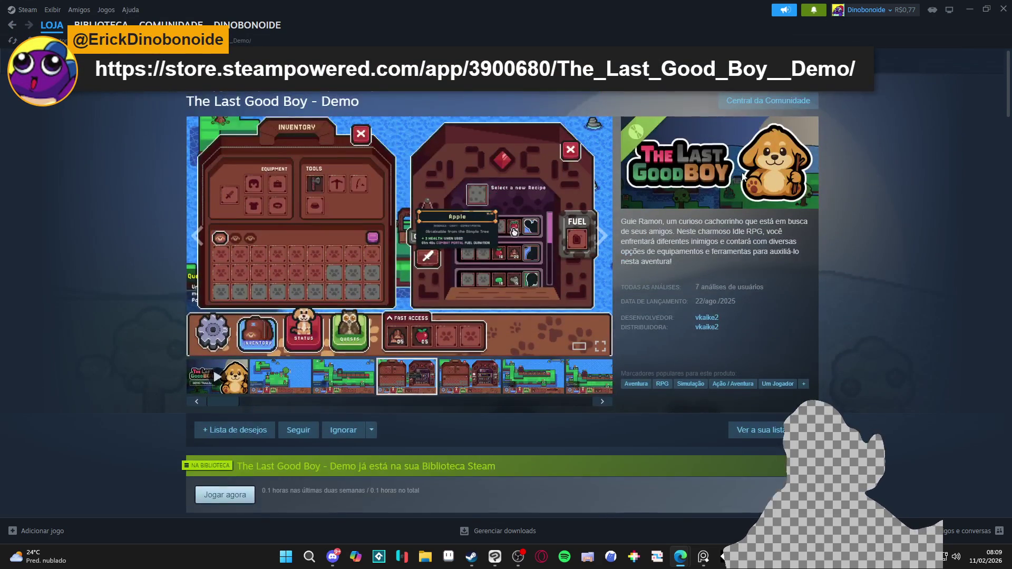
{"action": "left_click", "coordinate": [970, 8]}
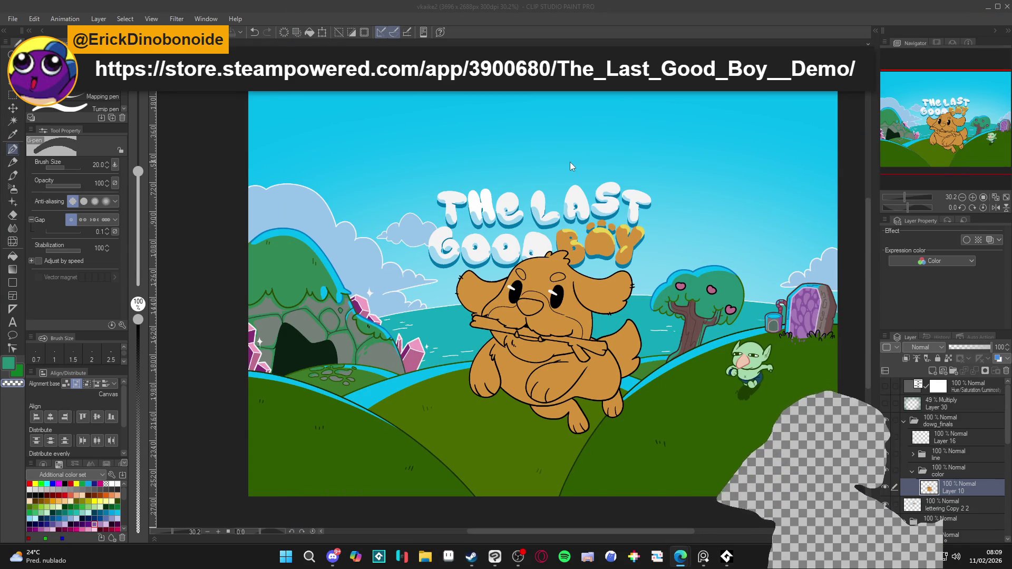
Sample the dog's orange fur and lighten it toward cream in Color settings
{"action": "scroll", "coordinate": [529, 332], "scroll_direction": "up", "scroll_amount": 1}
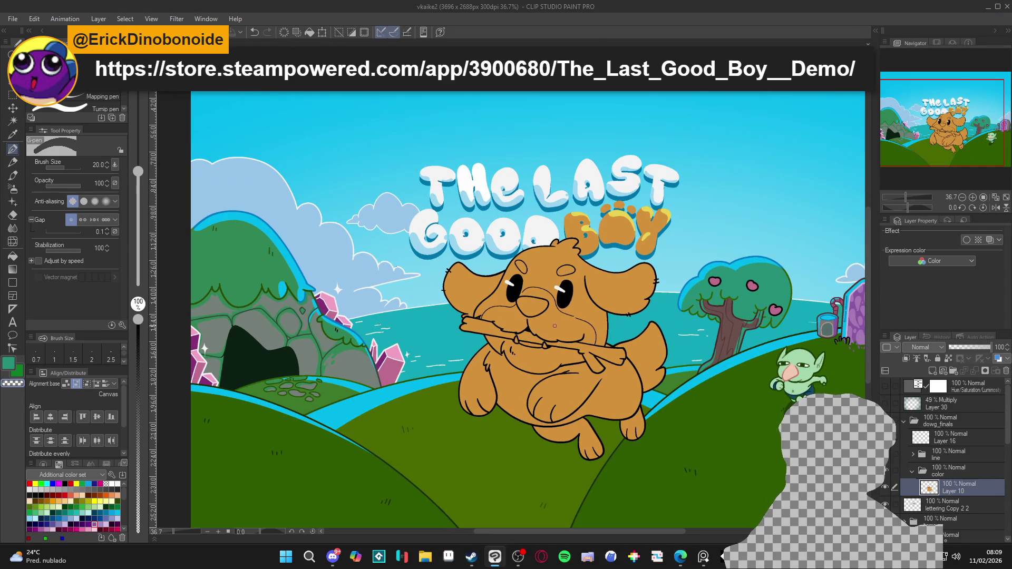
{"action": "key", "text": "w"}
{"action": "left_click", "coordinate": [555, 326]}
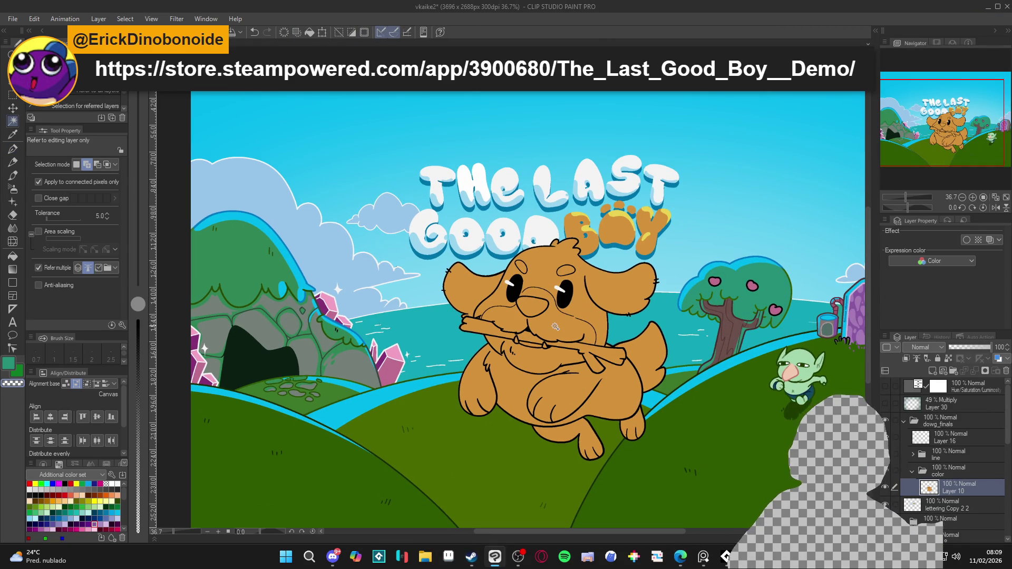
{"action": "key", "text": "p"}
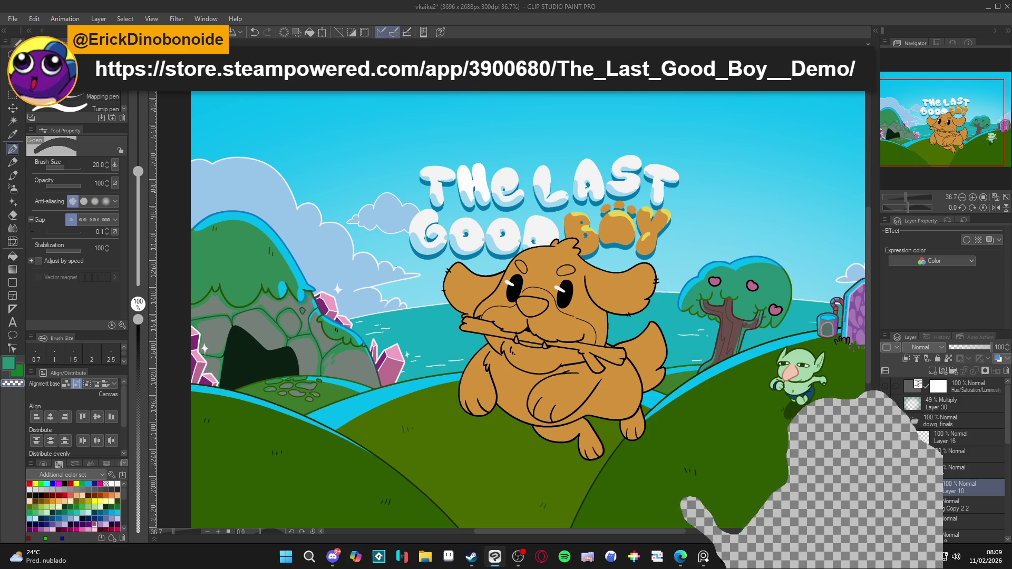
{"action": "left_click", "coordinate": [562, 325], "text": "alt"}
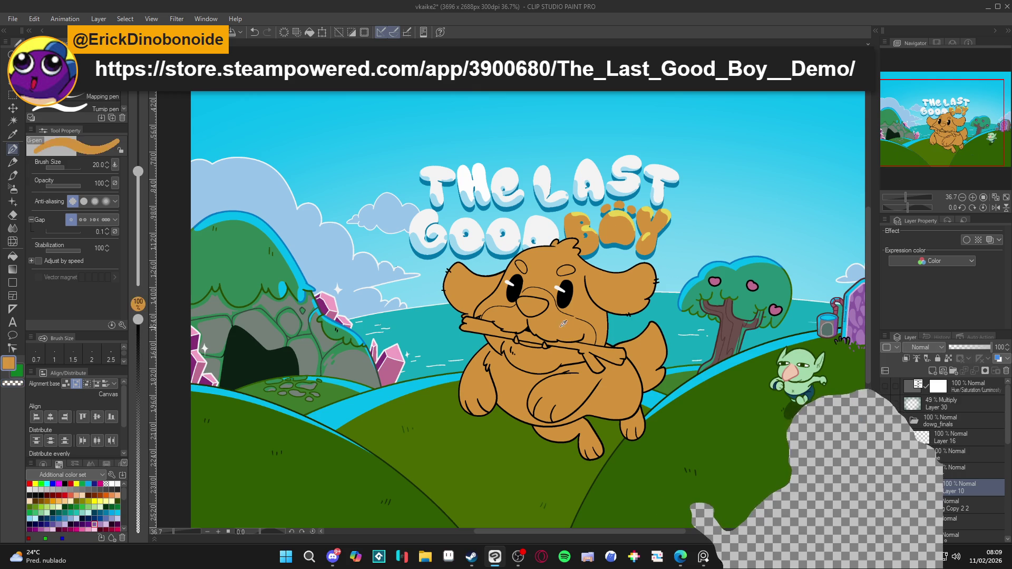
{"action": "left_click", "coordinate": [9, 363]}
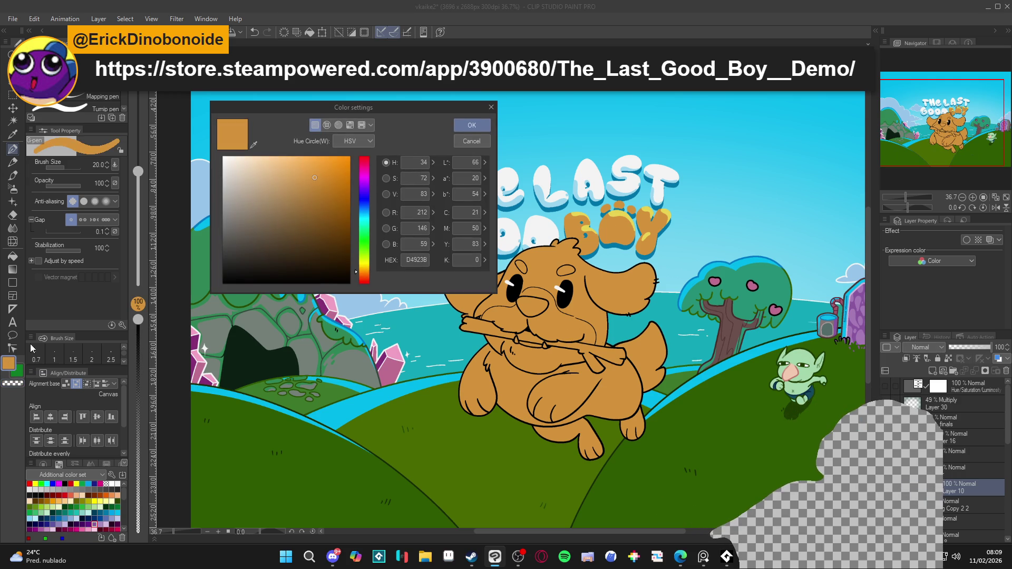
{"action": "left_click", "coordinate": [304, 175]}
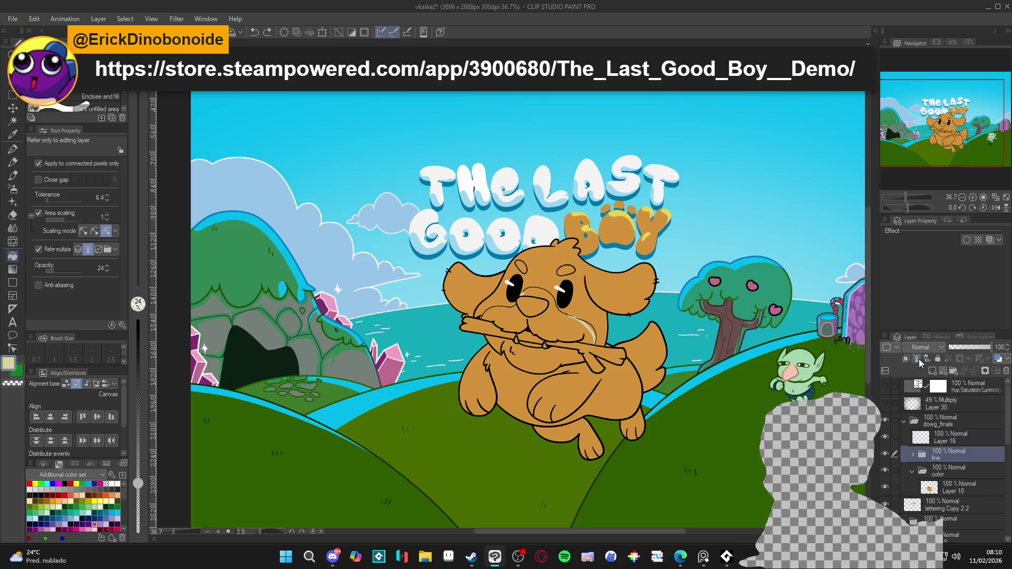
Fill the dog's muzzle on Layer 10 with cream at 100% opacity
{"action": "left_click", "coordinate": [941, 487]}
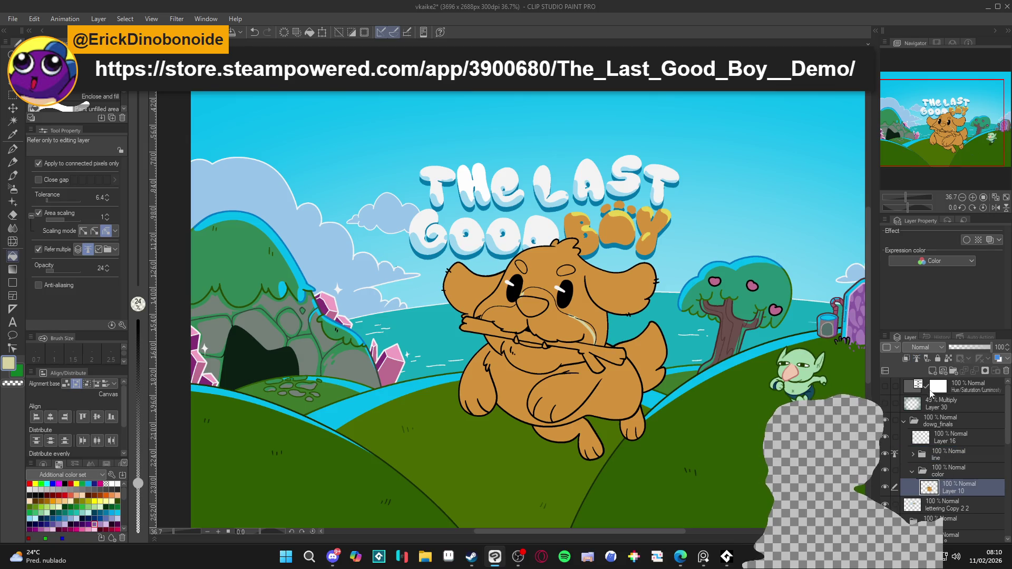
{"action": "left_click", "coordinate": [565, 328]}
{"action": "left_click_drag", "start_coordinate": [138, 349], "coordinate": [144, 299]}
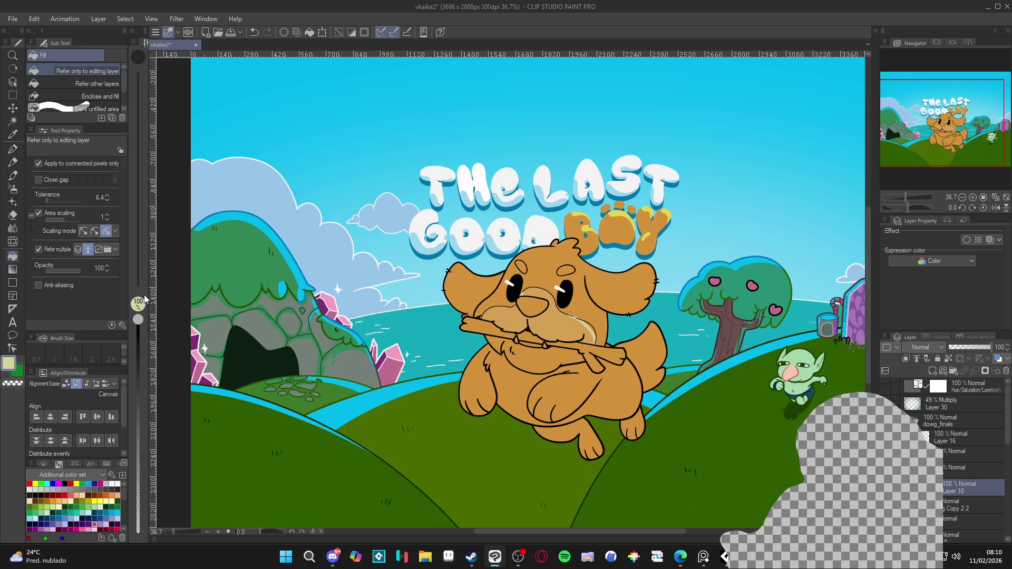
{"action": "left_click", "coordinate": [571, 326]}
{"action": "key", "text": "p"}
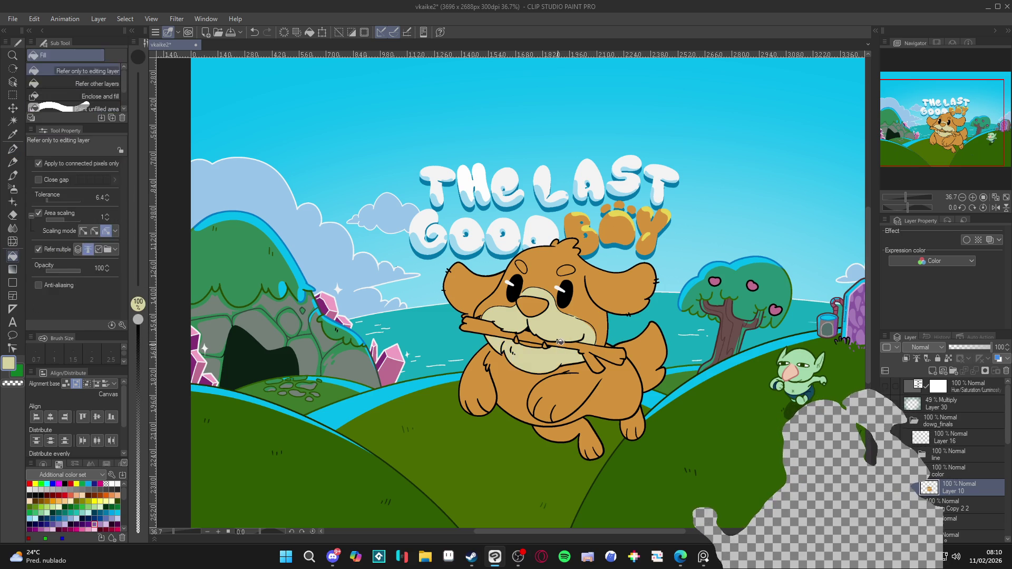
{"action": "left_click", "coordinate": [573, 306], "text": "alt"}
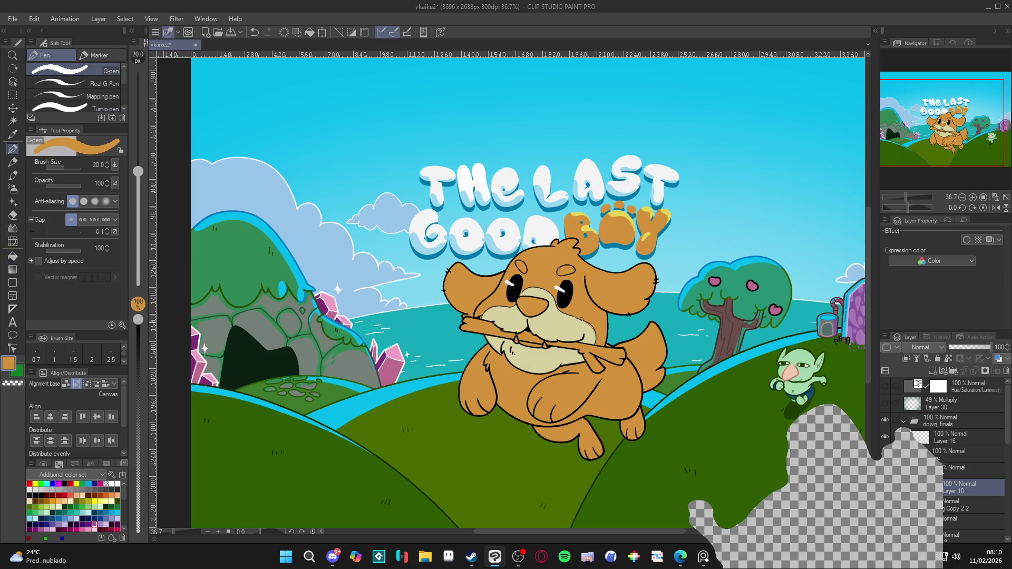
Outline the dog's belly in cream down the body and fill it with cream
{"action": "left_click", "coordinate": [579, 320], "text": "alt"}
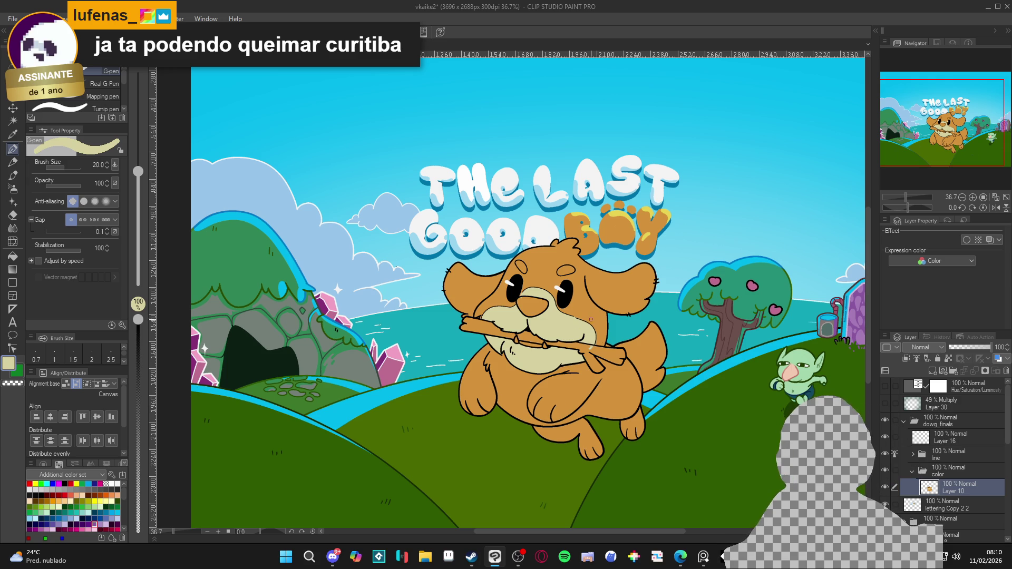
{"action": "key", "text": "w"}
{"action": "left_click", "coordinate": [516, 377]}
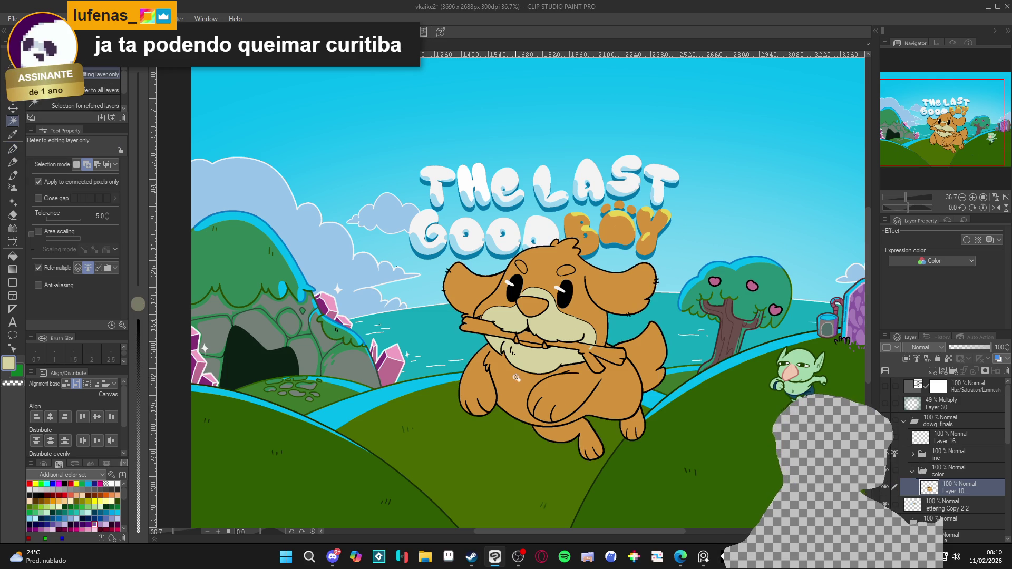
{"action": "key", "text": "ctrl+d"}
{"action": "key", "text": "p"}
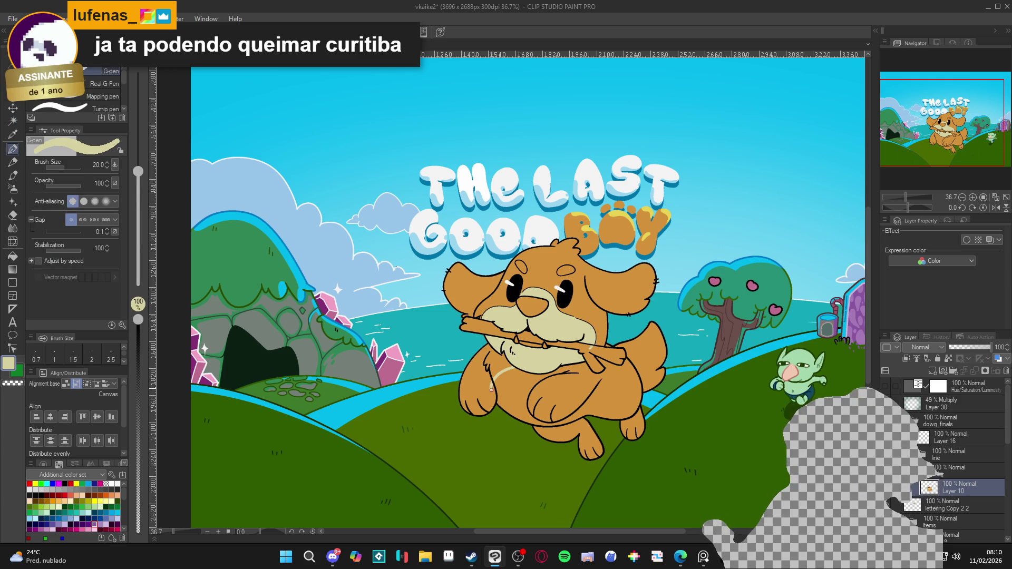
{"action": "left_click_drag", "start_coordinate": [496, 390], "coordinate": [509, 414]}
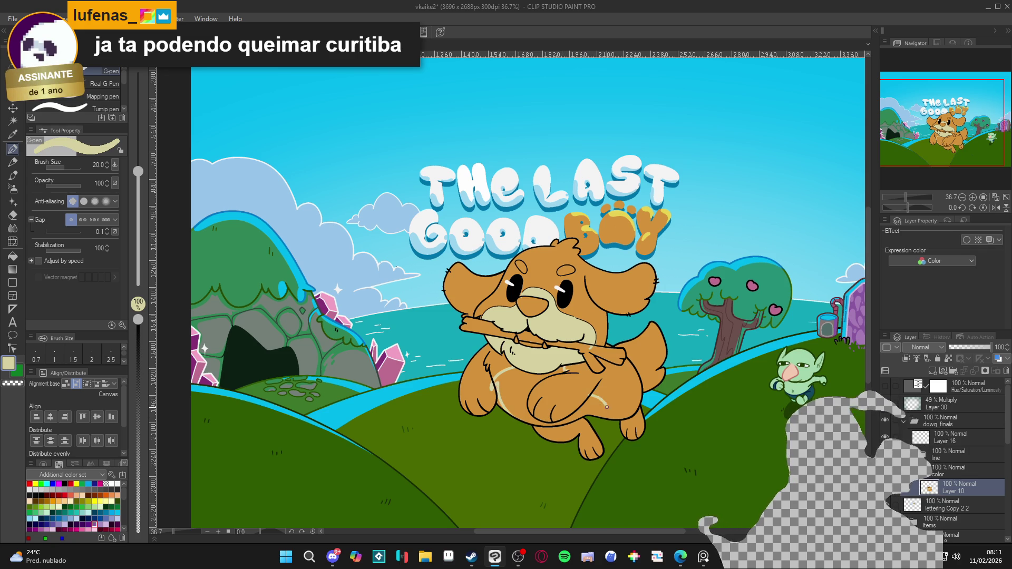
{"action": "left_click", "coordinate": [493, 382]}
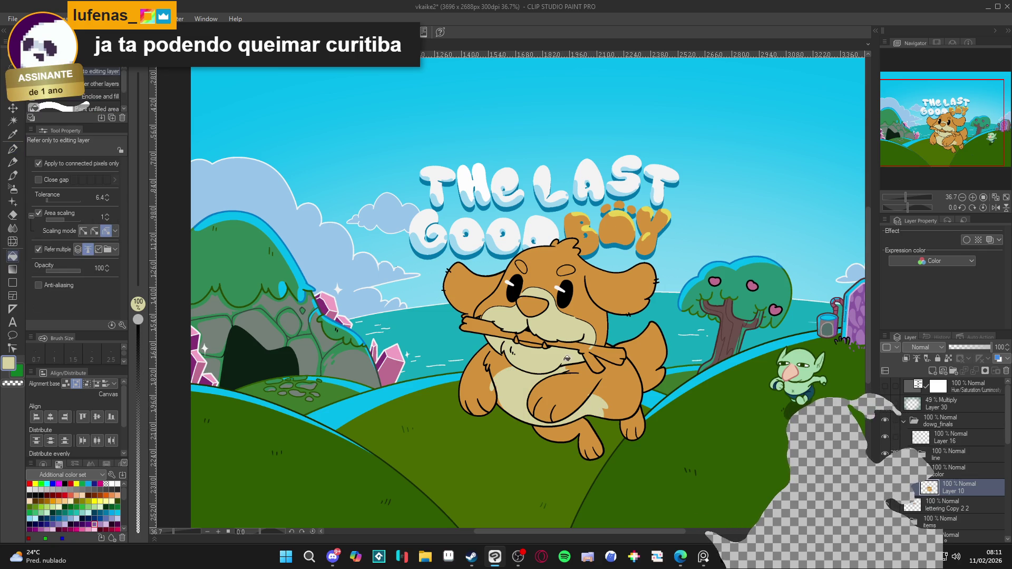
Alternate orange and cream samples for cream touch-ups, then pick a dark purple for the nose
{"action": "left_click", "coordinate": [488, 384], "text": "alt"}
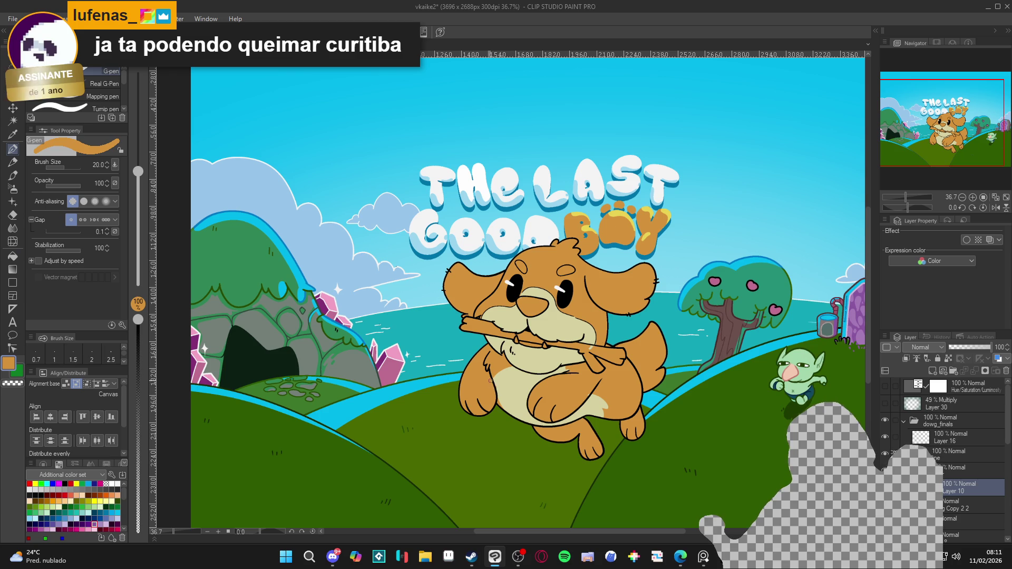
{"action": "left_click", "coordinate": [504, 392], "text": "alt"}
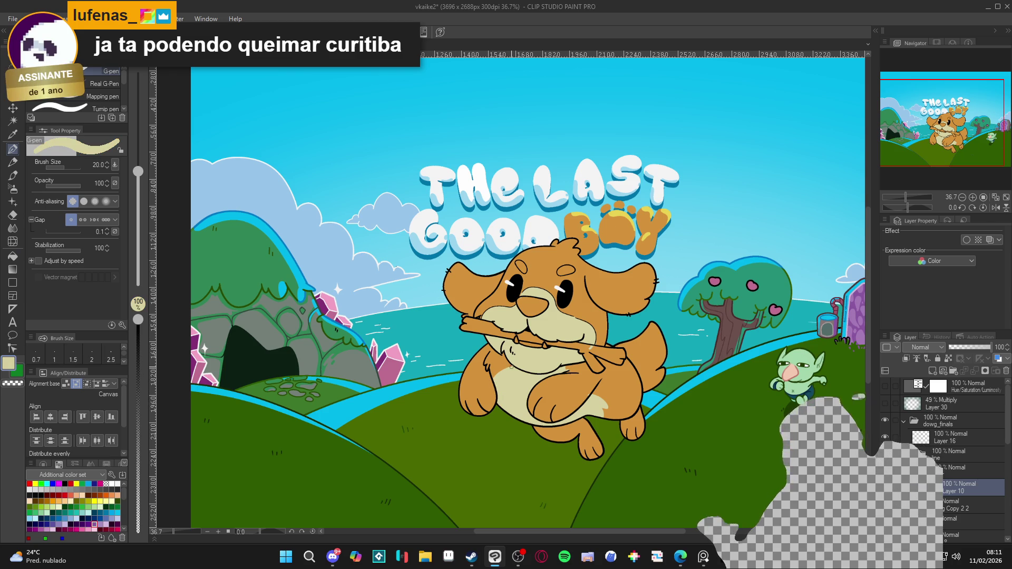
{"action": "left_click", "coordinate": [589, 394], "text": "alt"}
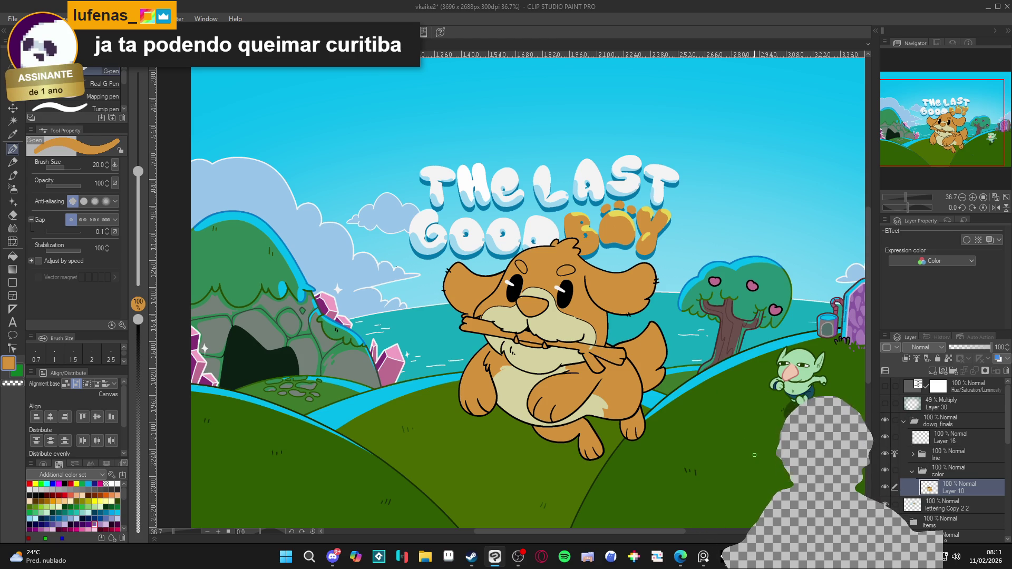
{"action": "left_click", "coordinate": [568, 325], "text": "alt"}
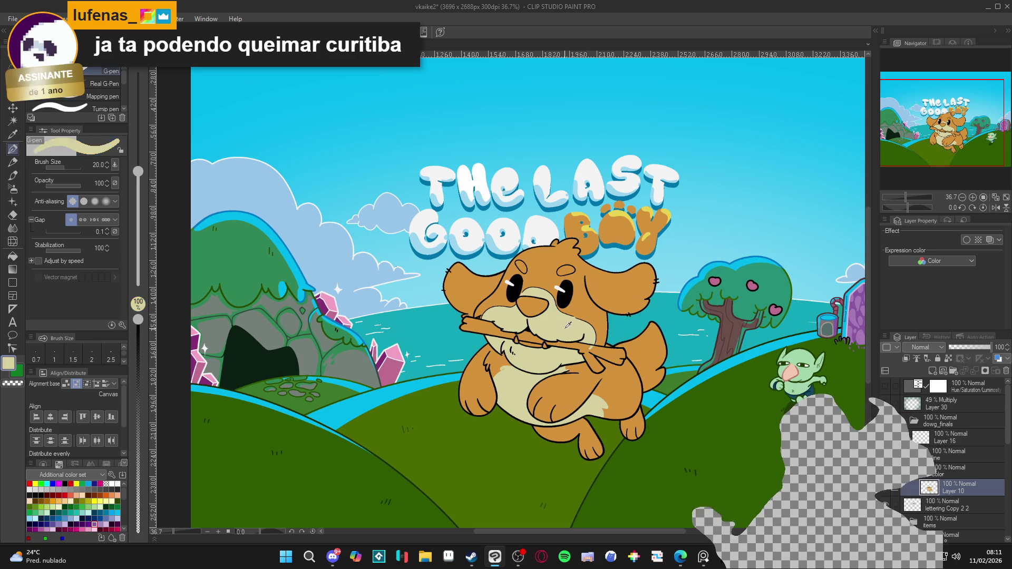
{"action": "key", "text": "g"}
{"action": "key", "text": "p"}
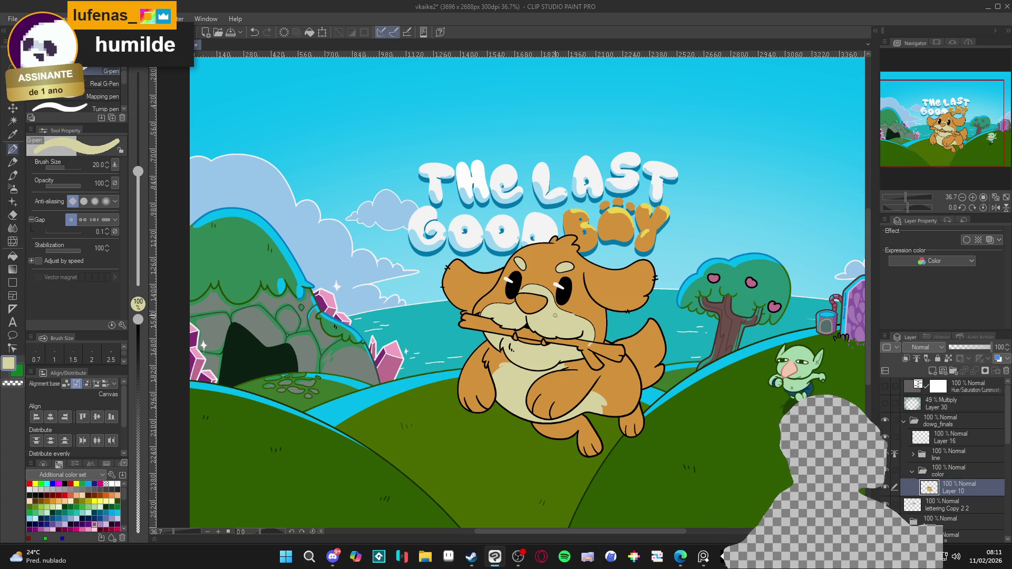
{"action": "scroll", "coordinate": [555, 315], "scroll_direction": "up", "scroll_amount": 1}
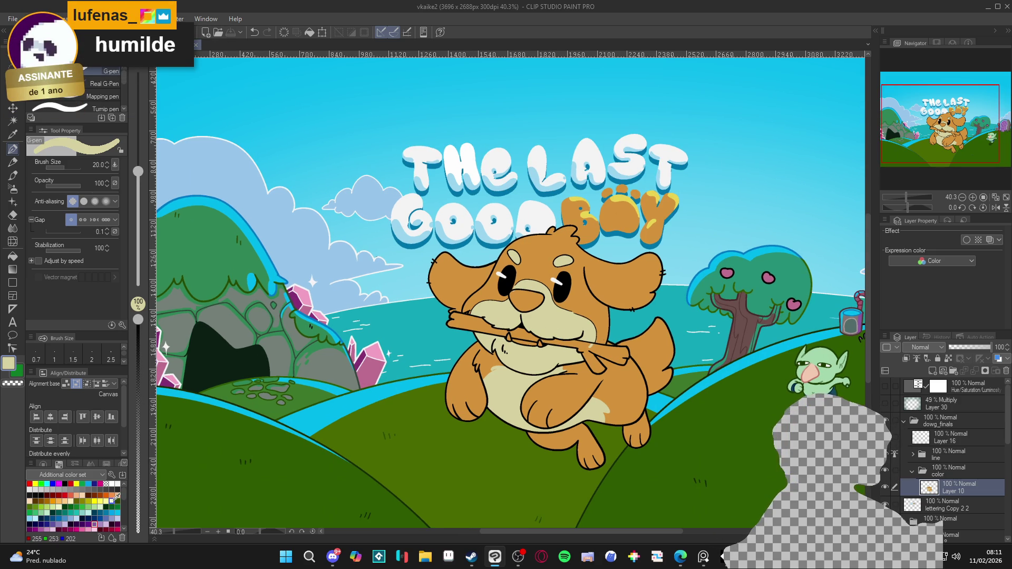
{"action": "left_click", "coordinate": [117, 524]}
Fill the dog's nose with the dark purple
{"action": "key", "text": "g"}
{"action": "left_click", "coordinate": [530, 296]}
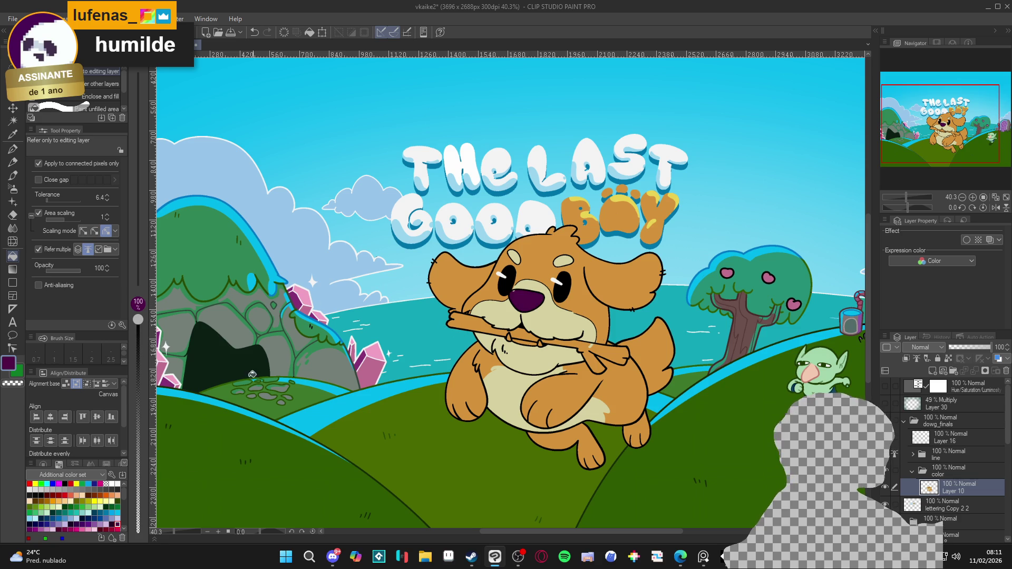
{"action": "scroll", "coordinate": [414, 395], "scroll_direction": "down", "scroll_amount": 3}
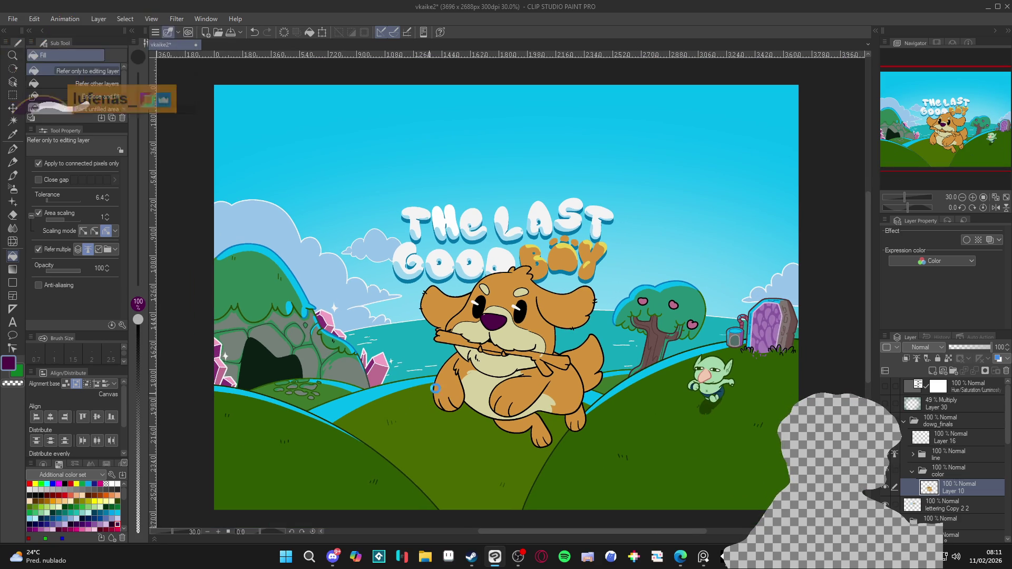
{"action": "scroll", "coordinate": [478, 366], "scroll_direction": "up", "scroll_amount": 1}
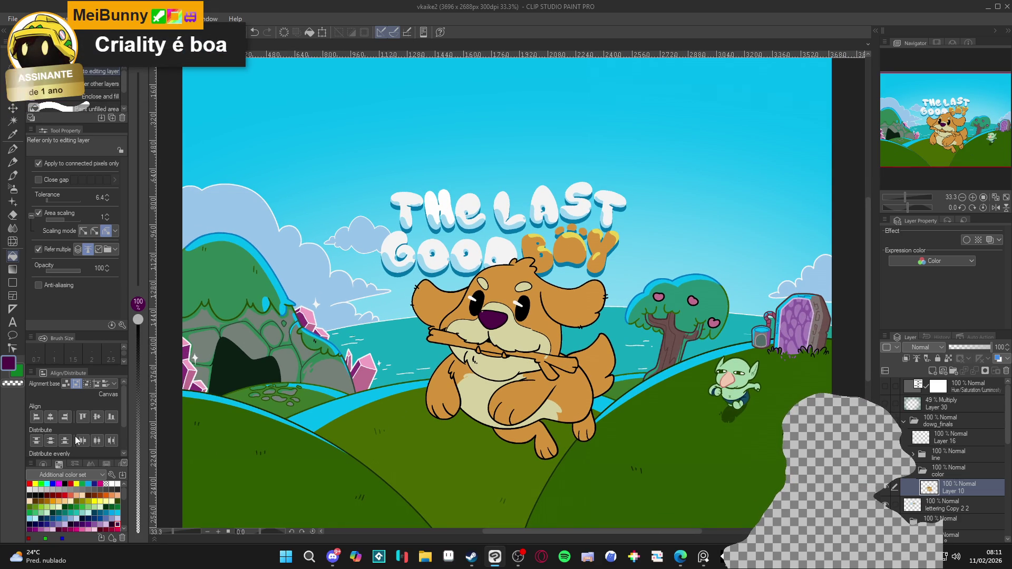
Recolour the nose a darker chocolate brown, HEX 571F00, from a palette swatch
{"action": "left_click", "coordinate": [88, 494]}
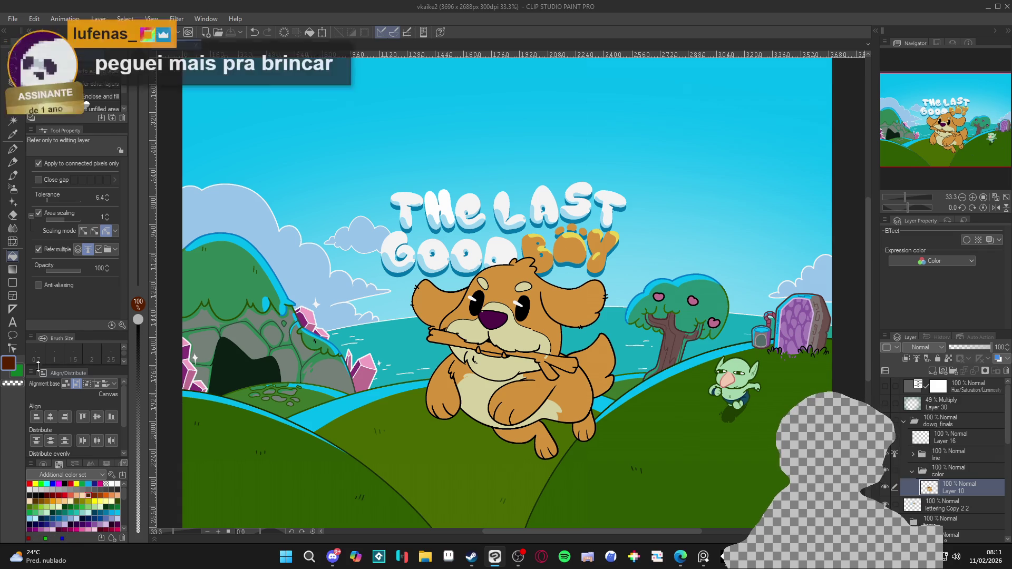
{"action": "double_click", "coordinate": [10, 363]}
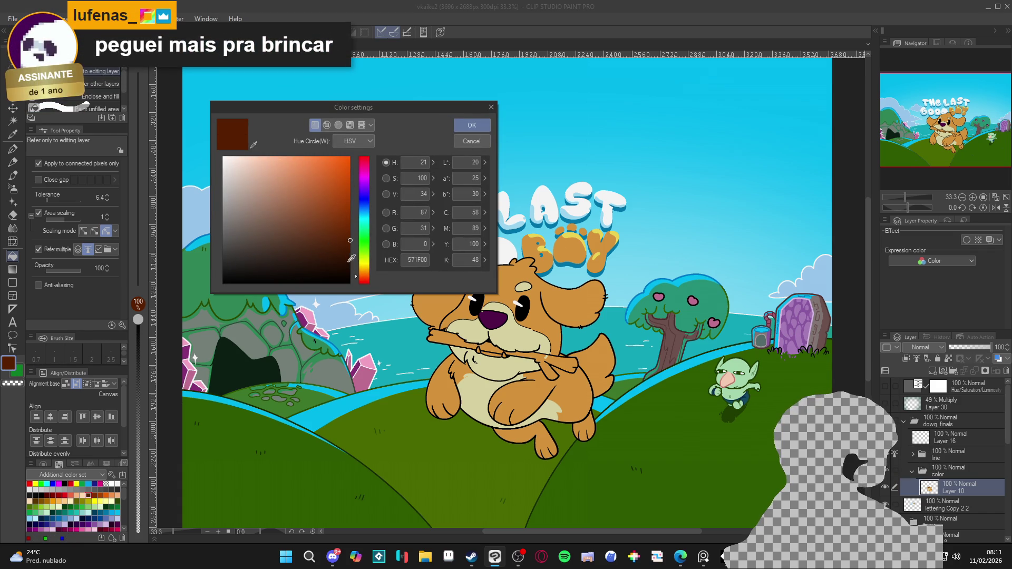
{"action": "left_click", "coordinate": [350, 260]}
{"action": "left_click", "coordinate": [477, 141]}
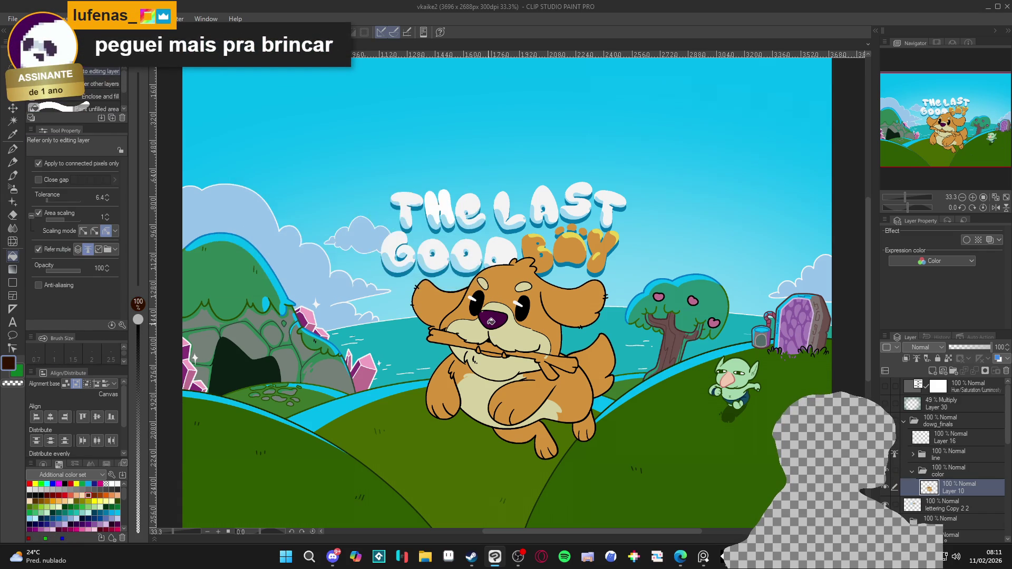
{"action": "scroll", "coordinate": [493, 315], "scroll_direction": "up", "scroll_amount": 3}
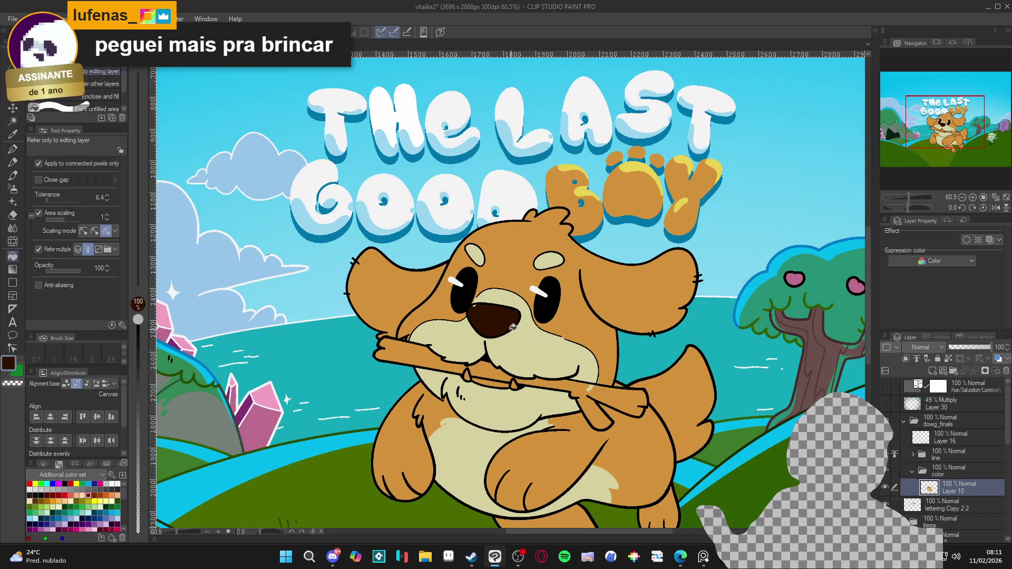
{"action": "key", "text": "p"}
{"action": "left_click_drag", "start_coordinate": [512, 327], "coordinate": [541, 338]}
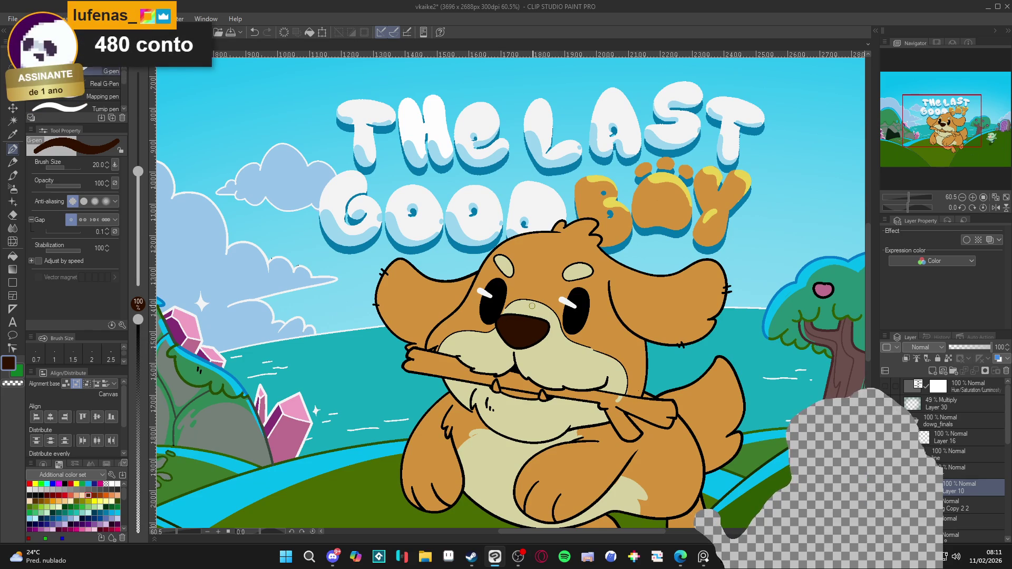
{"action": "scroll", "coordinate": [532, 306], "scroll_direction": "down", "scroll_amount": 2}
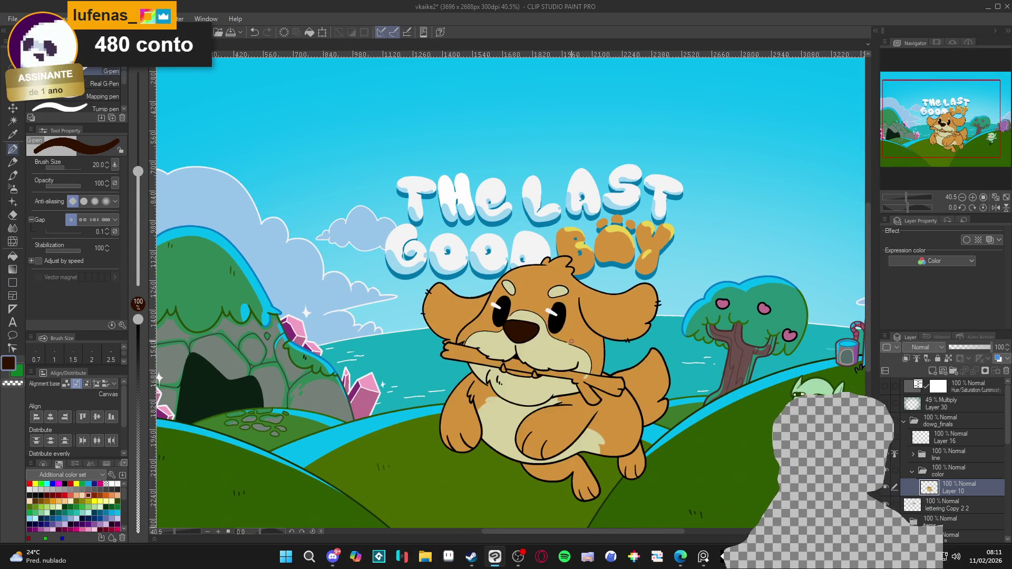
Magic-wand select the dog's eye areas, narrowing the selection to the right eye
{"action": "key", "text": "w"}
{"action": "left_click", "coordinate": [556, 316]}
{"action": "left_click", "coordinate": [503, 322]}
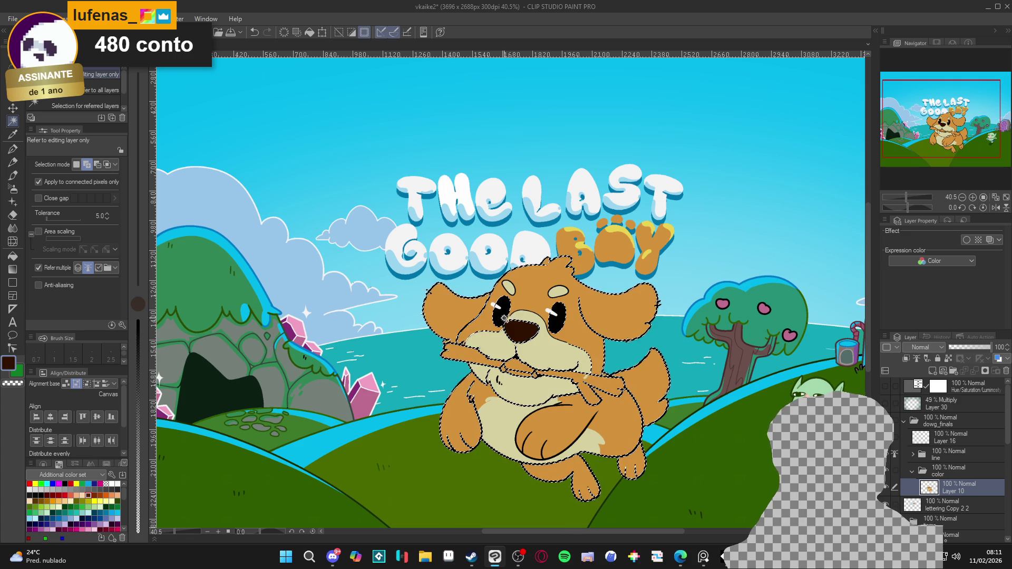
{"action": "key", "text": "ctrl+z"}
{"action": "scroll", "coordinate": [512, 319], "scroll_direction": "up", "scroll_amount": 3}
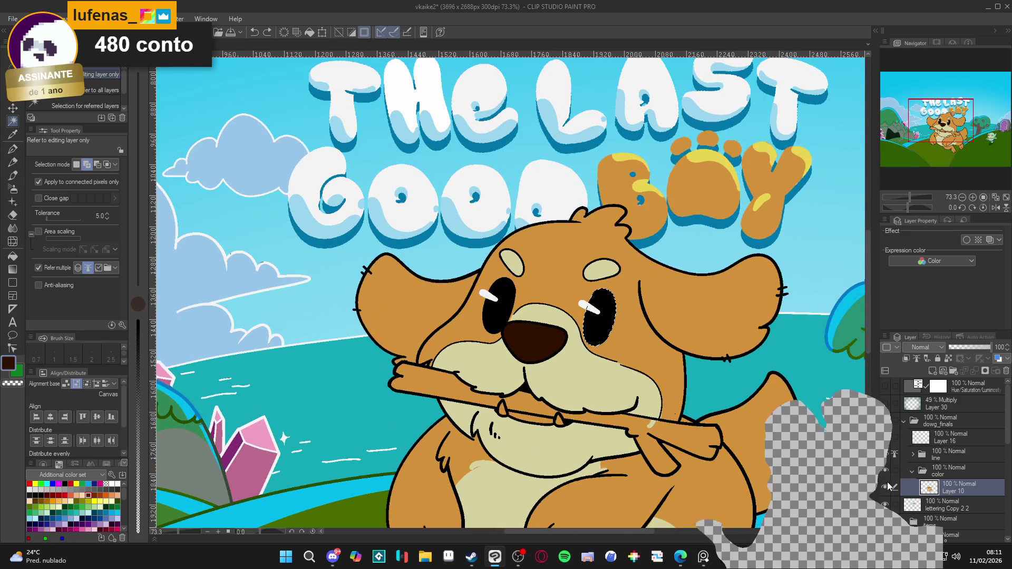
{"action": "left_click", "coordinate": [706, 425]}
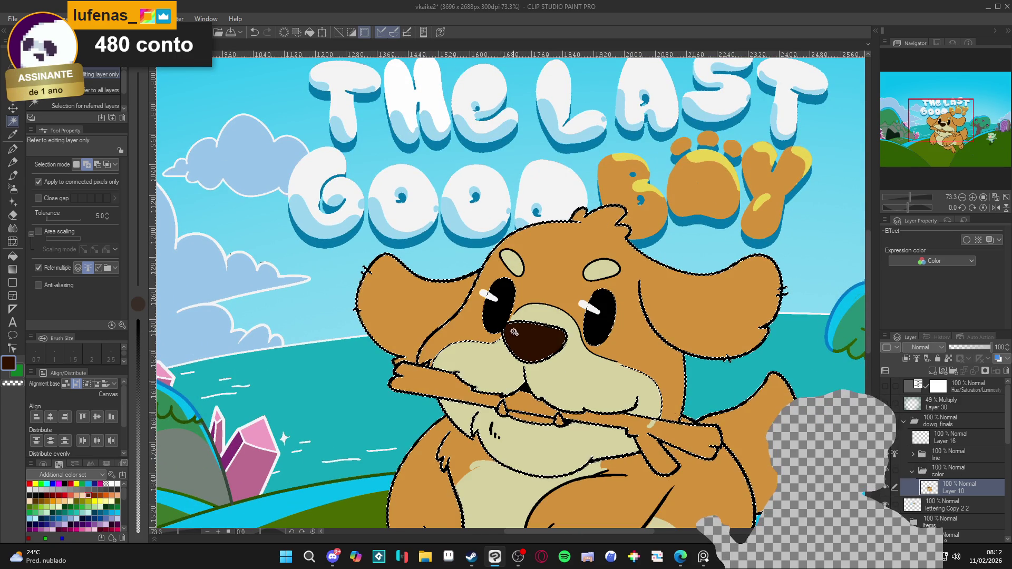
Check the right-eye selection by toggling the dog's colour layer, then deselect
{"action": "key", "text": "p"}
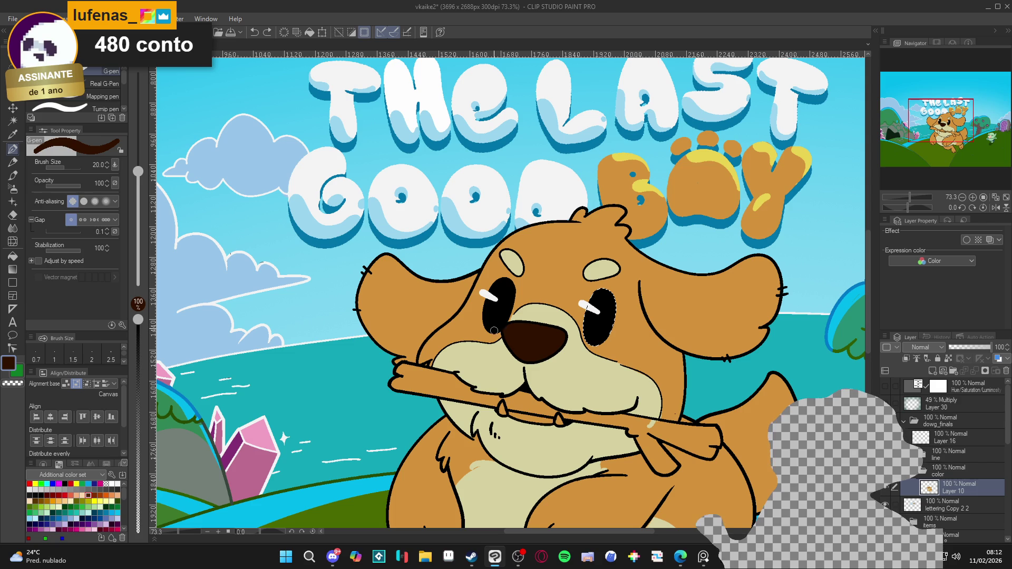
{"action": "key", "text": "w"}
{"action": "left_click", "coordinate": [509, 308]}
{"action": "key", "text": "ctrl+z"}
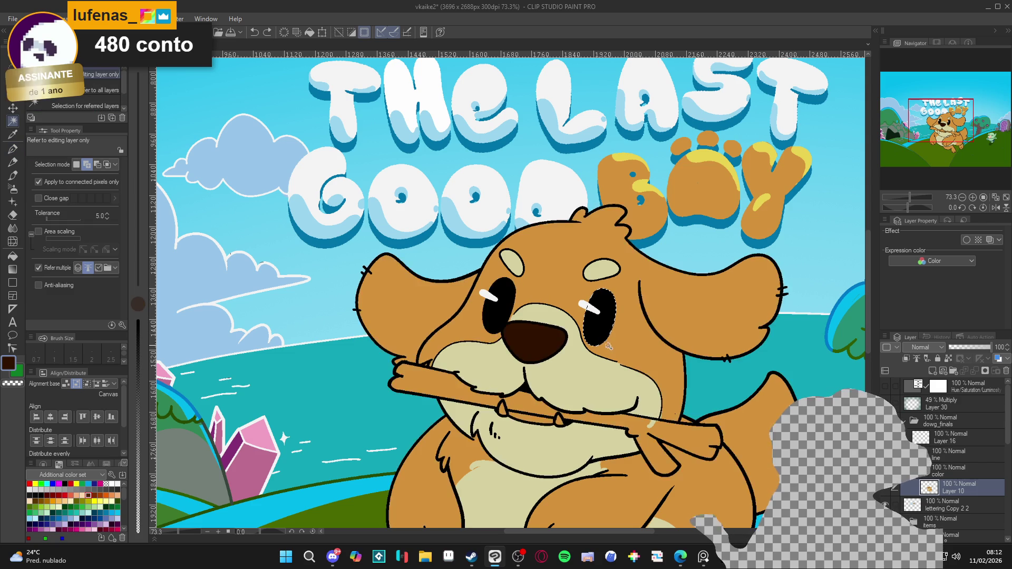
{"action": "left_click", "coordinate": [887, 487]}
{"action": "left_click", "coordinate": [886, 487]}
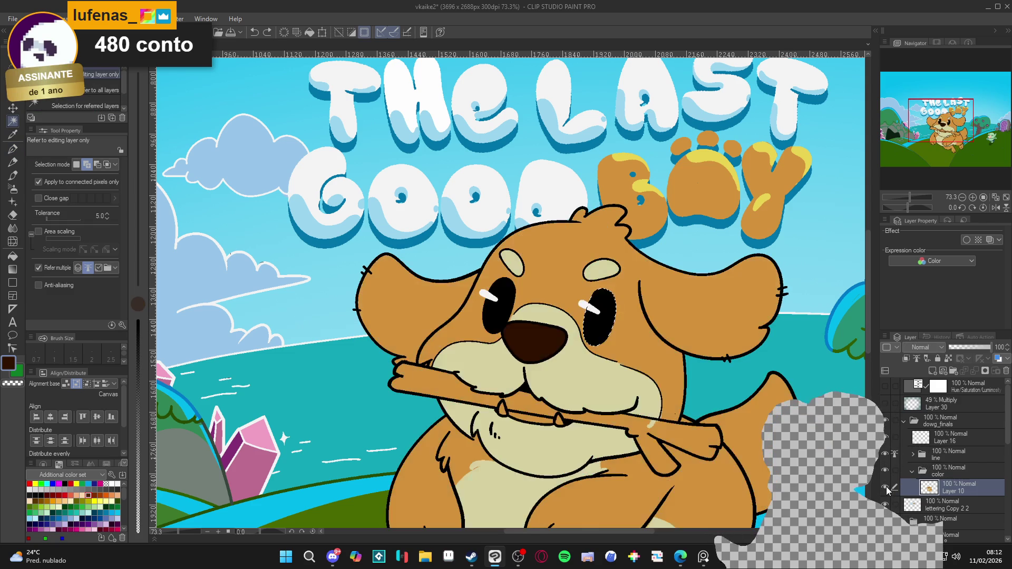
{"action": "left_click", "coordinate": [886, 487]}
{"action": "left_click", "coordinate": [886, 487]}
{"action": "key", "text": "ctrl+d"}
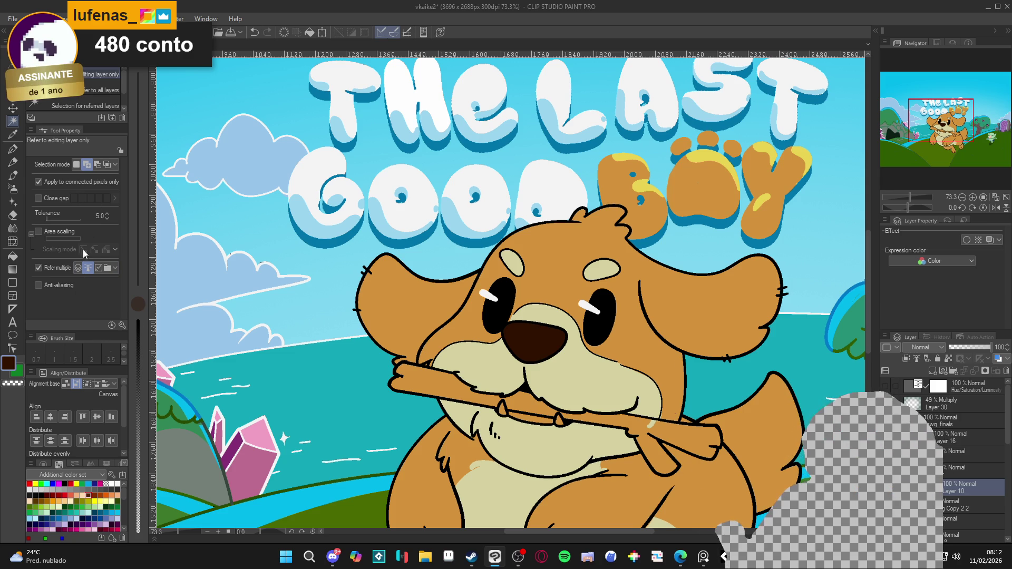
Select both eyes via Layer 10 and fill them dark brown
{"action": "left_click", "coordinate": [928, 488], "text": "ctrl"}
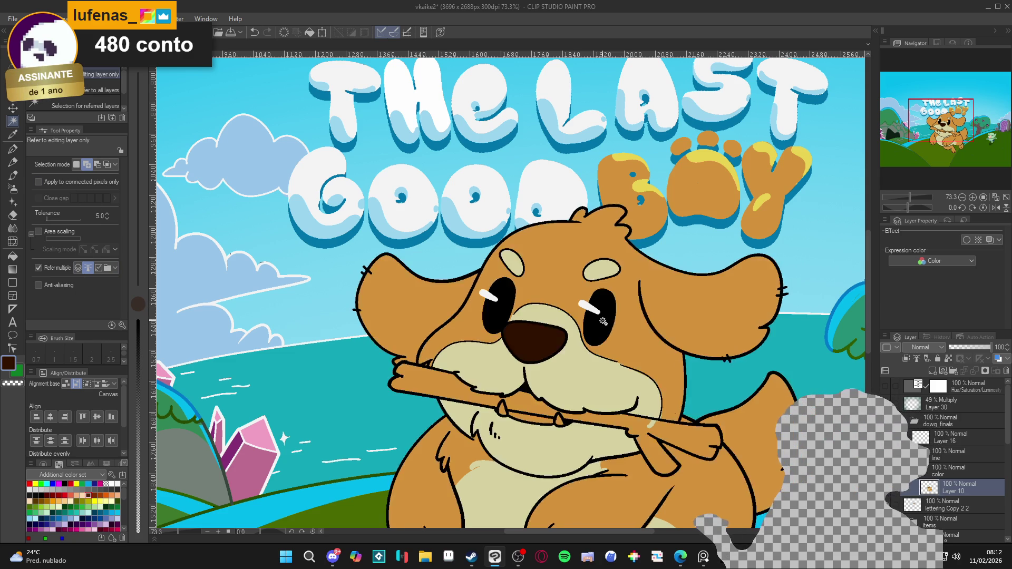
{"action": "left_click", "coordinate": [498, 304]}
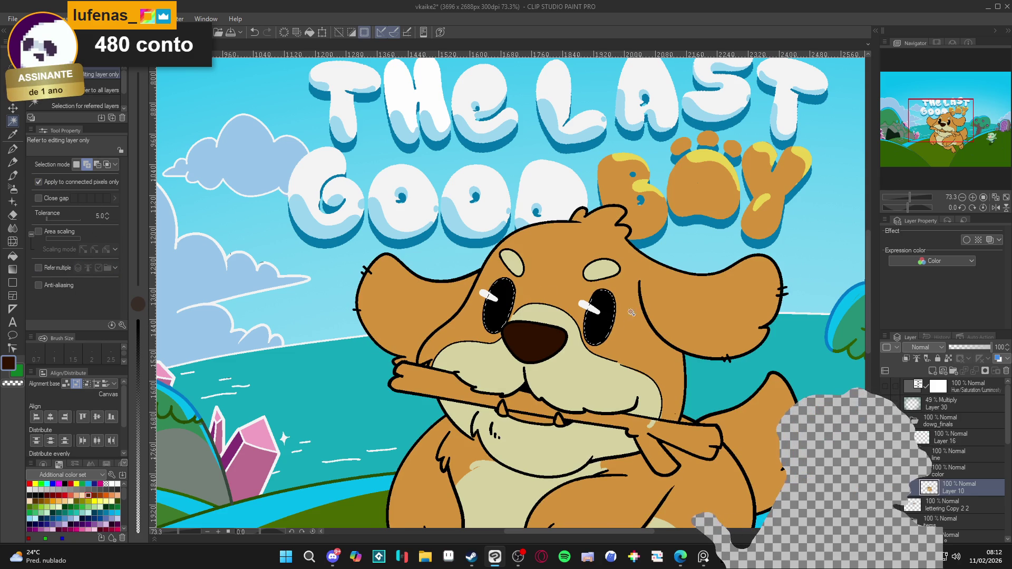
{"action": "key", "text": "g"}
{"action": "left_click", "coordinate": [595, 330]}
{"action": "left_click", "coordinate": [505, 310]}
Enlarge the black pupil in the right eye with the G-pen
{"action": "key", "text": "p"}
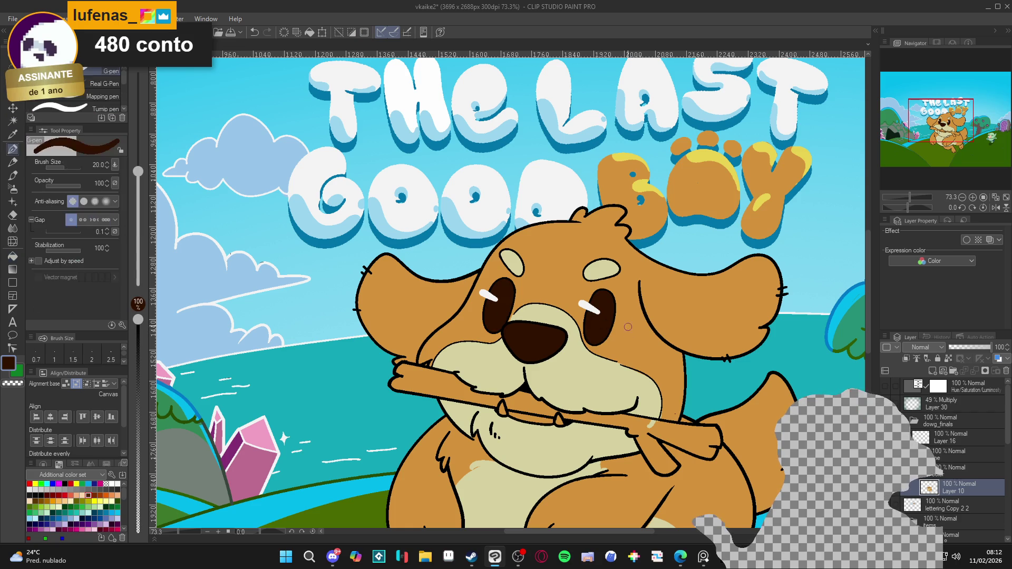
{"action": "left_click", "coordinate": [640, 310], "text": "alt"}
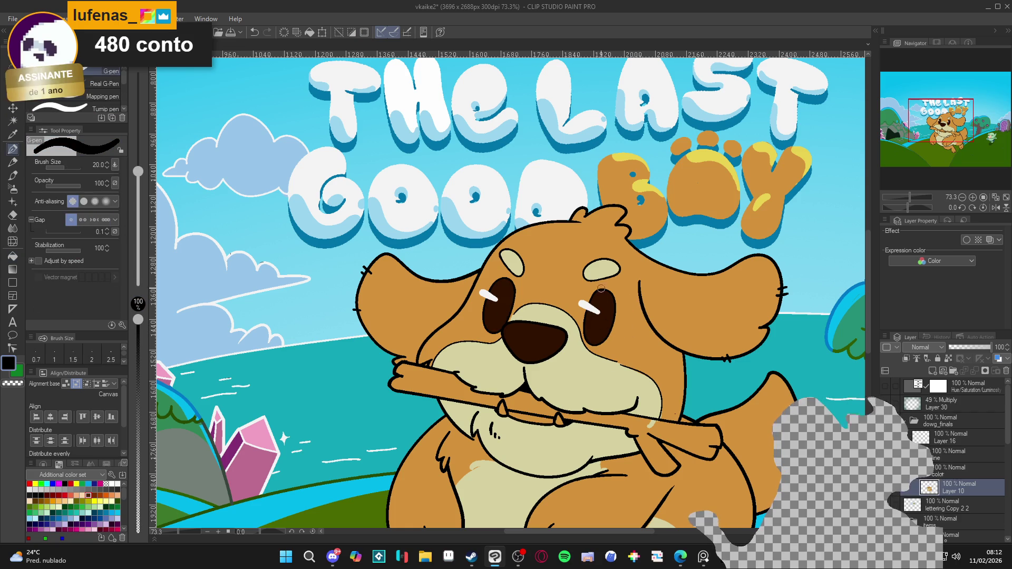
{"action": "mouse_move", "coordinate": [607, 318]}
{"action": "left_mouse_down"}
{"action": "mouse_move", "coordinate": [607, 298]}
{"action": "mouse_move", "coordinate": [595, 322]}
{"action": "left_mouse_up"}
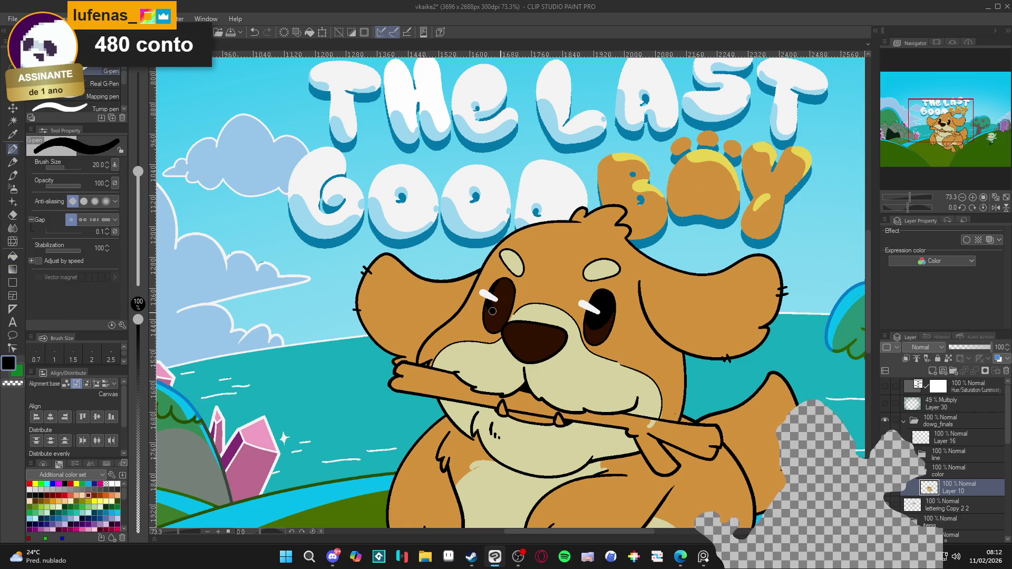
Pick the dog's orange fur colour and set brush opacity to 24%
{"action": "key", "text": "g"}
{"action": "key", "text": "p"}
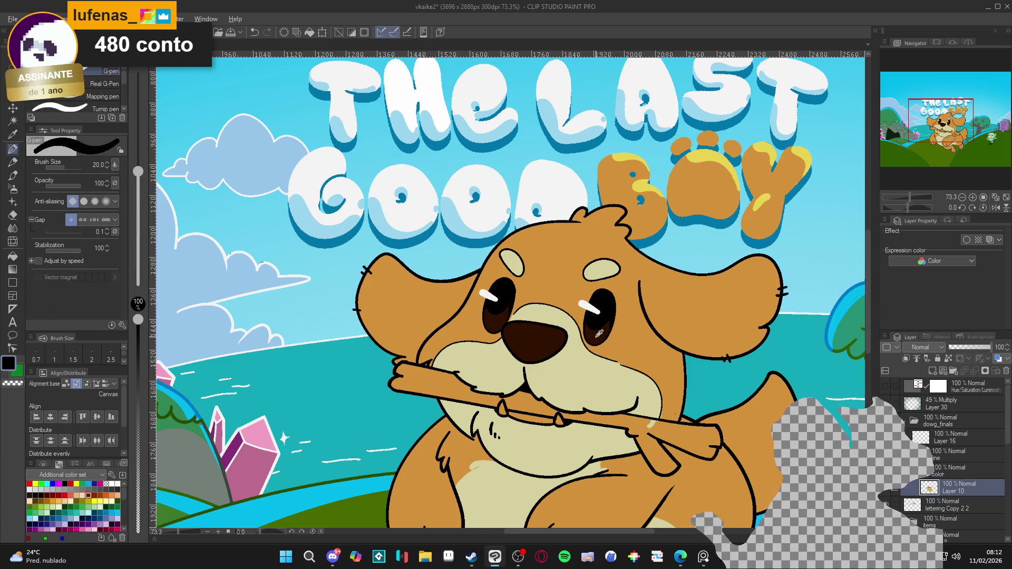
{"action": "left_click", "coordinate": [395, 382], "text": "alt"}
{"action": "left_click", "coordinate": [139, 484]}
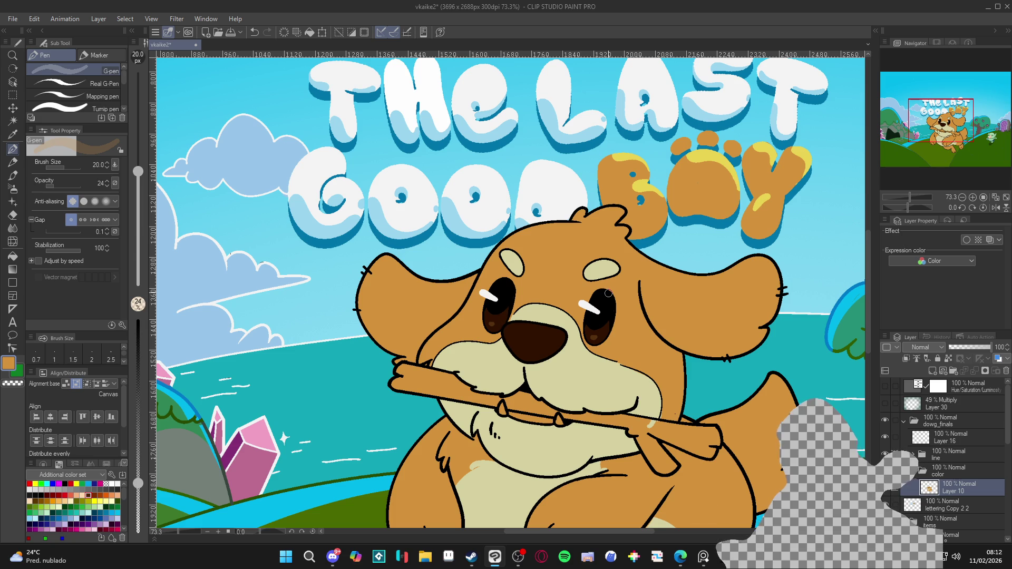
Check the lineart by toggling the dog's colour layer, eyedrop the eye's dark brown, and restore pen opacity to 100
{"action": "scroll", "coordinate": [609, 293], "scroll_direction": "down", "scroll_amount": 5}
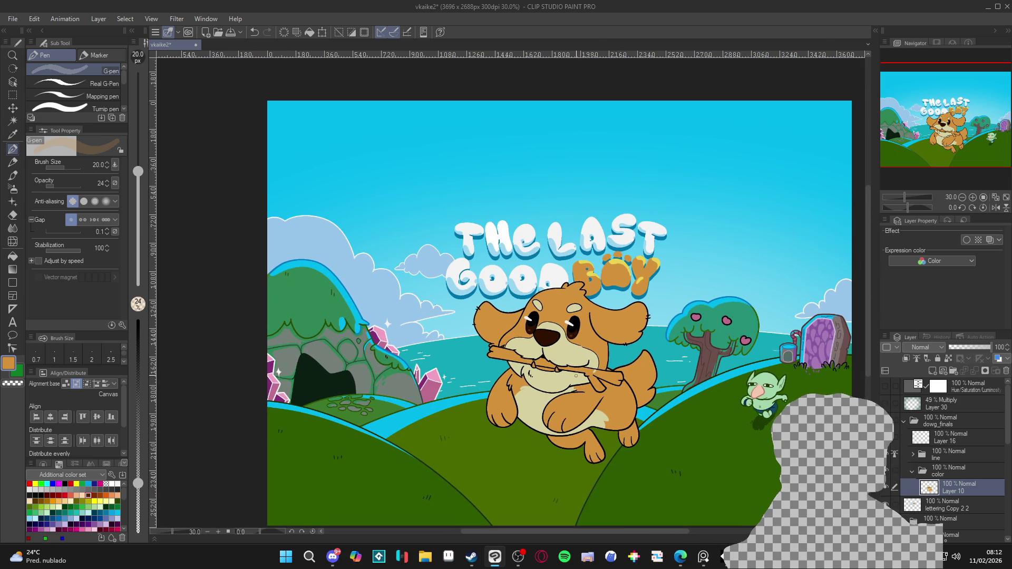
{"action": "scroll", "coordinate": [539, 356], "scroll_direction": "up", "scroll_amount": 3}
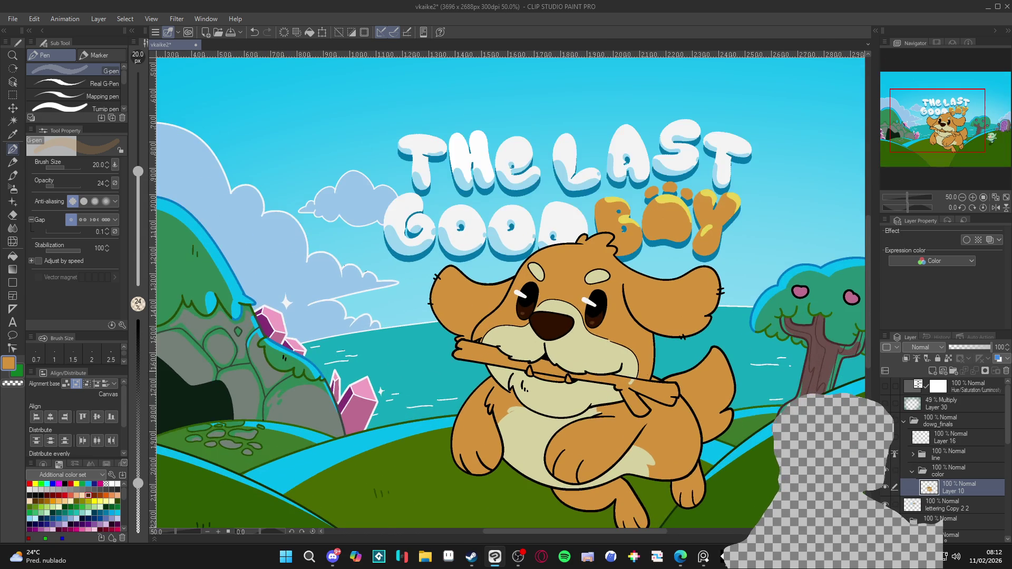
{"action": "left_click", "coordinate": [885, 486]}
{"action": "left_click", "coordinate": [885, 486]}
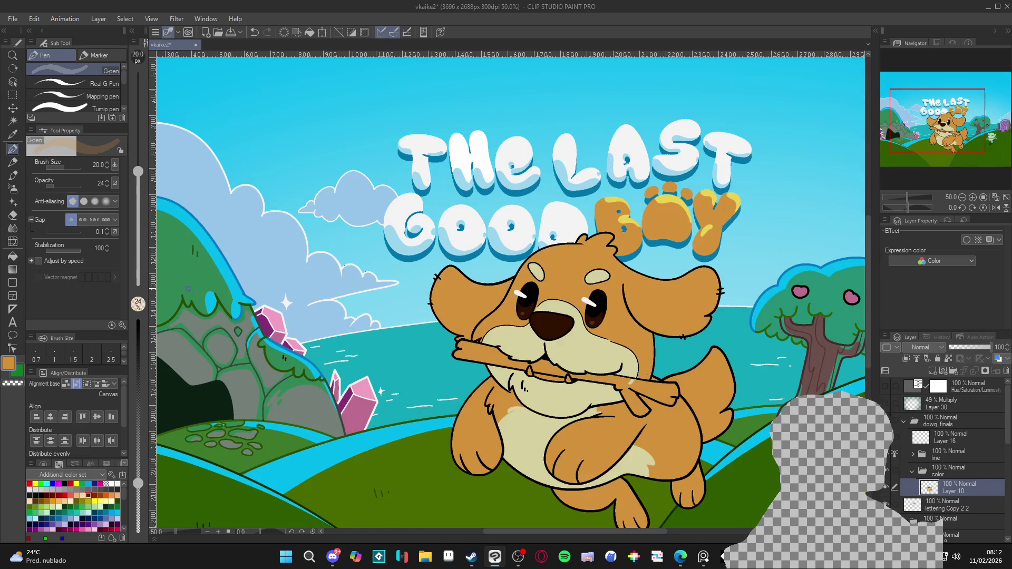
{"action": "scroll", "coordinate": [504, 335], "scroll_direction": "up", "scroll_amount": 1}
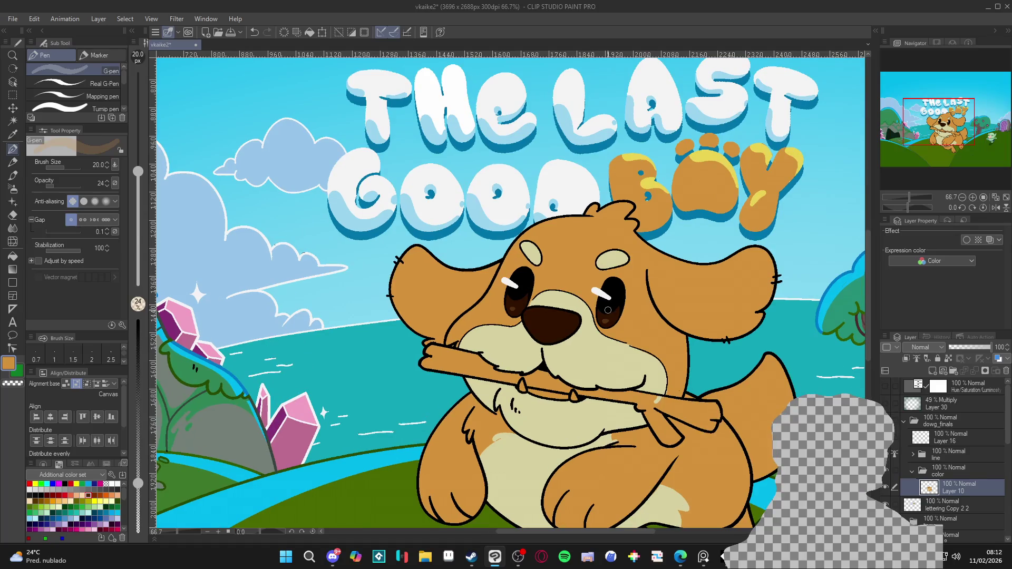
{"action": "key", "text": "alt"}
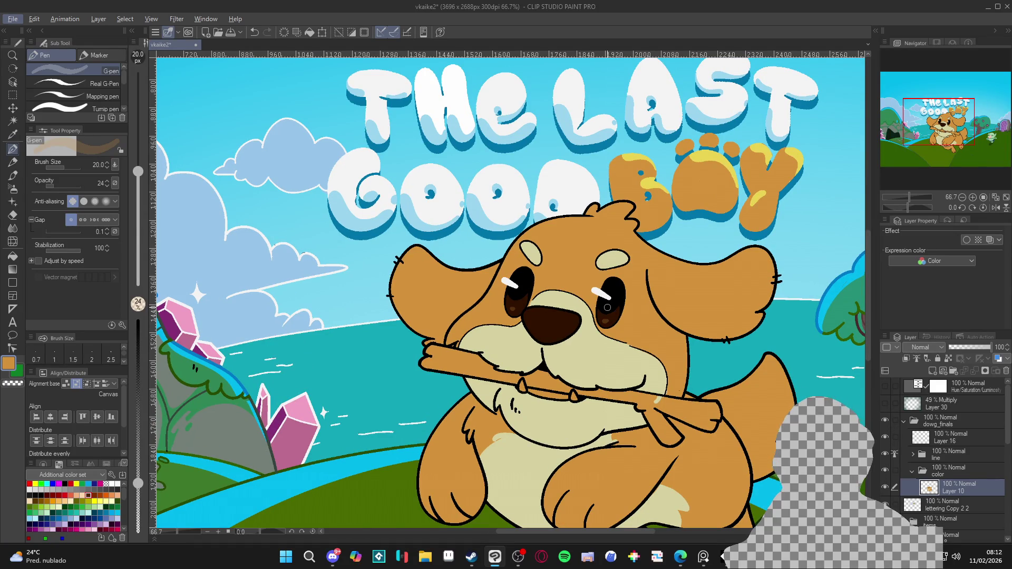
{"action": "left_click", "coordinate": [606, 319], "text": "alt"}
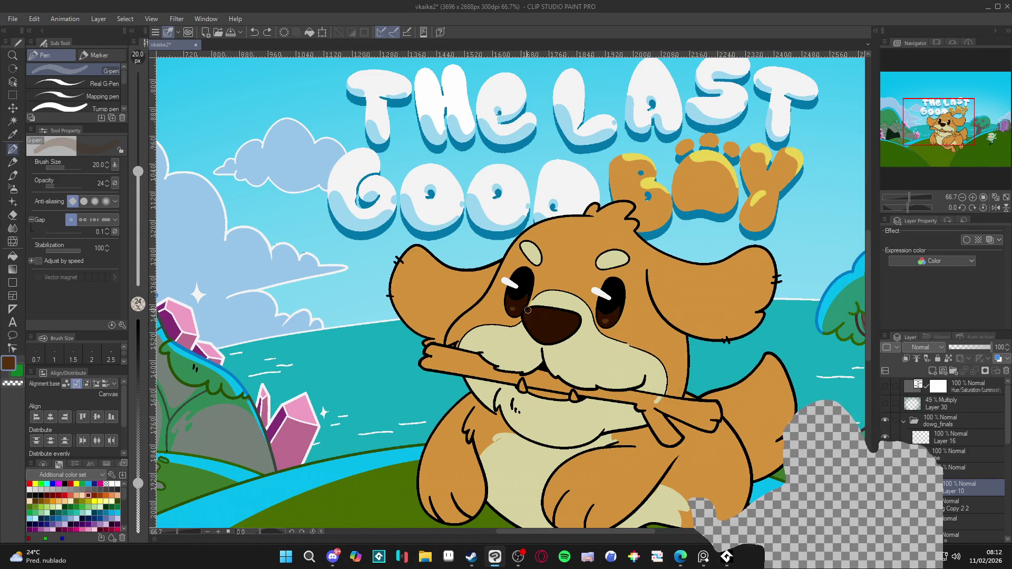
{"action": "key", "text": "p"}
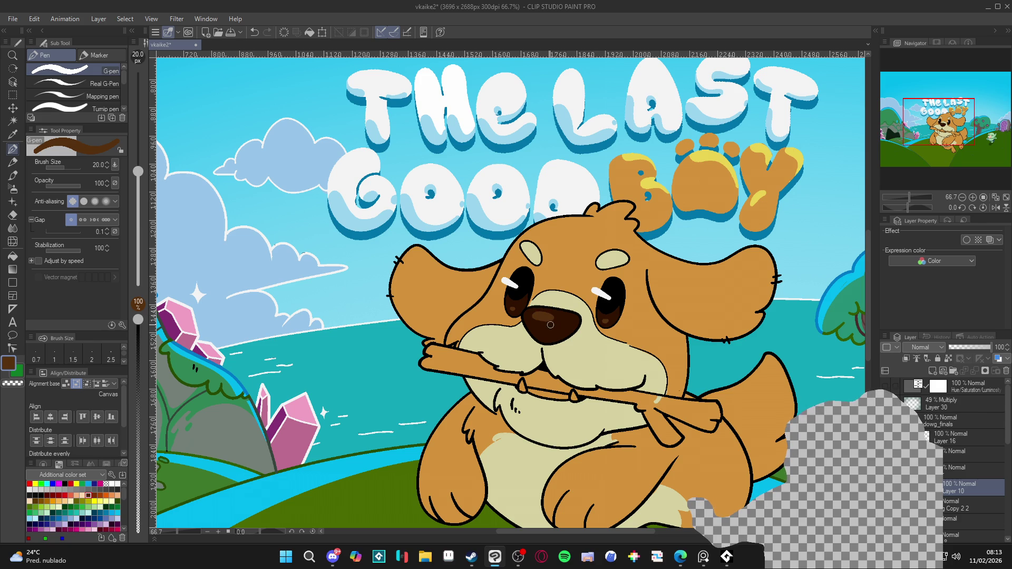
Zoom out over the whole canvas and save the illustration
{"action": "scroll", "coordinate": [619, 301], "scroll_direction": "down", "scroll_amount": 4}
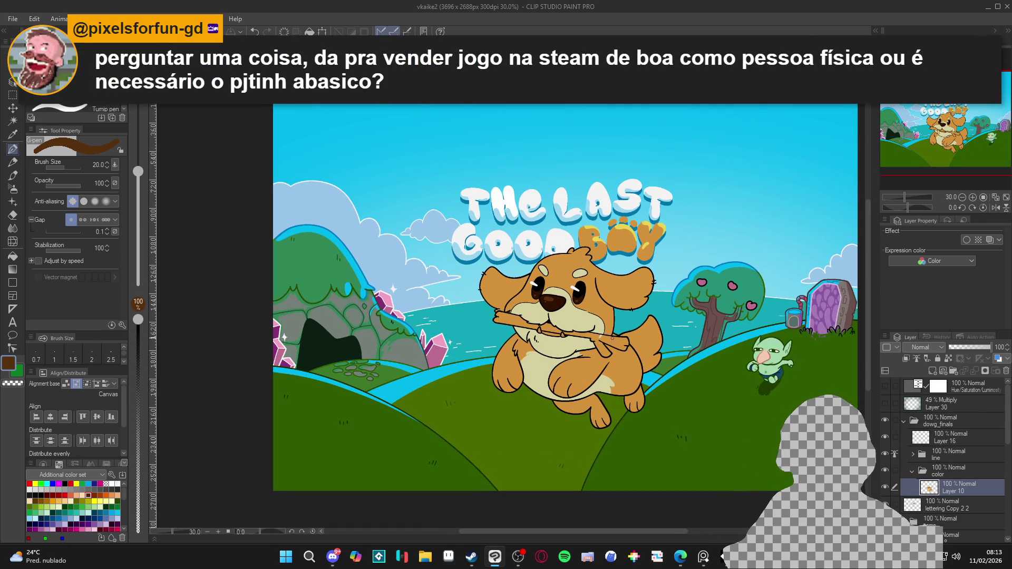
{"action": "scroll", "coordinate": [614, 346], "scroll_direction": "up", "scroll_amount": 1}
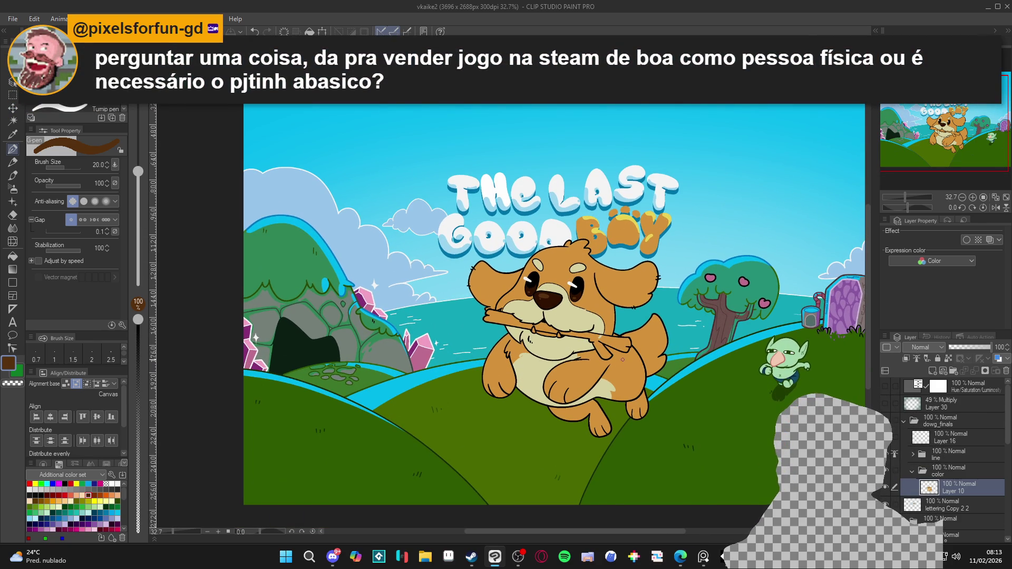
{"action": "scroll", "coordinate": [622, 360], "scroll_direction": "down", "scroll_amount": 2}
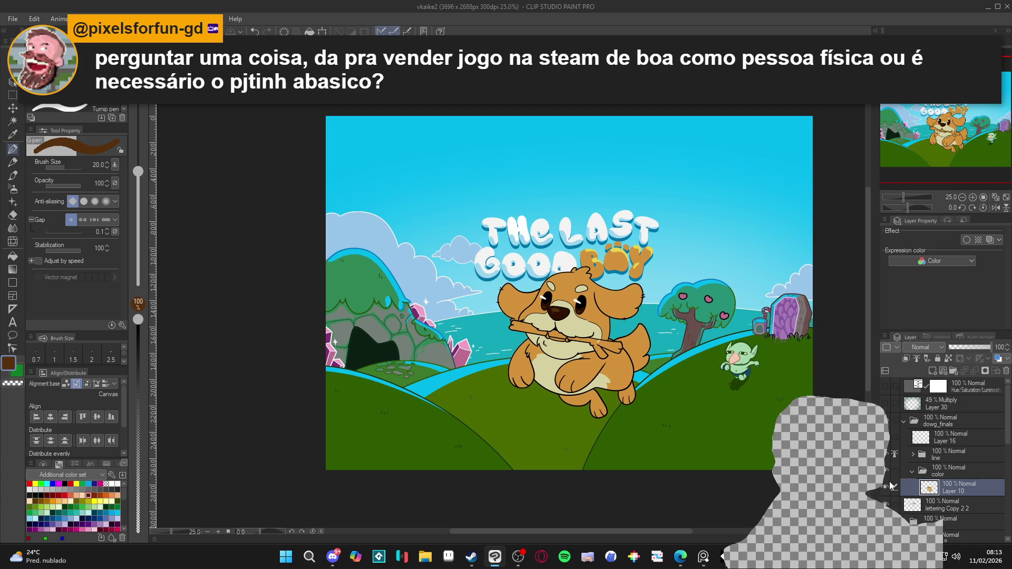
{"action": "scroll", "coordinate": [614, 376], "scroll_direction": "up", "scroll_amount": 1}
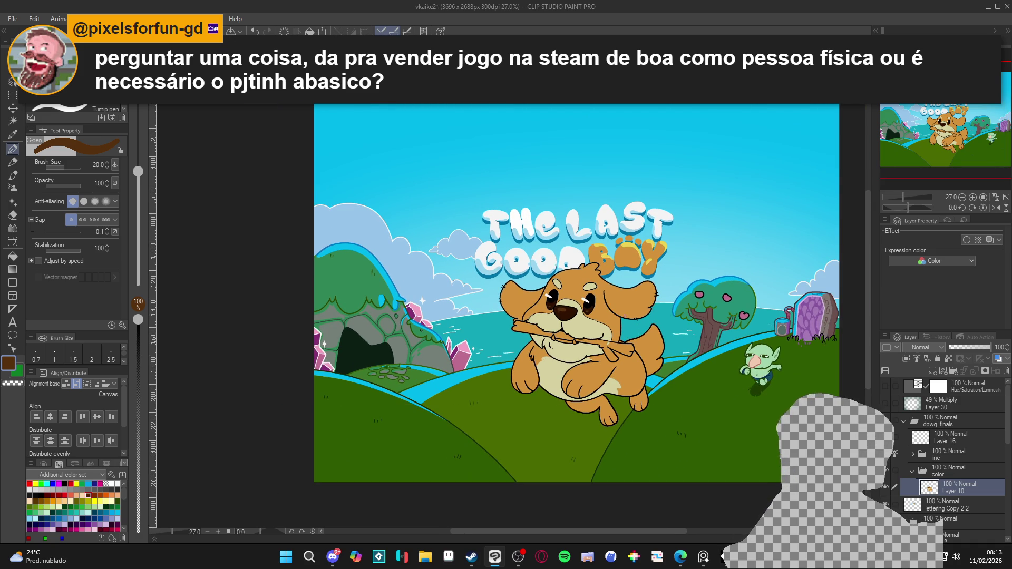
{"action": "left_click_drag", "start_coordinate": [617, 316], "coordinate": [614, 315]}
{"action": "key", "text": "ctrl+s"}
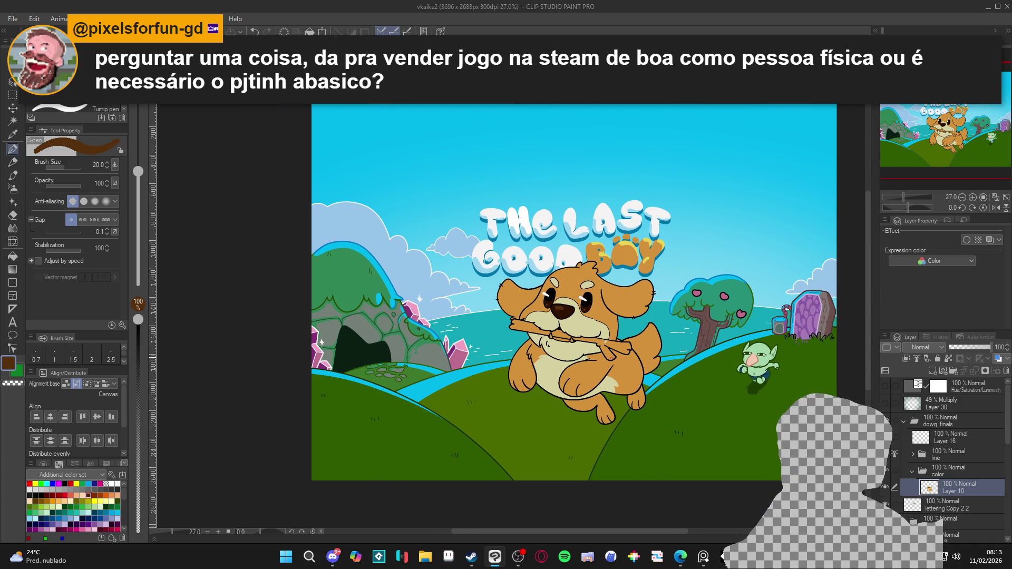
Compare the multiply overlay on Layer 30 by toggling it, leaving it hidden
{"action": "scroll", "coordinate": [623, 384], "scroll_direction": "down", "scroll_amount": 1}
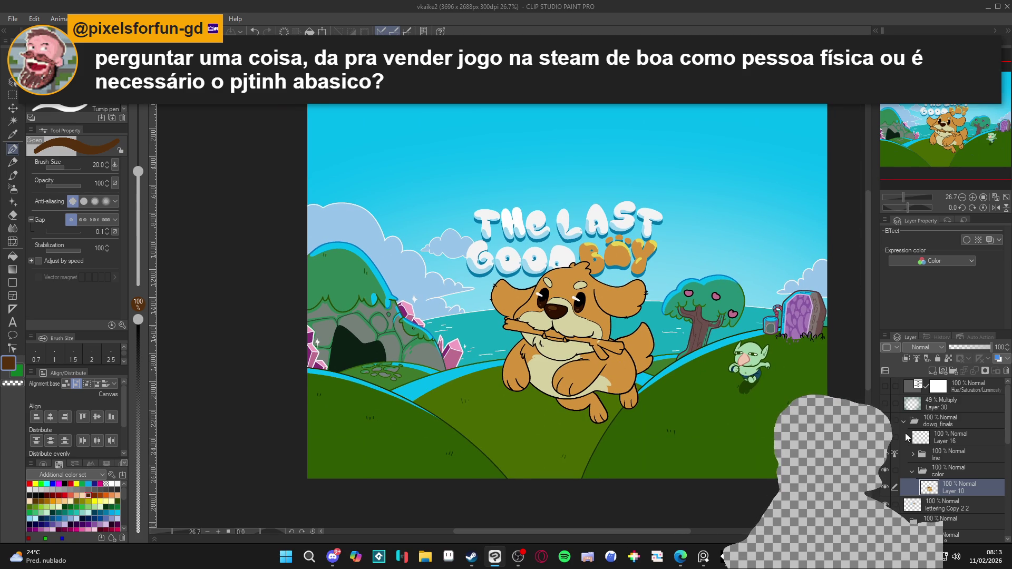
{"action": "scroll", "coordinate": [671, 363], "scroll_direction": "down", "scroll_amount": 3}
{"action": "scroll", "coordinate": [671, 363], "scroll_direction": "up", "scroll_amount": 3}
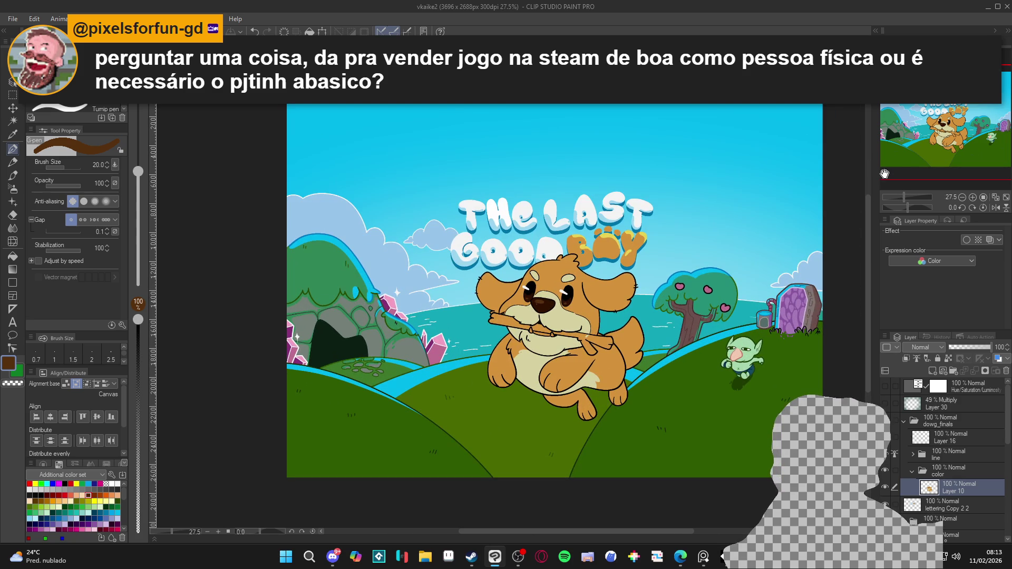
{"action": "scroll", "coordinate": [611, 361], "scroll_direction": "up", "scroll_amount": 3}
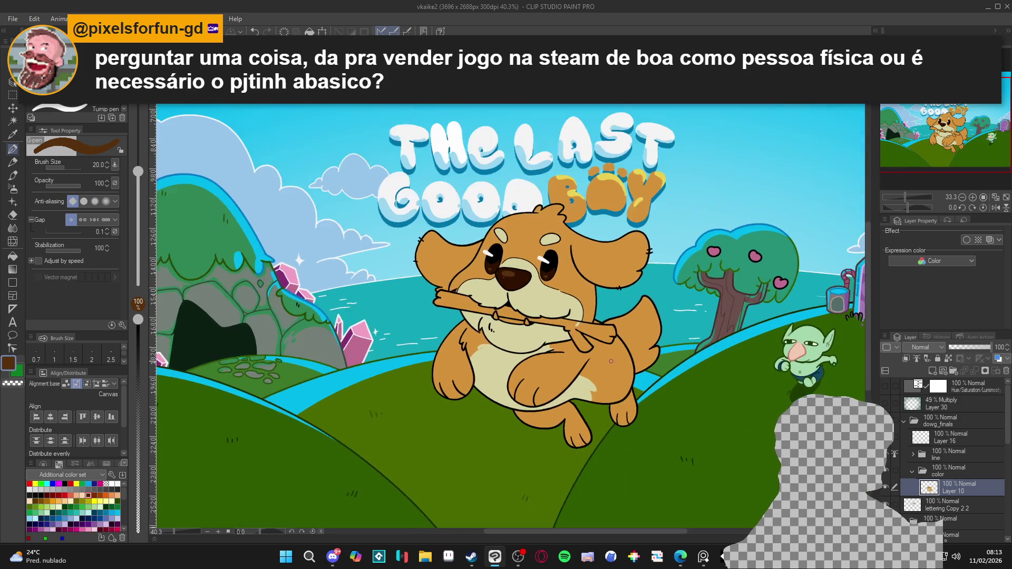
{"action": "scroll", "coordinate": [611, 361], "scroll_direction": "down", "scroll_amount": 4}
{"action": "scroll", "coordinate": [611, 362], "scroll_direction": "up", "scroll_amount": 2}
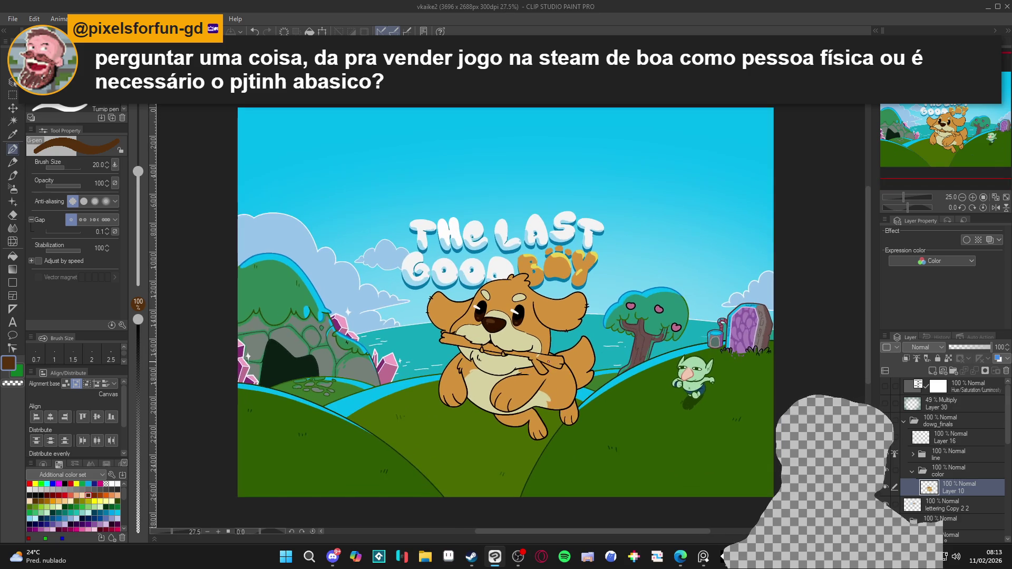
{"action": "left_click", "coordinate": [885, 404]}
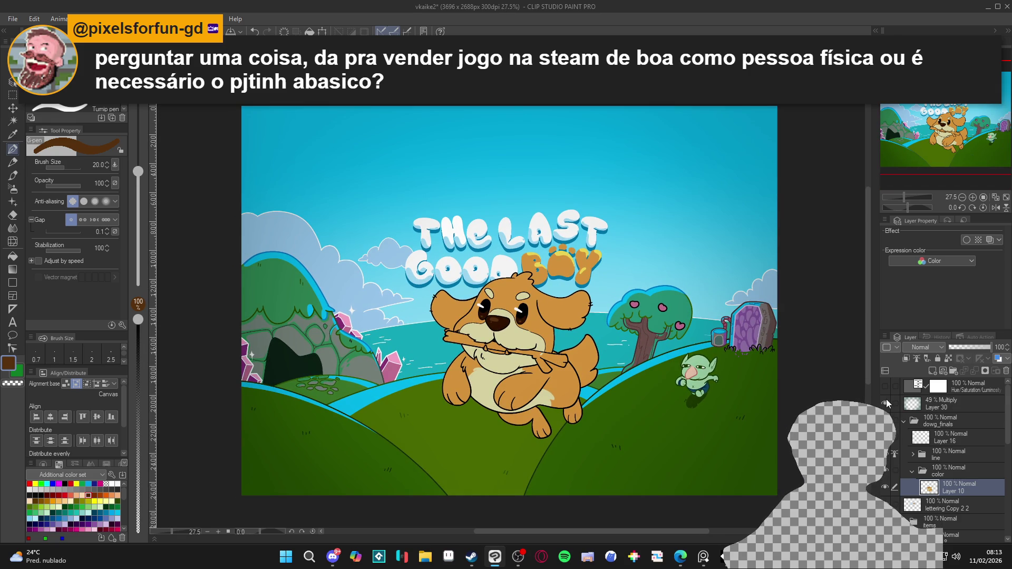
{"action": "left_click", "coordinate": [886, 404]}
{"action": "left_click", "coordinate": [885, 404]}
{"action": "left_click", "coordinate": [886, 402]}
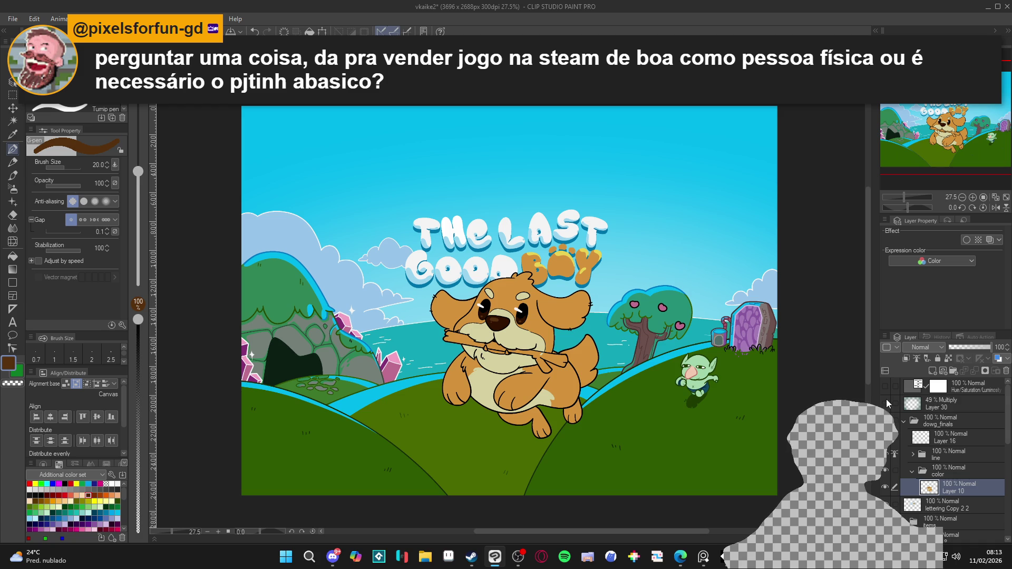
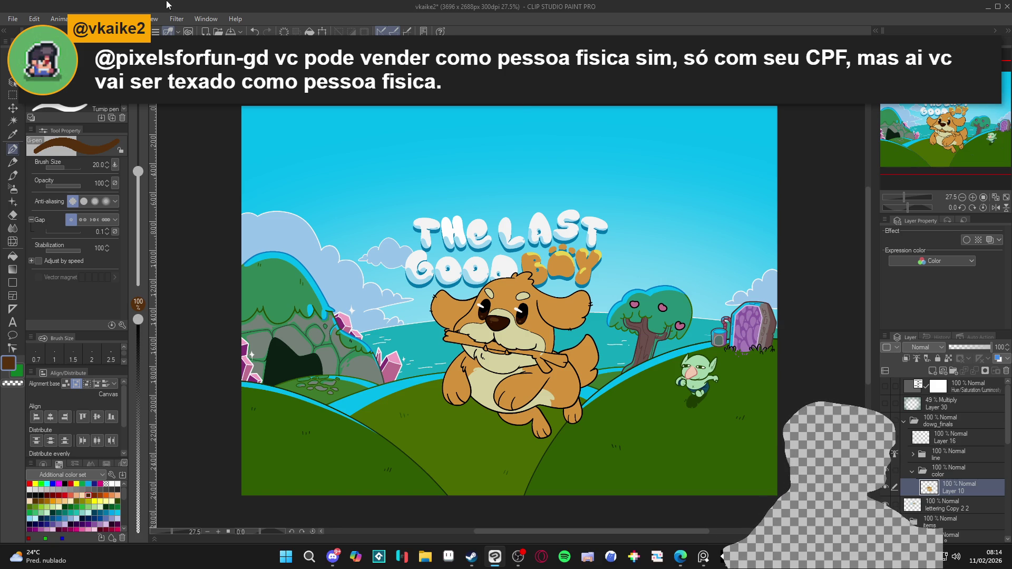
Expand the dog's line folder and make Layer 15 the working layer
{"action": "key", "text": "ctrl+plus"}
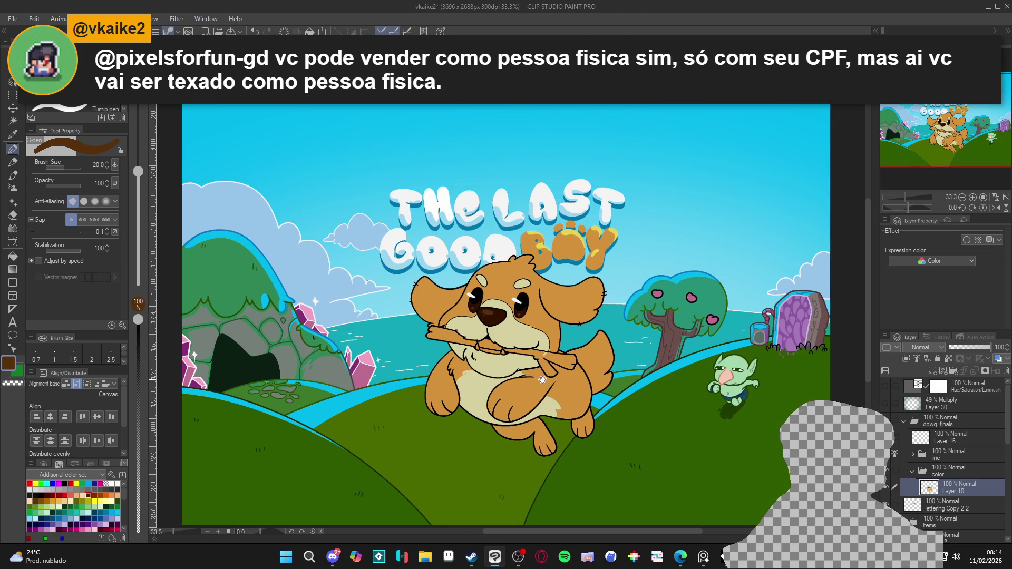
{"action": "left_click", "coordinate": [886, 468]}
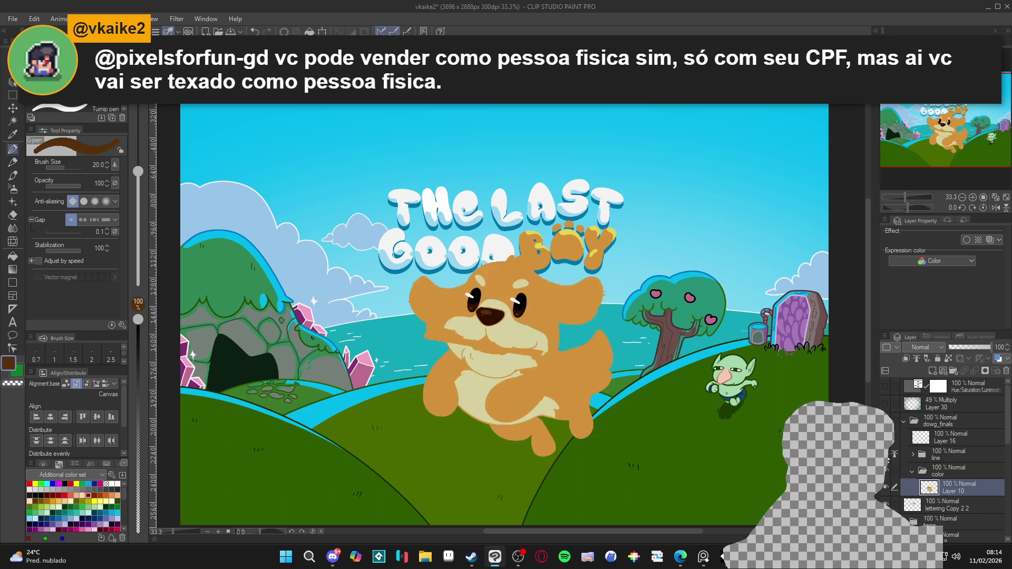
{"action": "left_click", "coordinate": [887, 464]}
{"action": "left_click", "coordinate": [933, 454]}
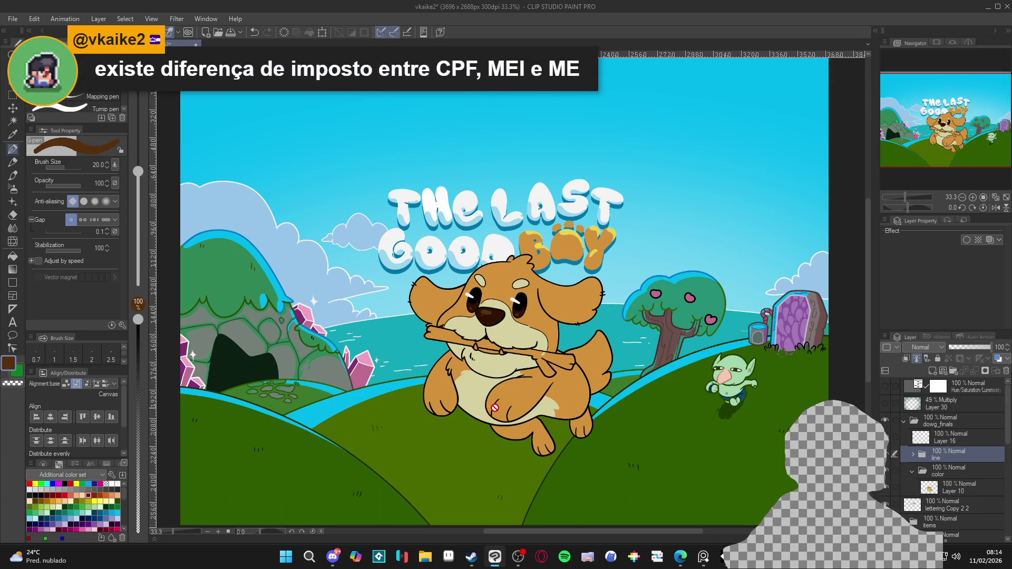
{"action": "scroll", "coordinate": [495, 409], "scroll_direction": "up", "scroll_amount": 2}
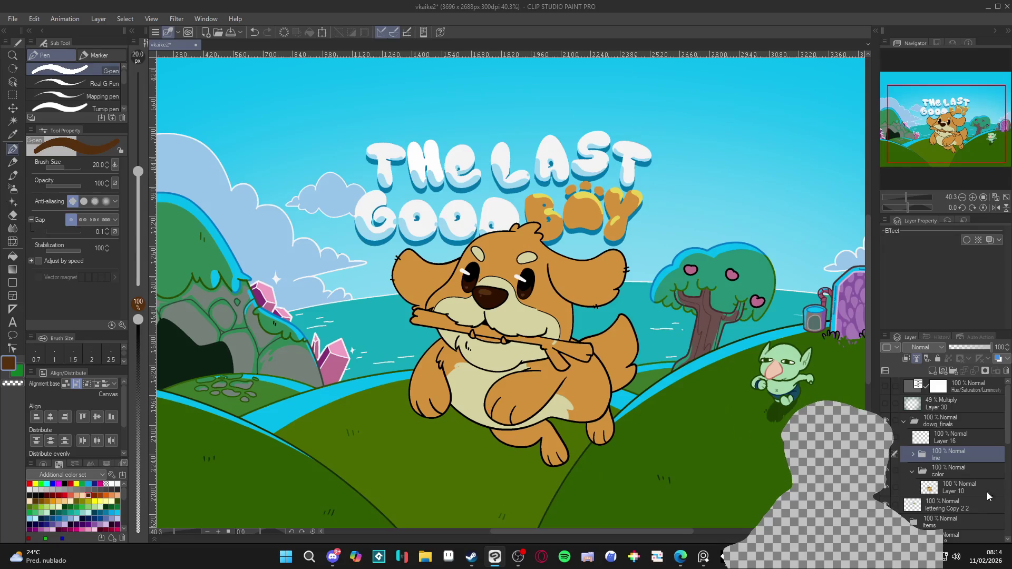
{"action": "left_click", "coordinate": [886, 454]}
{"action": "left_click", "coordinate": [885, 455]}
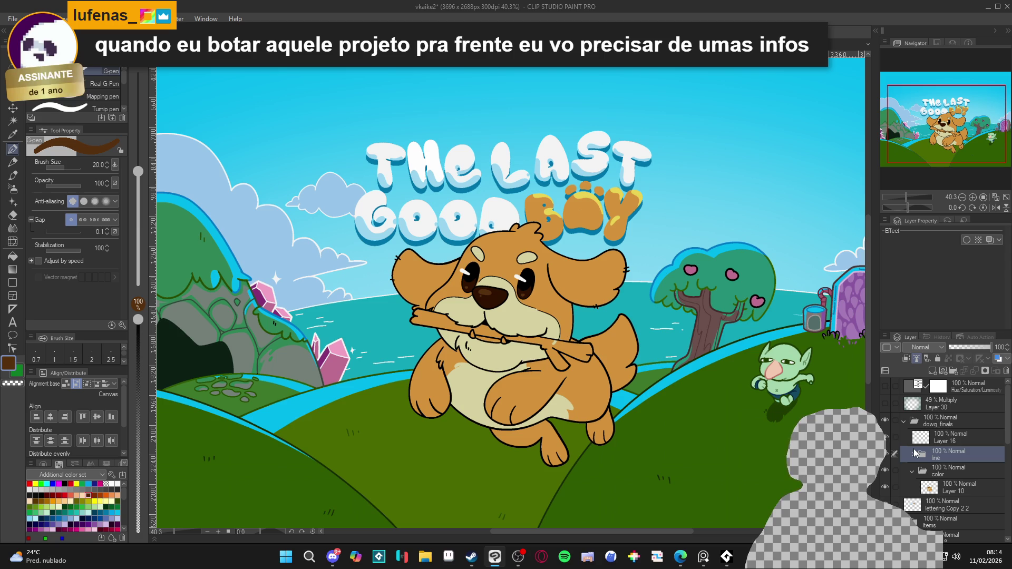
{"action": "left_click", "coordinate": [912, 455]}
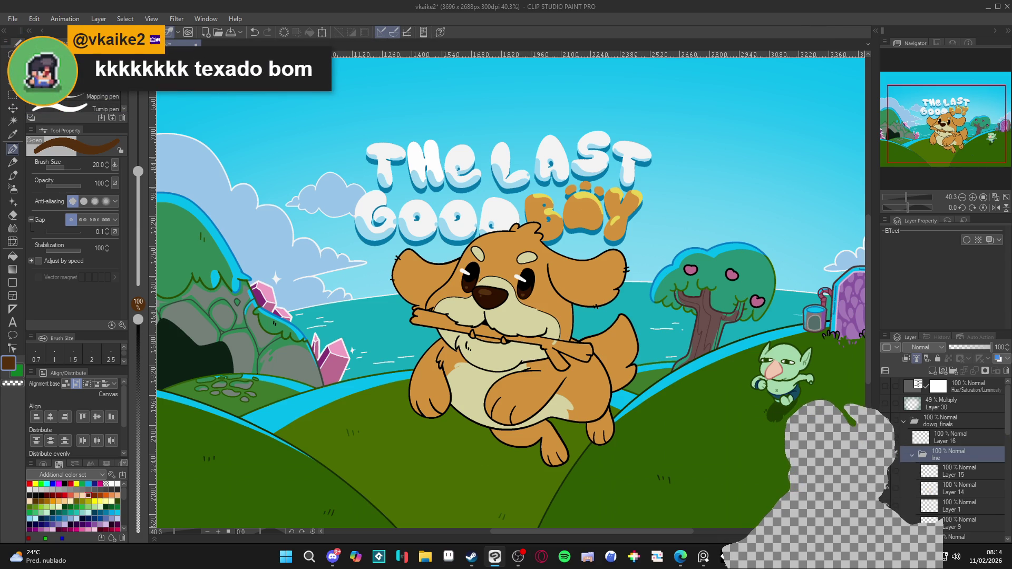
{"action": "left_click", "coordinate": [943, 471]}
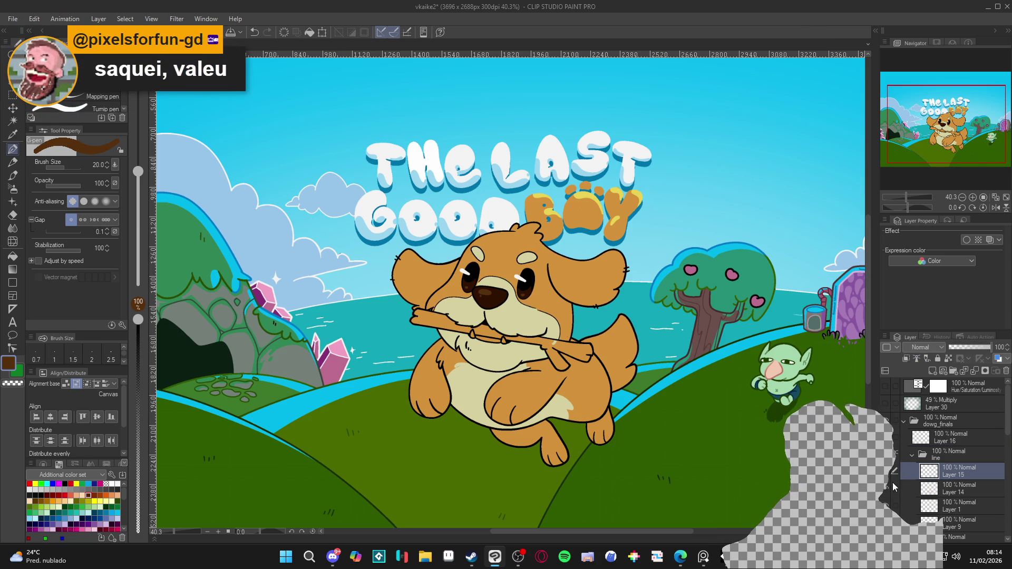
Toggle the tail outline and main line-art layers on and off to compare their contents
{"action": "left_click", "coordinate": [886, 503]}
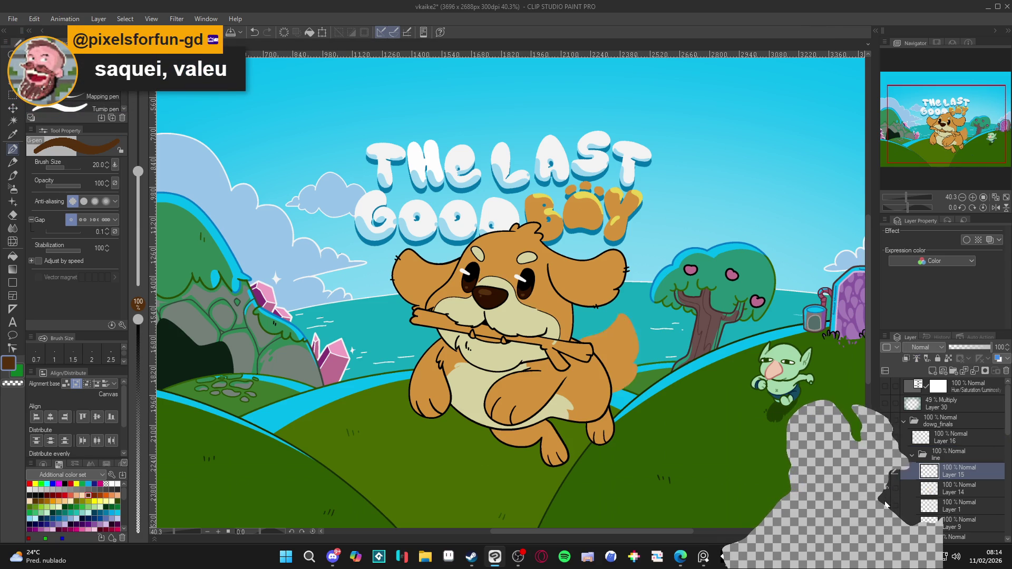
{"action": "left_click", "coordinate": [886, 488]}
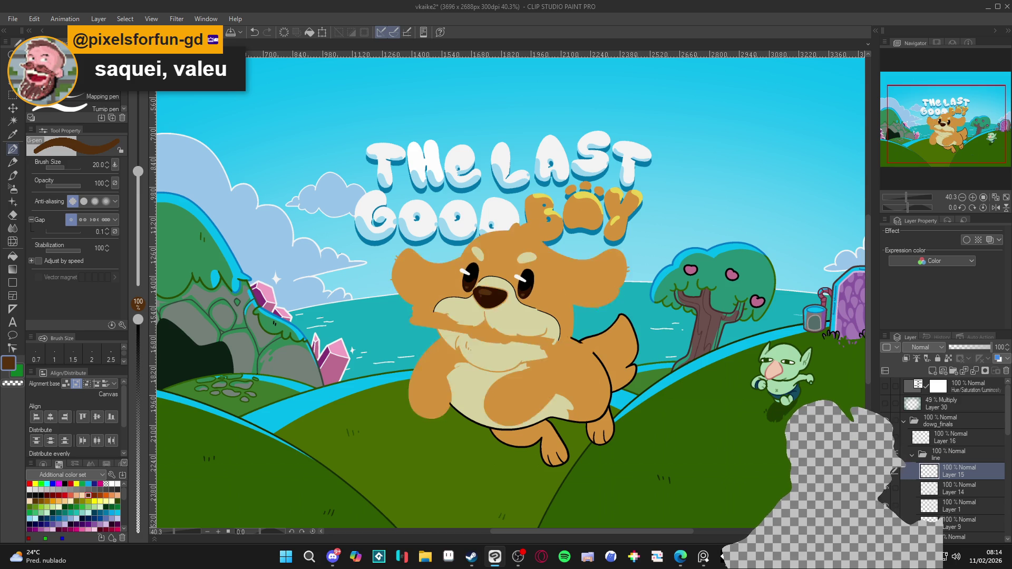
{"action": "left_click", "coordinate": [886, 489]}
{"action": "left_click", "coordinate": [886, 488]}
{"action": "left_click", "coordinate": [886, 488]}
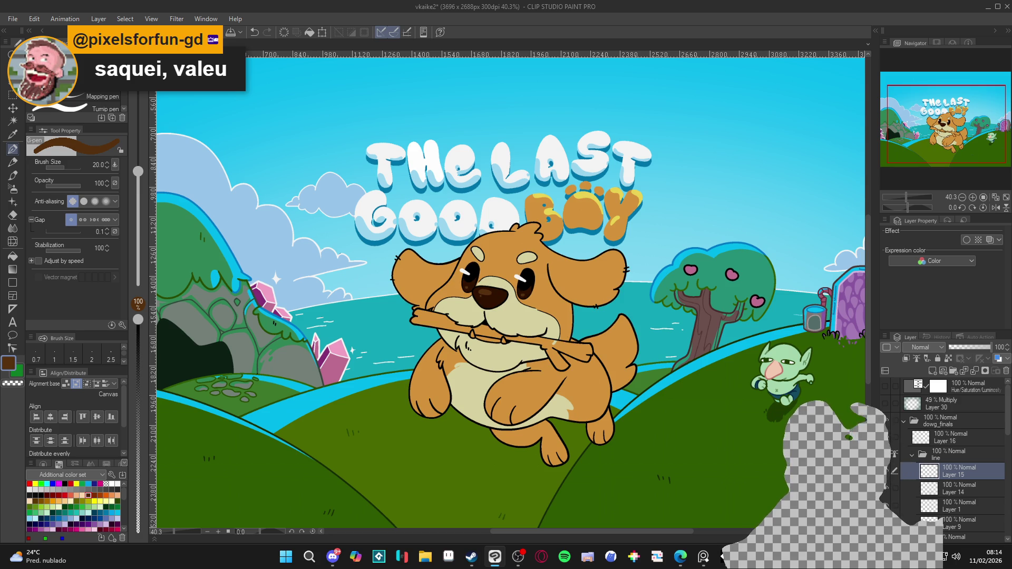
{"action": "left_click", "coordinate": [886, 488]}
{"action": "left_click", "coordinate": [886, 488]}
{"action": "left_click", "coordinate": [889, 504]}
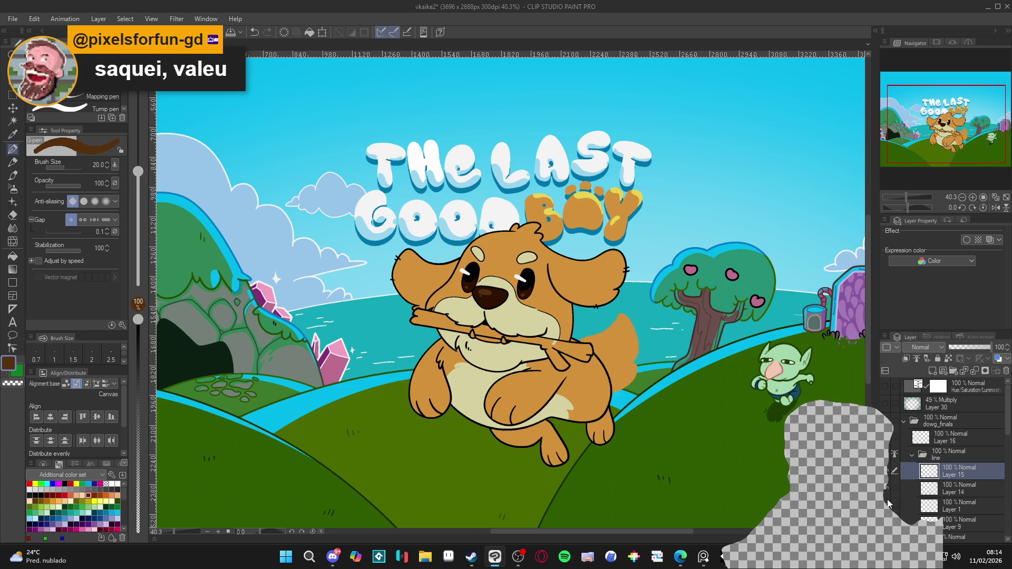
{"action": "left_click", "coordinate": [888, 503]}
{"action": "scroll", "coordinate": [890, 422], "scroll_direction": "down", "scroll_amount": 1}
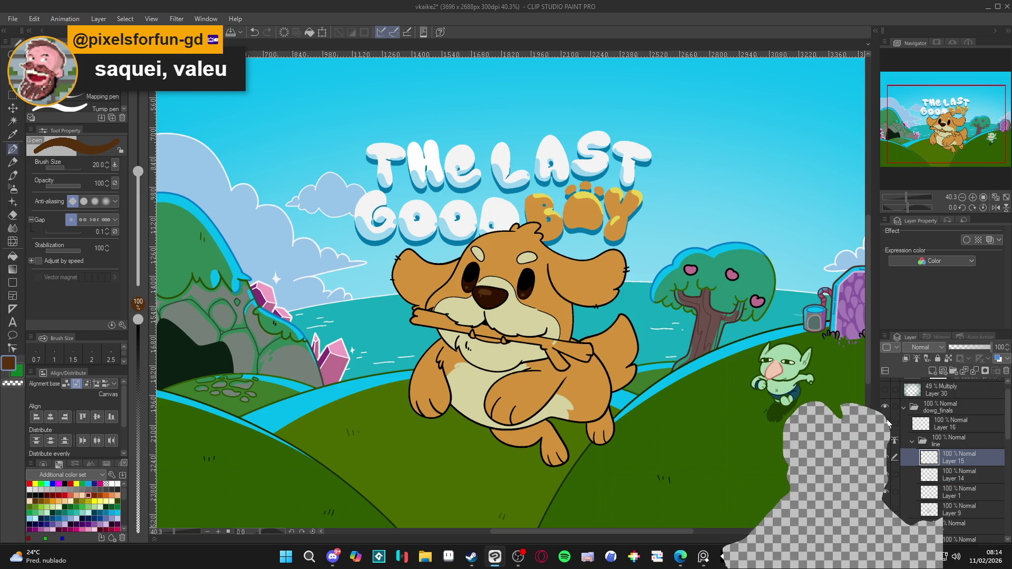
{"action": "left_click", "coordinate": [887, 508]}
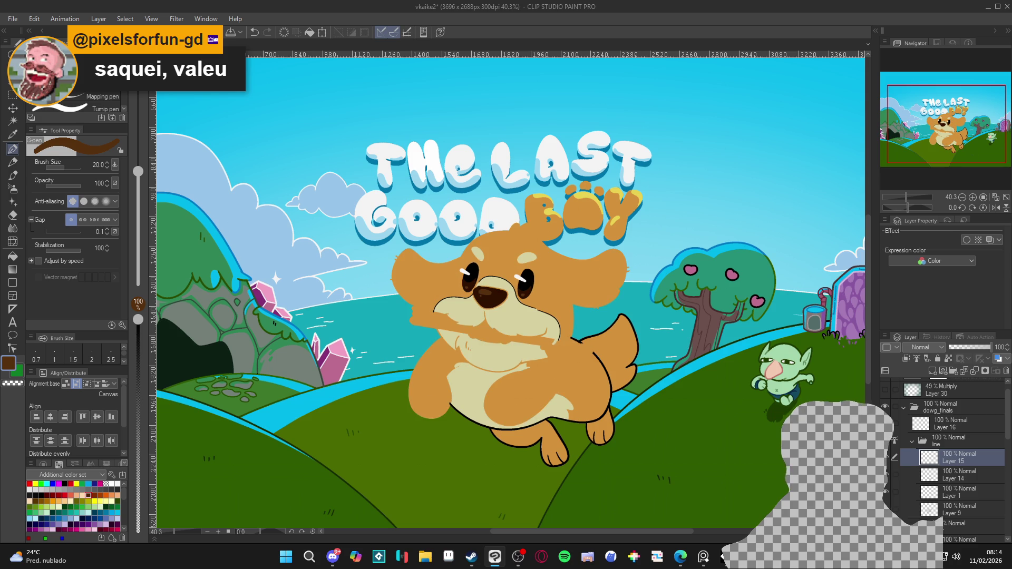
{"action": "left_click", "coordinate": [888, 508]}
{"action": "left_click", "coordinate": [887, 492]}
{"action": "left_click", "coordinate": [888, 492]}
{"action": "left_click", "coordinate": [888, 508]}
{"action": "left_click", "coordinate": [887, 441]}
{"action": "scroll", "coordinate": [517, 293], "scroll_direction": "up", "scroll_amount": 5}
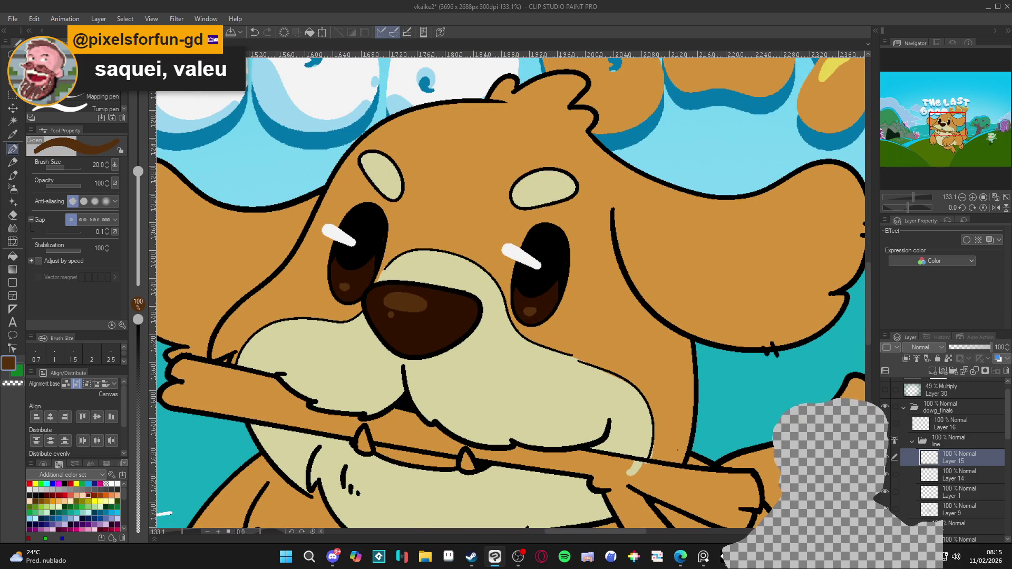
Hide and restore Layers 1, 14 and 15 to confirm Layer 15 holds the muzzle outline
{"action": "left_click", "coordinate": [886, 492]}
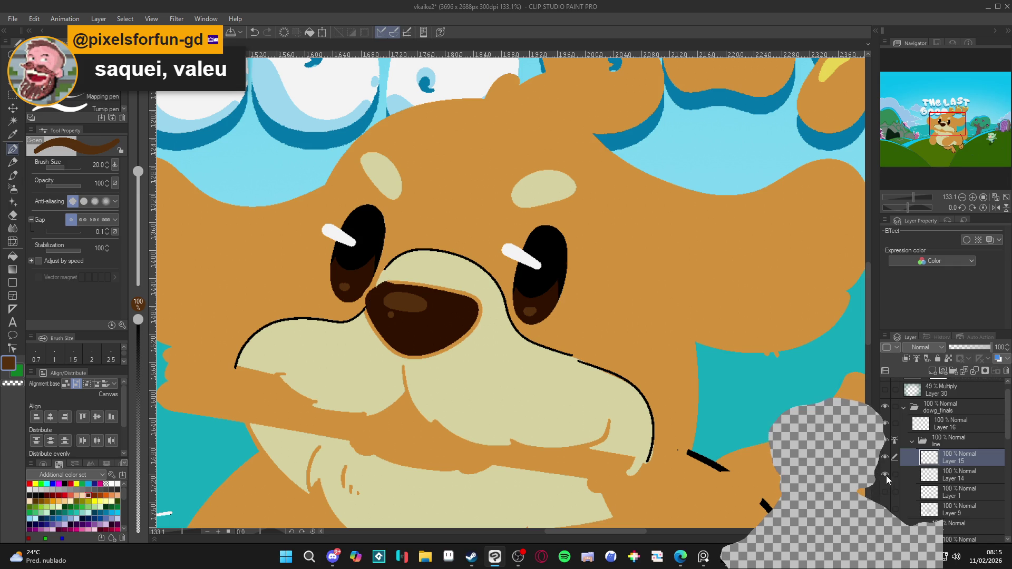
{"action": "left_click", "coordinate": [885, 474]}
{"action": "left_click", "coordinate": [884, 457]}
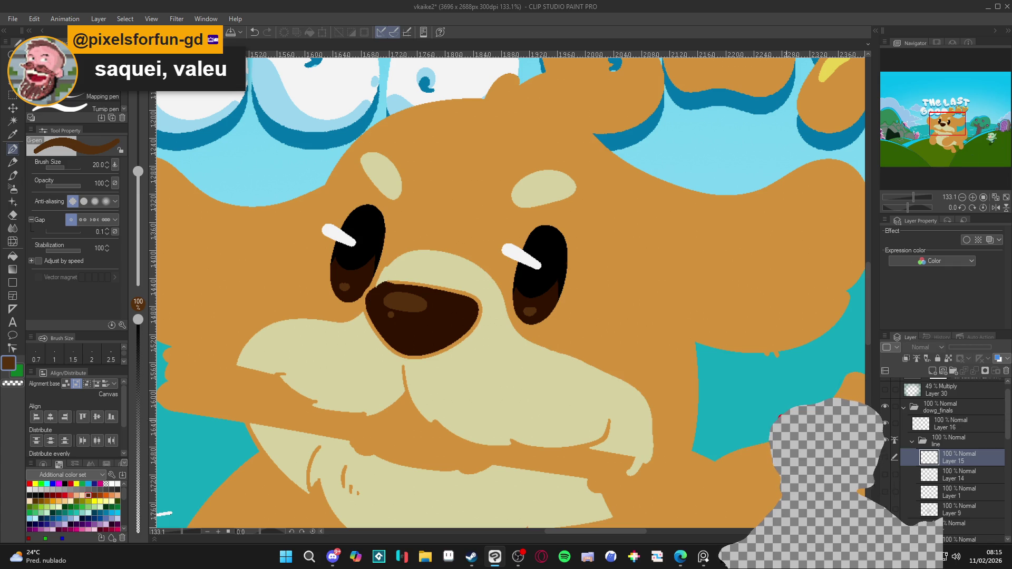
{"action": "left_click", "coordinate": [884, 457]}
{"action": "left_click", "coordinate": [885, 474]}
{"action": "left_click", "coordinate": [885, 491]}
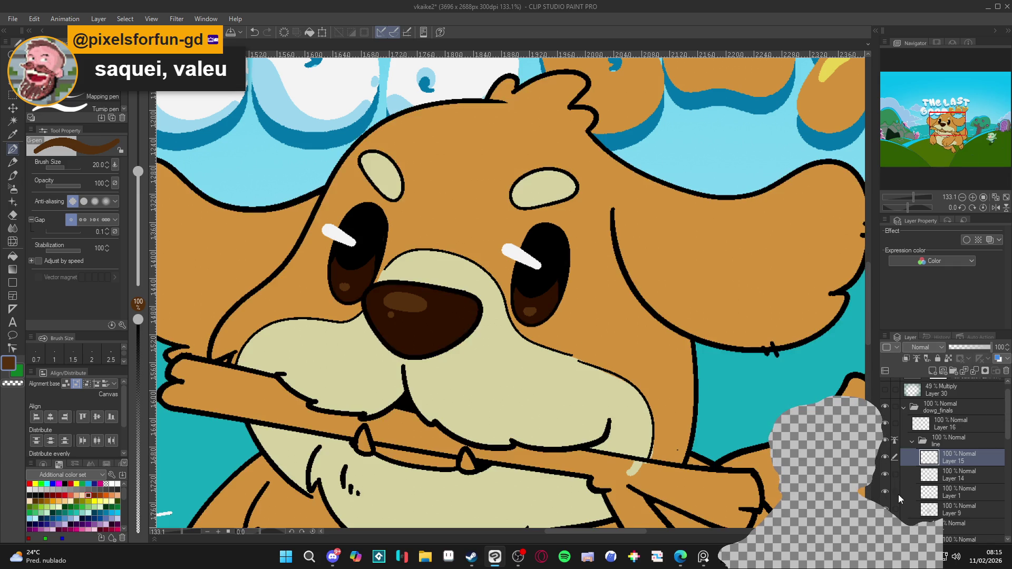
{"action": "scroll", "coordinate": [561, 337], "scroll_direction": "down", "scroll_amount": 2}
{"action": "scroll", "coordinate": [561, 338], "scroll_direction": "down", "scroll_amount": 2}
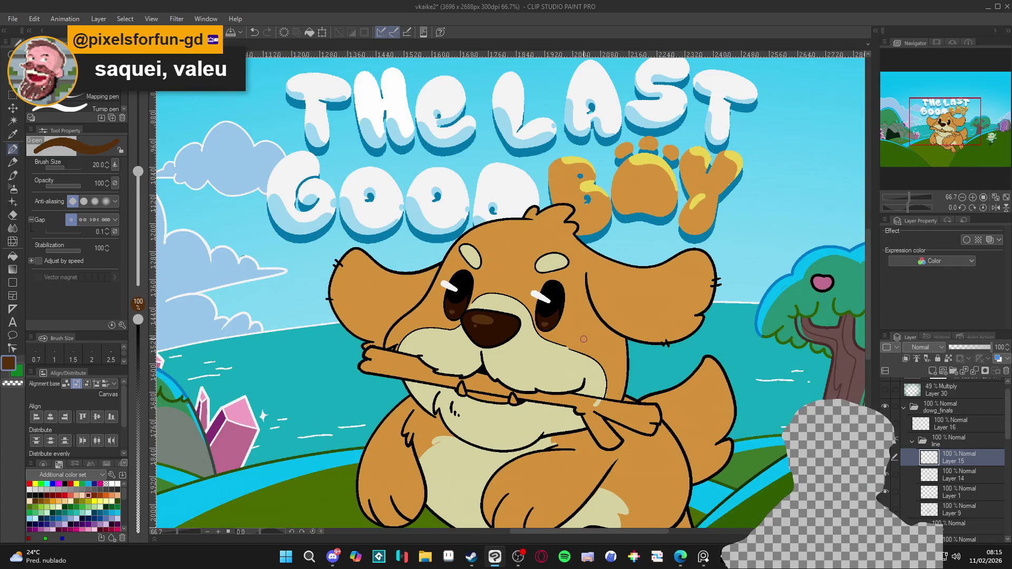
{"action": "scroll", "coordinate": [581, 339], "scroll_direction": "up", "scroll_amount": 1}
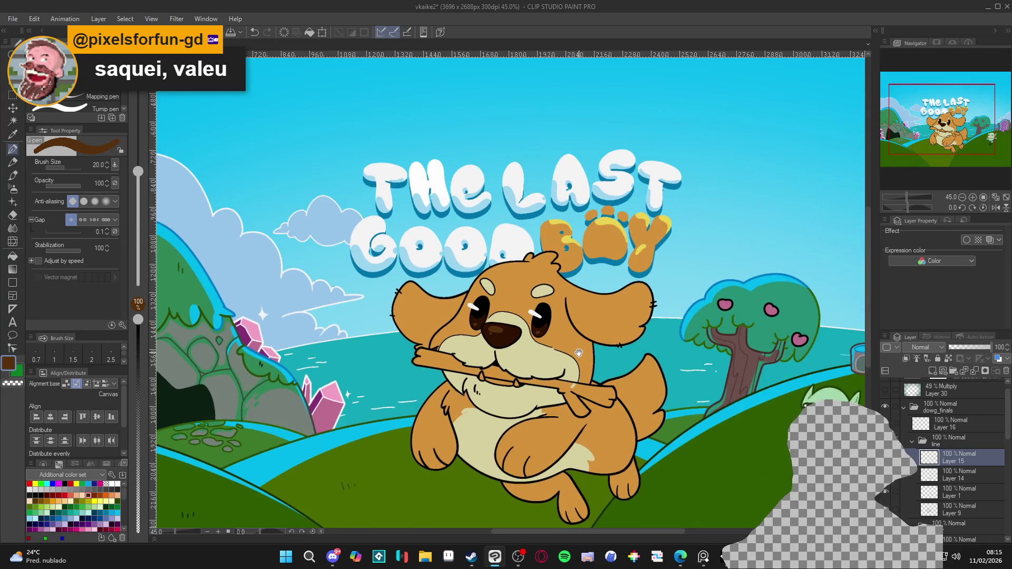
{"action": "scroll", "coordinate": [577, 337], "scroll_direction": "up", "scroll_amount": 2}
Turn the sampled muzzle cream D6D1A1 into muted tan B19F81 and lock Layer 15's transparent pixels
{"action": "left_click", "coordinate": [544, 353], "text": "alt"}
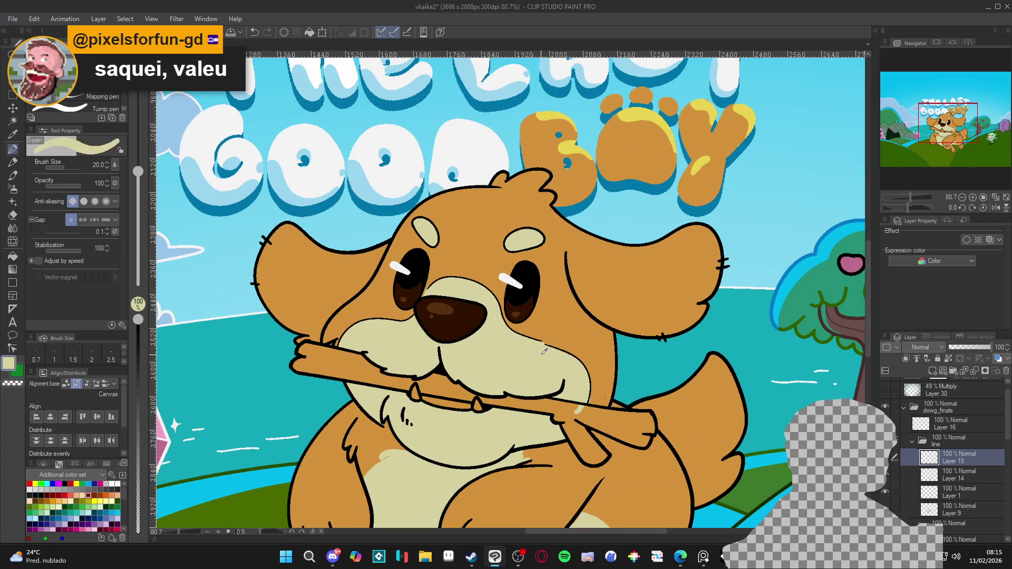
{"action": "left_click", "coordinate": [9, 368]}
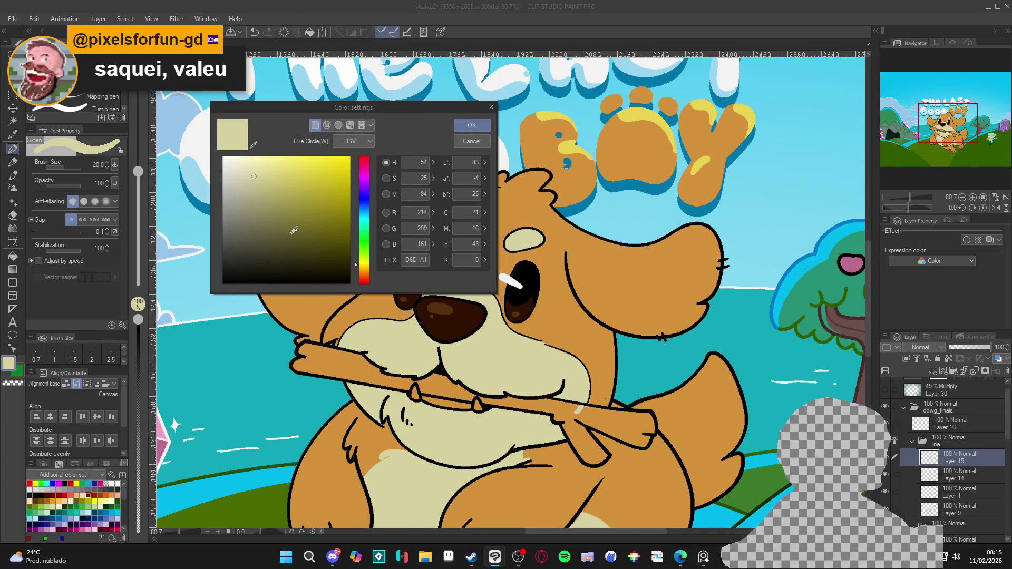
{"action": "left_click", "coordinate": [259, 190]}
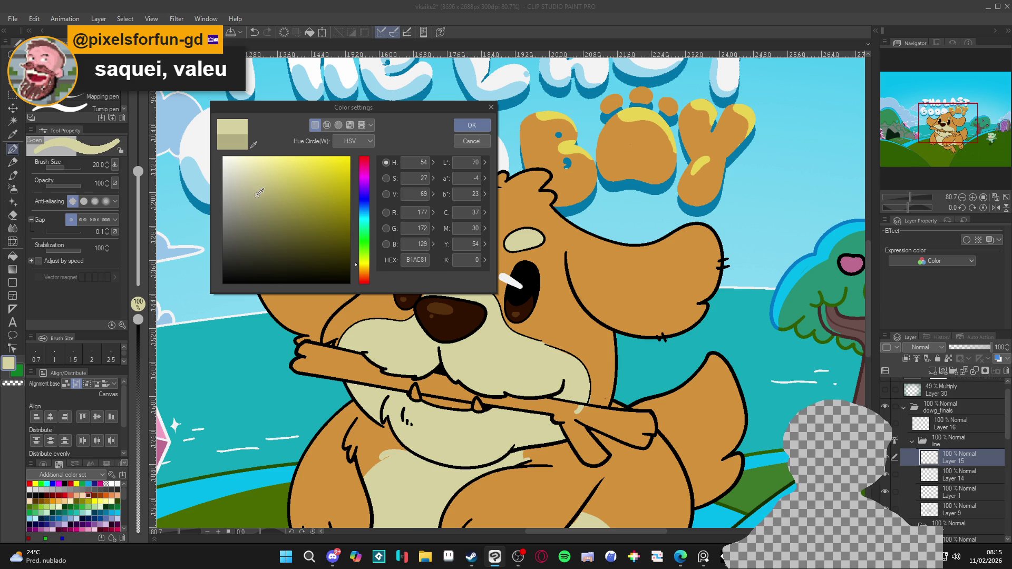
{"action": "left_click", "coordinate": [355, 270]}
{"action": "left_click_drag", "start_coordinate": [354, 271], "coordinate": [355, 274]}
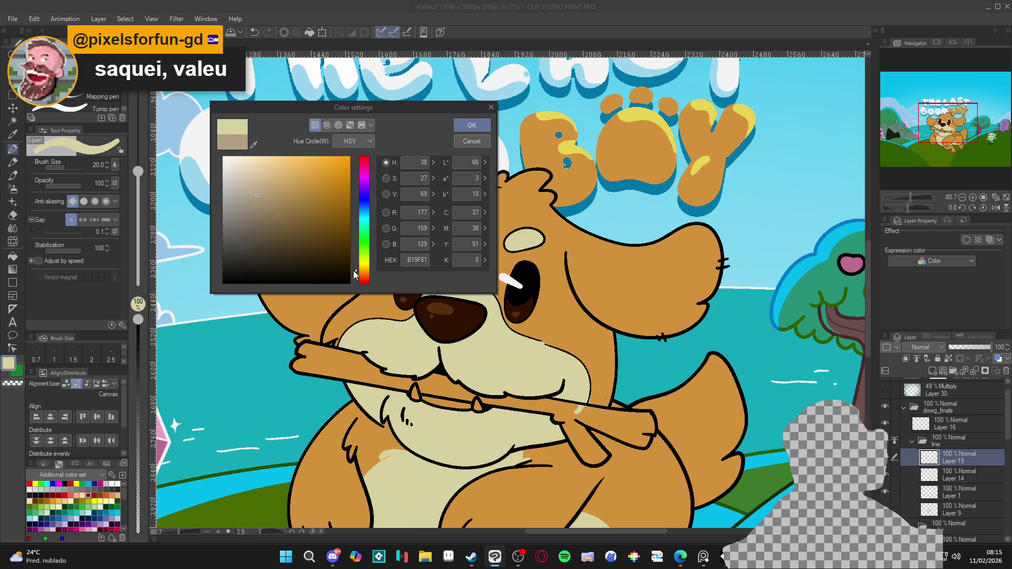
{"action": "left_click", "coordinate": [471, 126]}
{"action": "scroll", "coordinate": [462, 268], "scroll_direction": "up", "scroll_amount": 2}
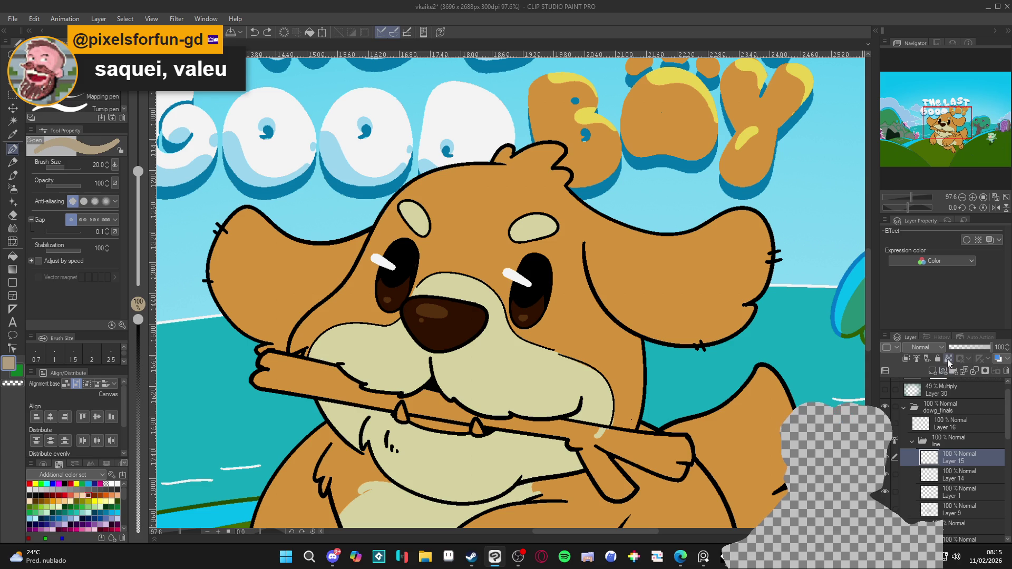
{"action": "left_click", "coordinate": [948, 362]}
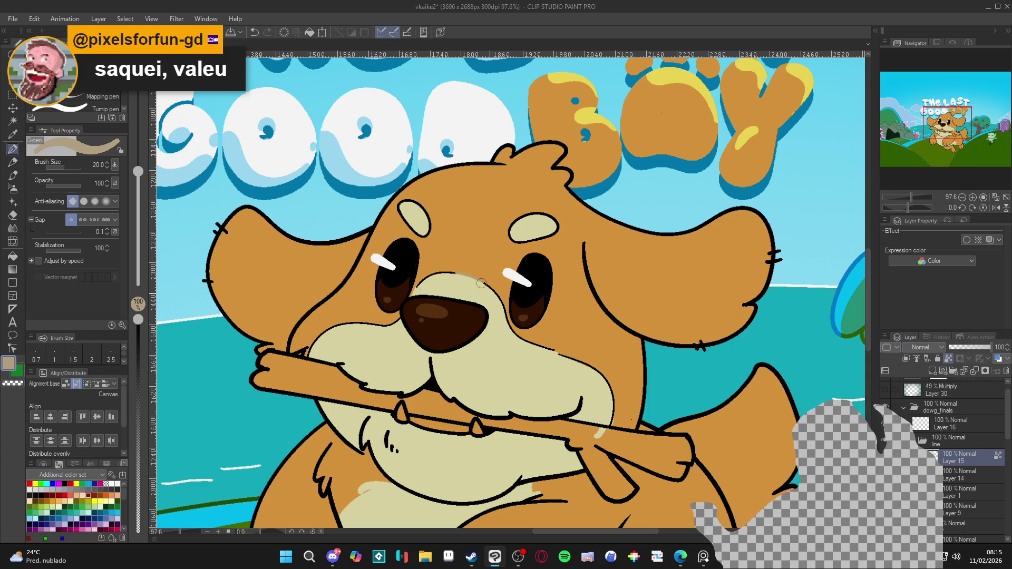
Repaint the muzzle outline on Layer 15 in tan, darkening the colour to 988267 partway
{"action": "mouse_move", "coordinate": [482, 283]}
{"action": "left_mouse_down"}
{"action": "mouse_move", "coordinate": [510, 339]}
{"action": "mouse_move", "coordinate": [601, 378]}
{"action": "mouse_move", "coordinate": [618, 411]}
{"action": "mouse_move", "coordinate": [611, 423]}
{"action": "left_mouse_up"}
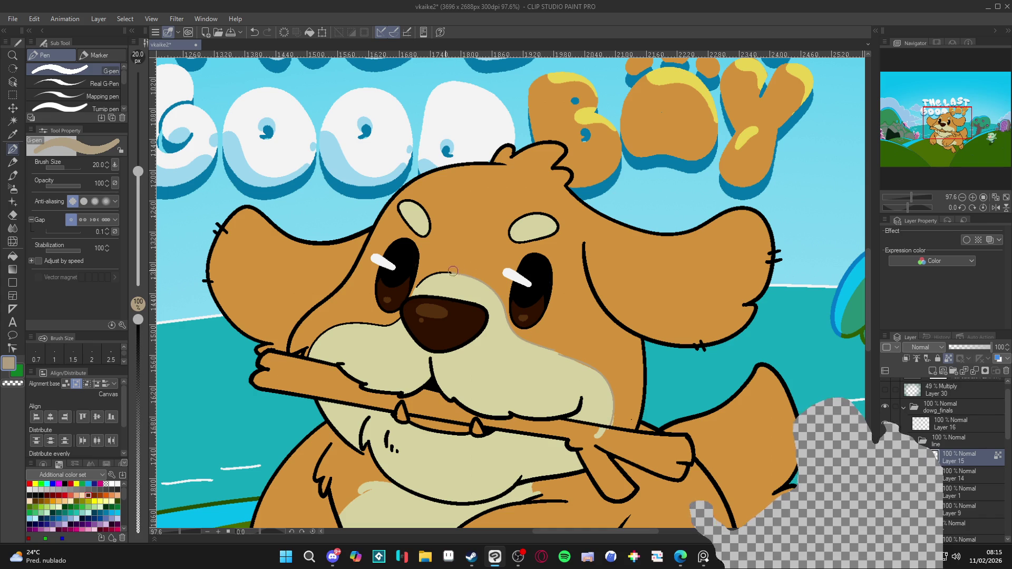
{"action": "left_click_drag", "start_coordinate": [456, 271], "coordinate": [420, 285]}
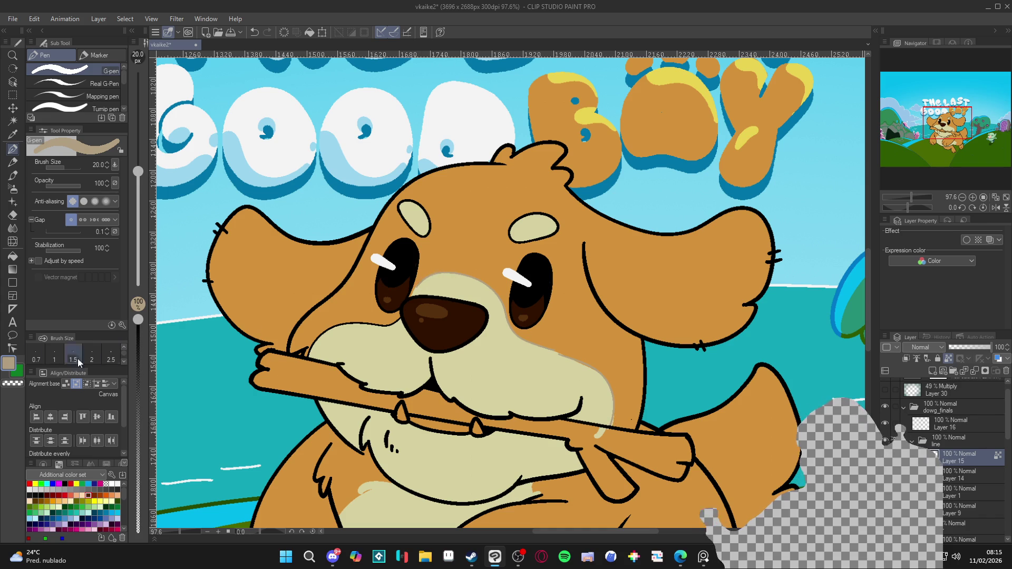
{"action": "left_click", "coordinate": [10, 368]}
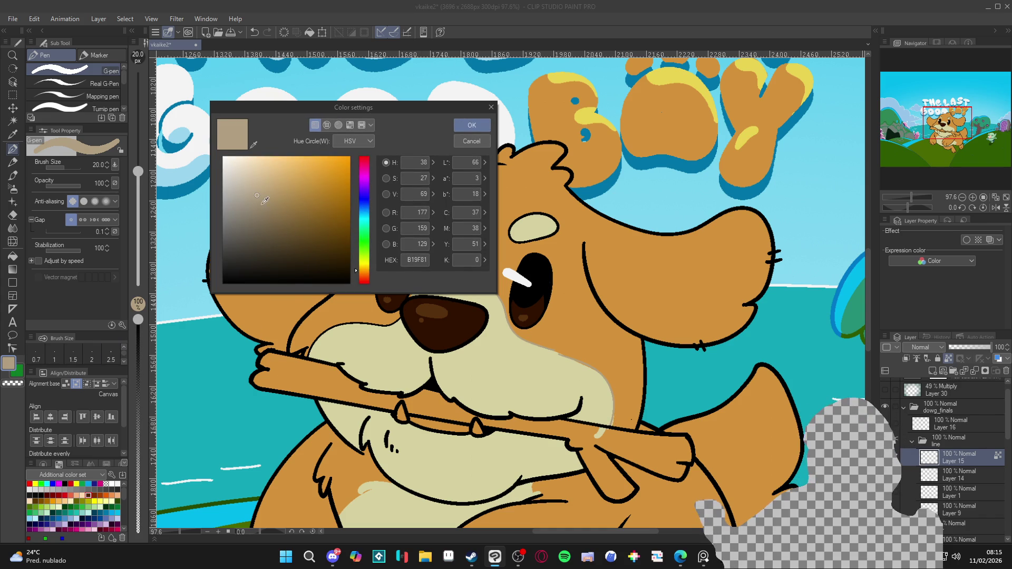
{"action": "left_click", "coordinate": [263, 207]}
{"action": "left_click", "coordinate": [361, 272]}
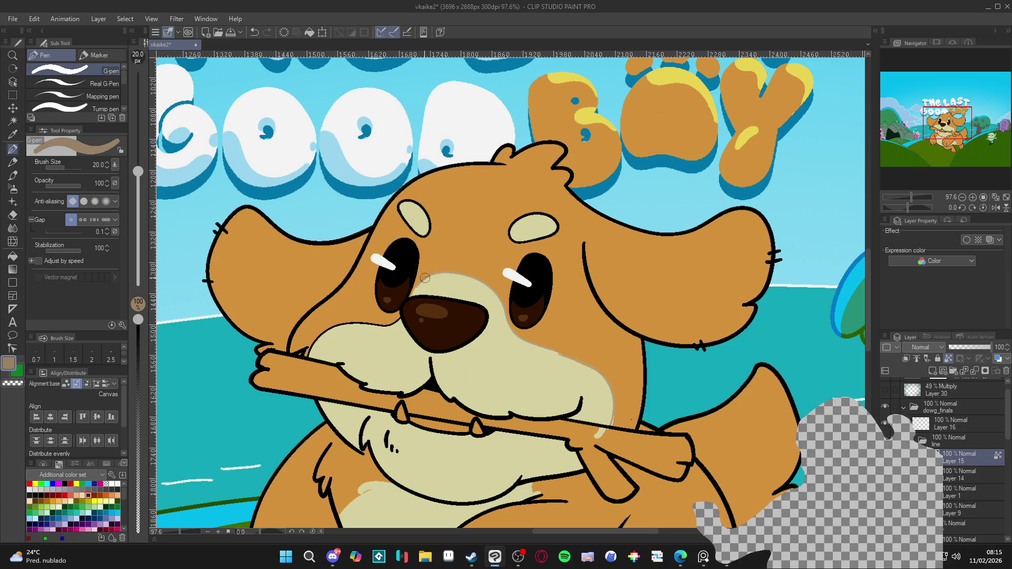
{"action": "mouse_move", "coordinate": [452, 272]}
{"action": "left_mouse_down"}
{"action": "mouse_move", "coordinate": [484, 287]}
{"action": "mouse_move", "coordinate": [519, 343]}
{"action": "mouse_move", "coordinate": [573, 360]}
{"action": "mouse_move", "coordinate": [613, 398]}
{"action": "mouse_move", "coordinate": [612, 421]}
{"action": "left_mouse_up"}
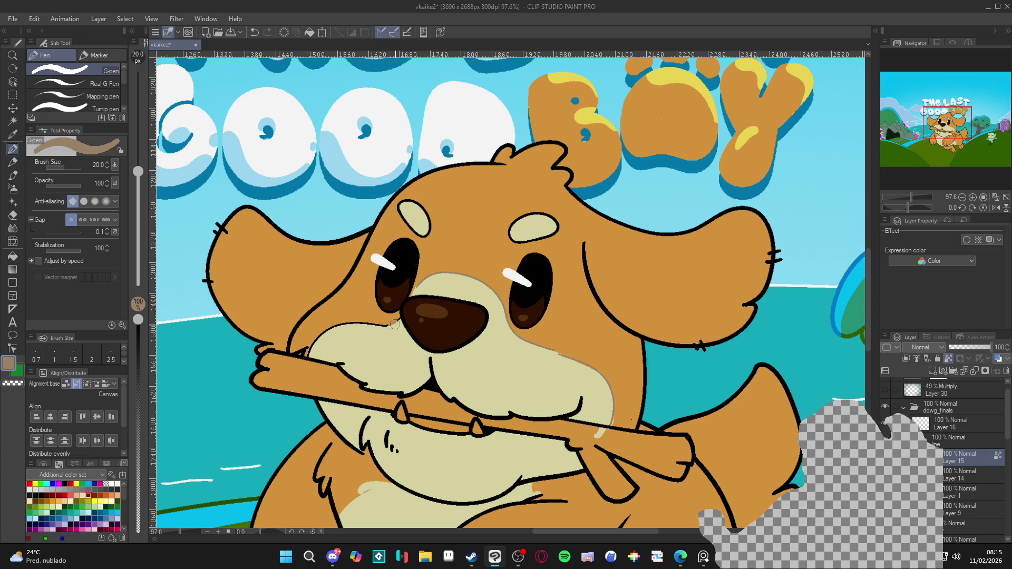
{"action": "mouse_move", "coordinate": [397, 320]}
{"action": "left_mouse_down"}
{"action": "mouse_move", "coordinate": [351, 325]}
{"action": "mouse_move", "coordinate": [315, 344]}
{"action": "left_mouse_up"}
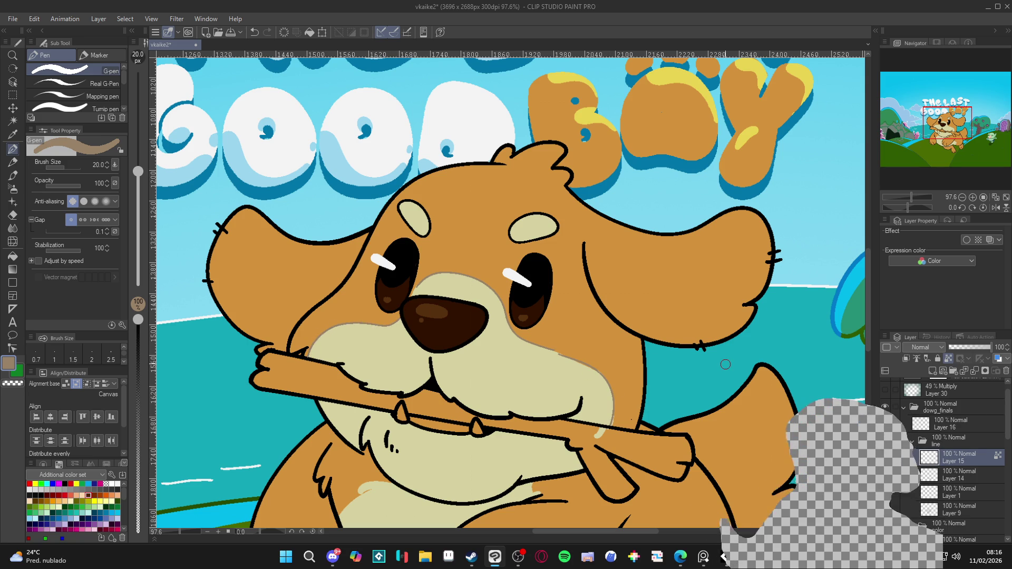
{"action": "key", "text": "ctrl+0"}
{"action": "scroll", "coordinate": [518, 379], "scroll_direction": "up", "scroll_amount": 3}
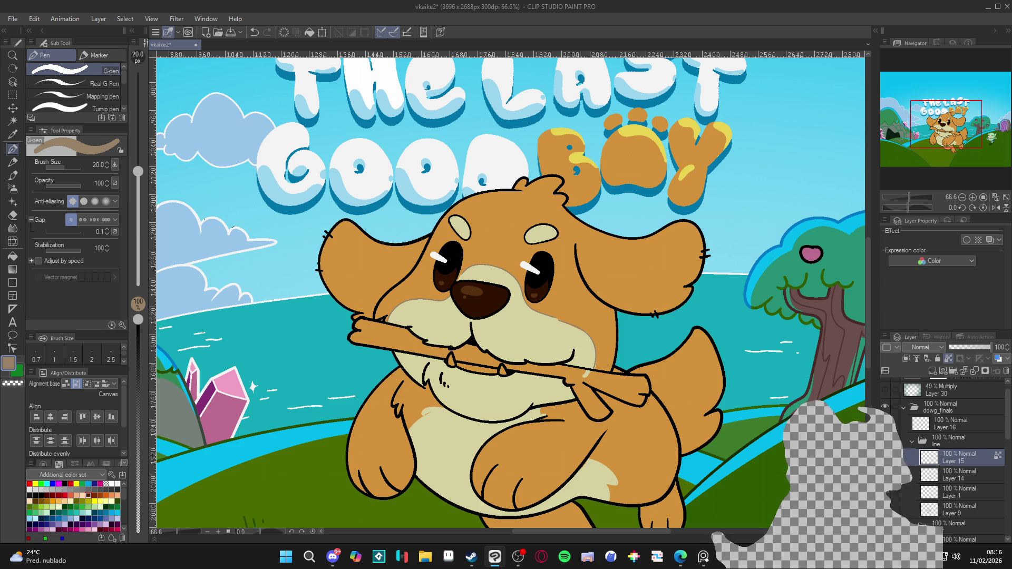
Check the line art with undo and redo, then eyedrop the dog's orange fur colour
{"action": "key", "text": "ctrl+z"}
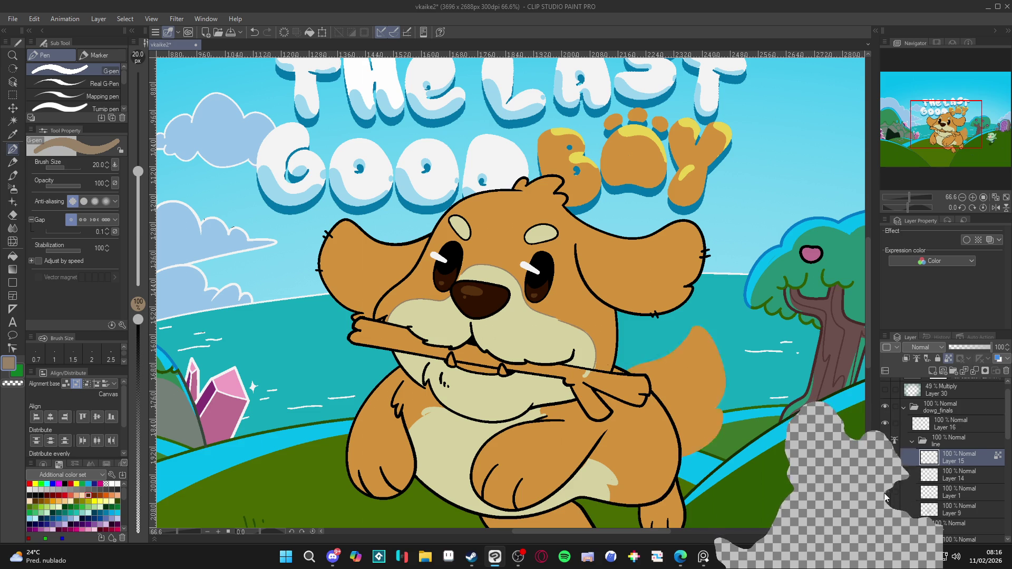
{"action": "key", "text": "ctrl+z"}
{"action": "key", "text": "ctrl+y"}
{"action": "key", "text": "ctrl+y"}
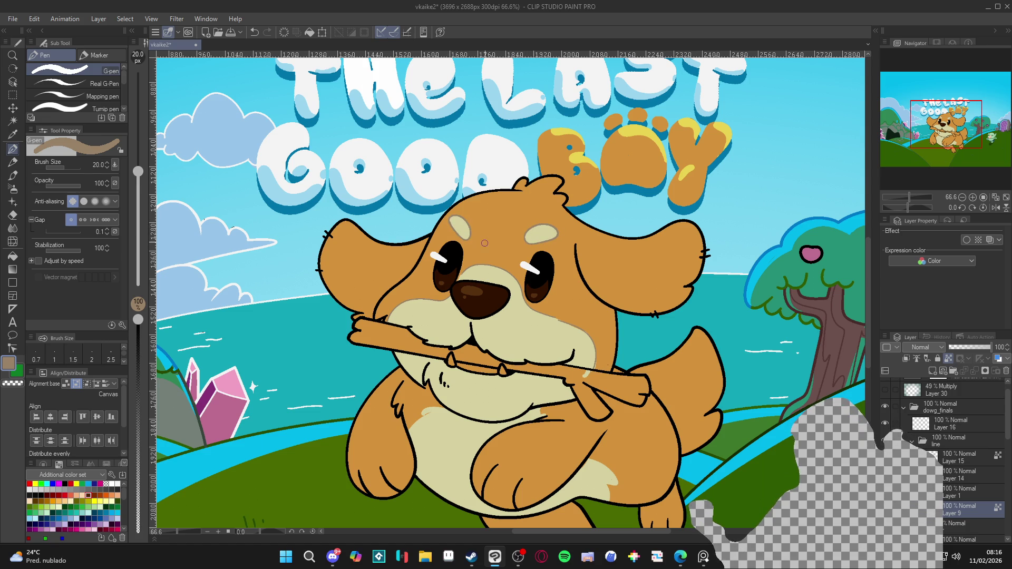
{"action": "scroll", "coordinate": [485, 243], "scroll_direction": "down", "scroll_amount": 3}
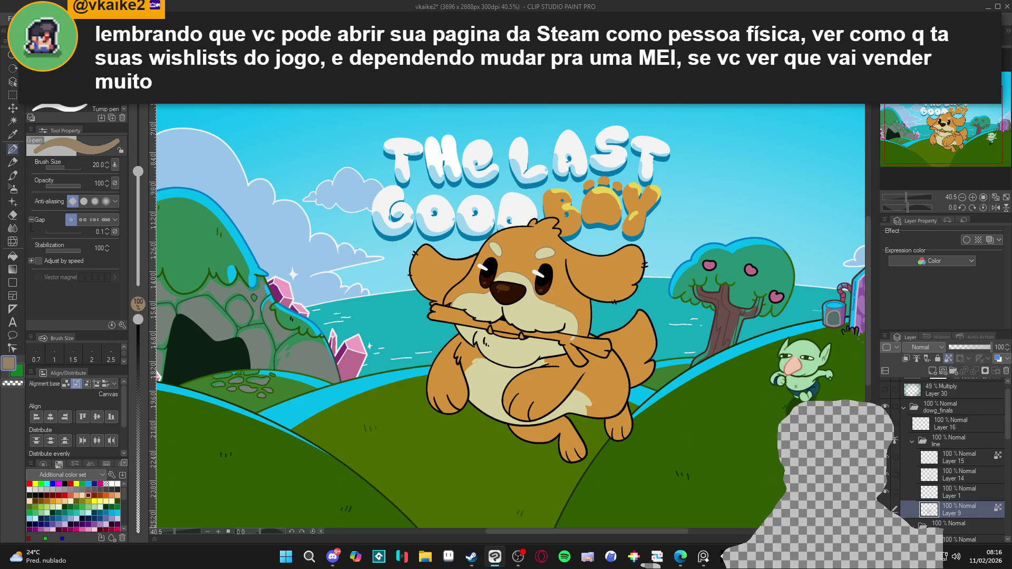
{"action": "scroll", "coordinate": [594, 305], "scroll_direction": "up", "scroll_amount": 3}
{"action": "left_click", "coordinate": [593, 305], "text": "alt"}
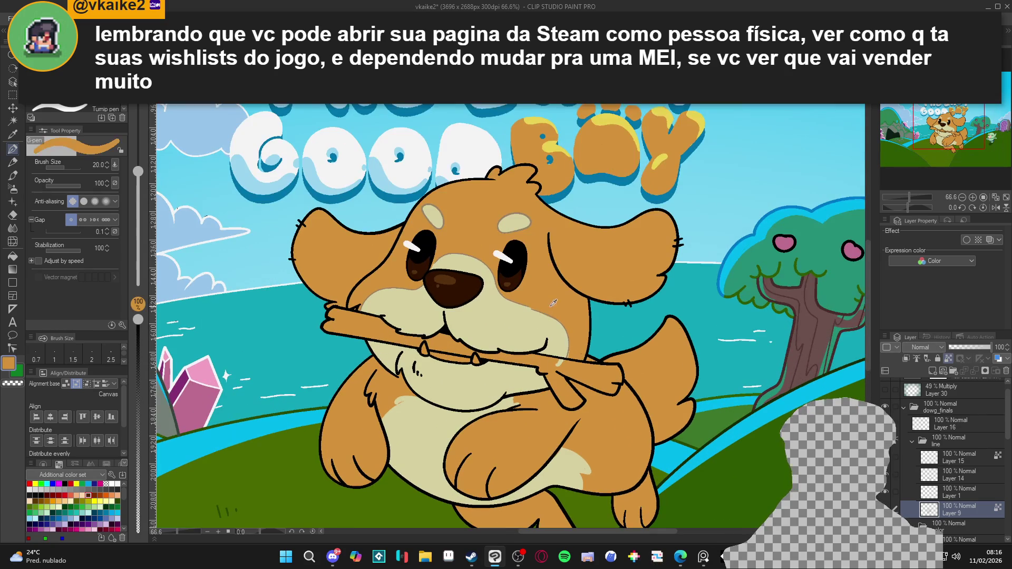
Darken the drawing colour to brown 98501A in Color settings
{"action": "double_click", "coordinate": [9, 365]}
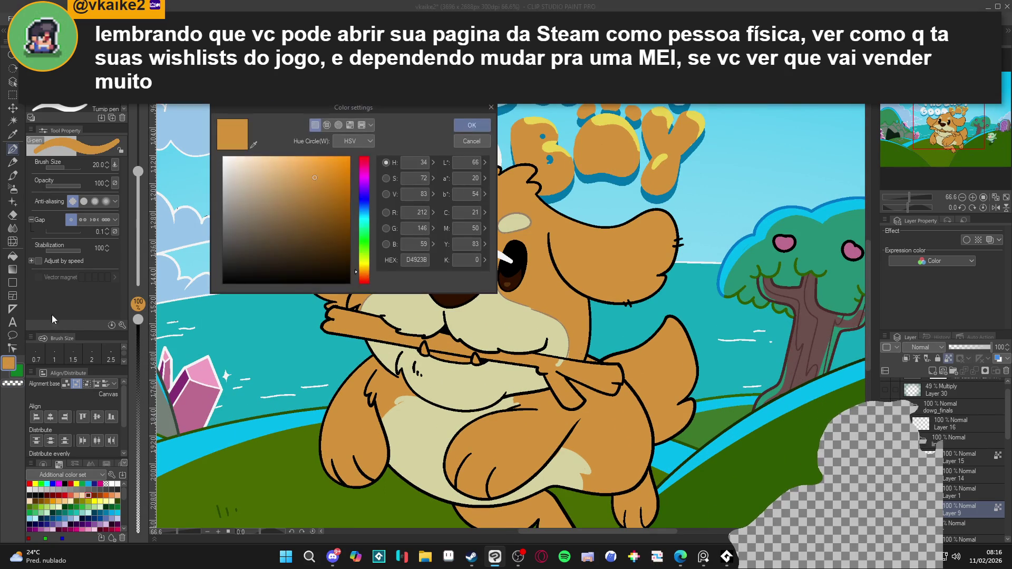
{"action": "left_click", "coordinate": [327, 192]}
{"action": "left_click_drag", "start_coordinate": [327, 191], "coordinate": [328, 208]}
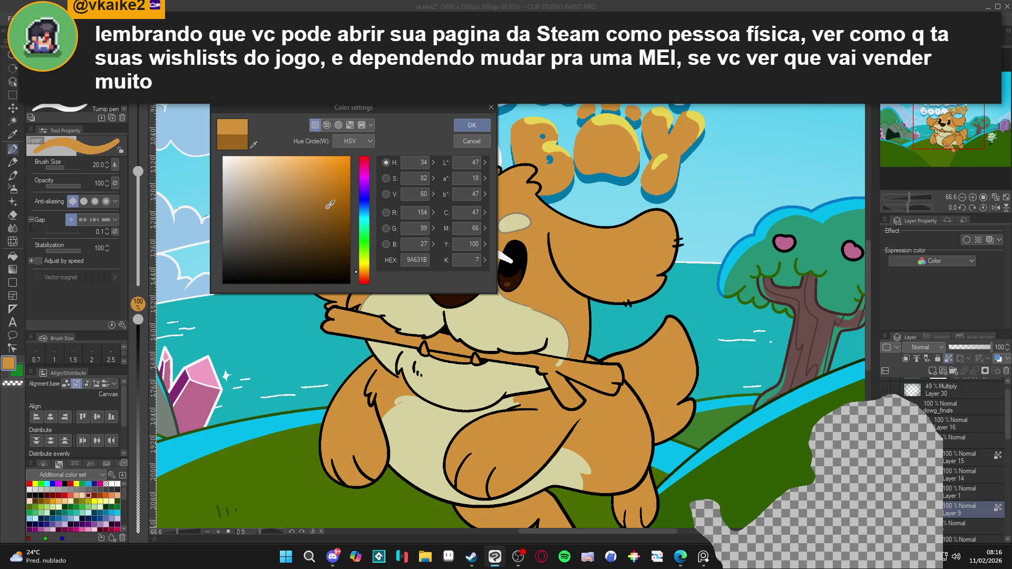
{"action": "left_click", "coordinate": [364, 275]}
{"action": "left_click", "coordinate": [471, 125]}
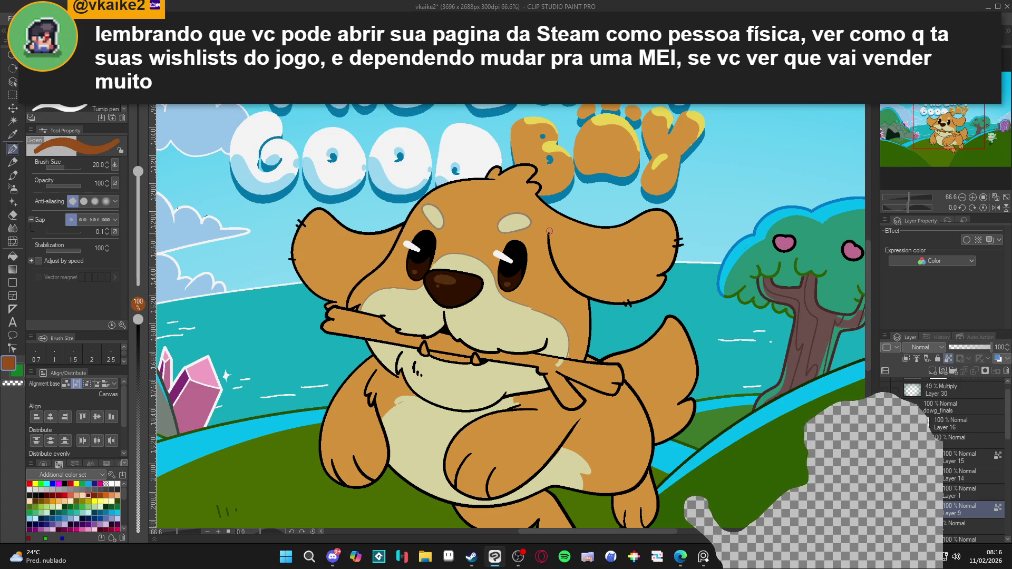
Draw brown detail lines along both ears and two toe lines on the front paw
{"action": "left_click_drag", "start_coordinate": [548, 231], "coordinate": [571, 287]}
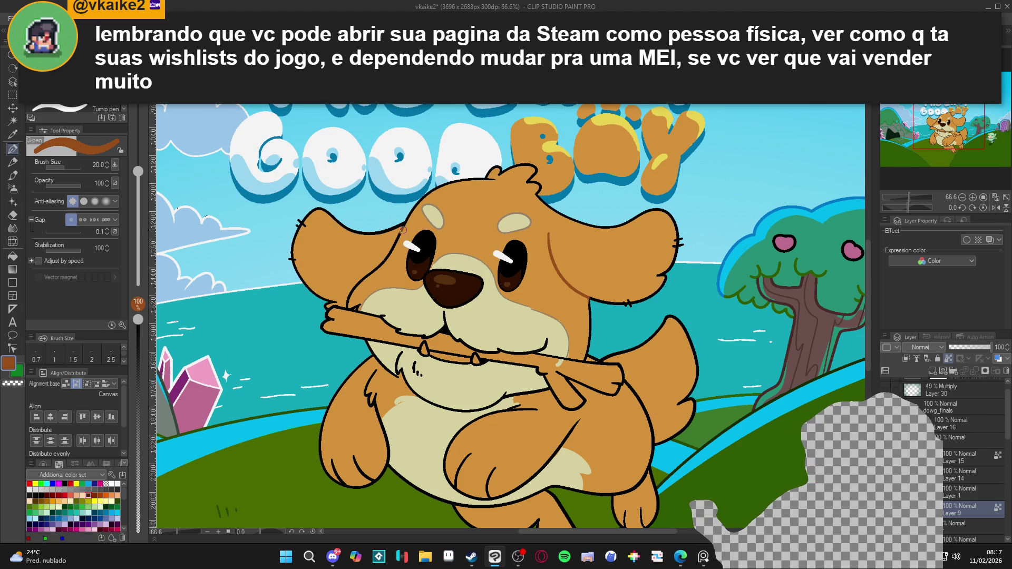
{"action": "left_click_drag", "start_coordinate": [402, 230], "coordinate": [368, 276]}
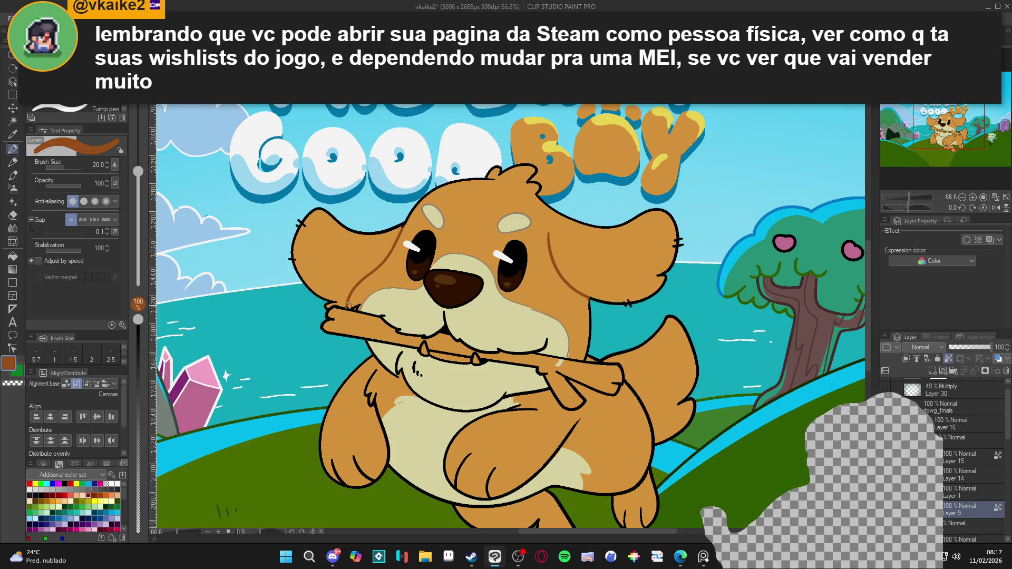
{"action": "mouse_move", "coordinate": [492, 475]}
{"action": "left_mouse_down"}
{"action": "mouse_move", "coordinate": [515, 417]}
{"action": "mouse_move", "coordinate": [510, 447]}
{"action": "left_mouse_up"}
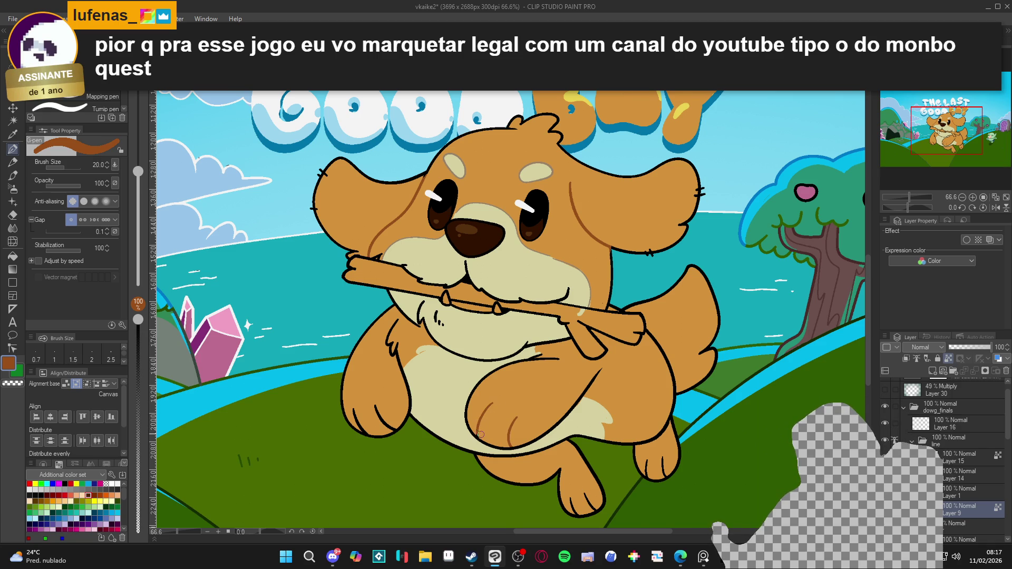
{"action": "left_click_drag", "start_coordinate": [374, 403], "coordinate": [385, 422]}
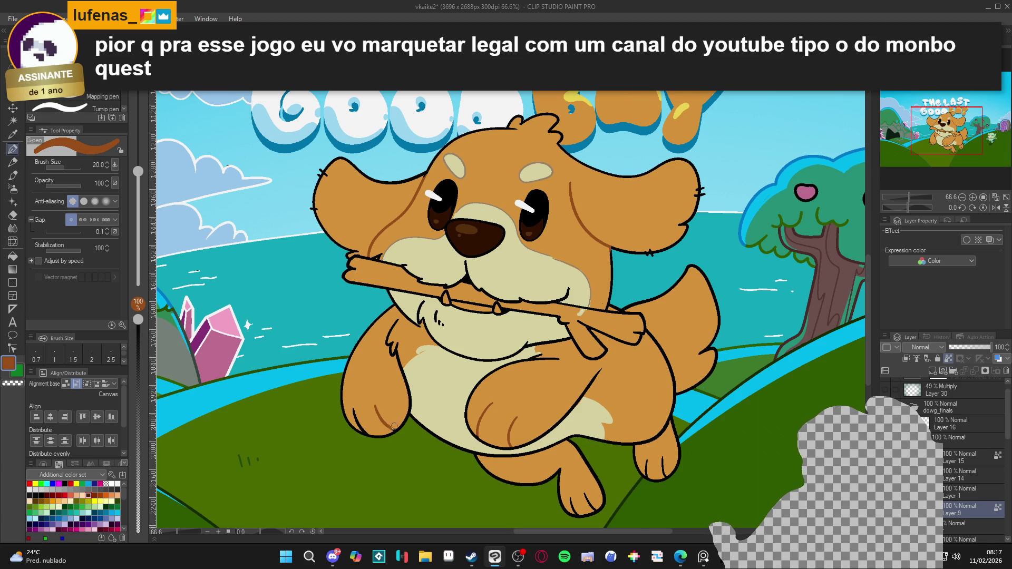
{"action": "left_click_drag", "start_coordinate": [352, 407], "coordinate": [358, 422]}
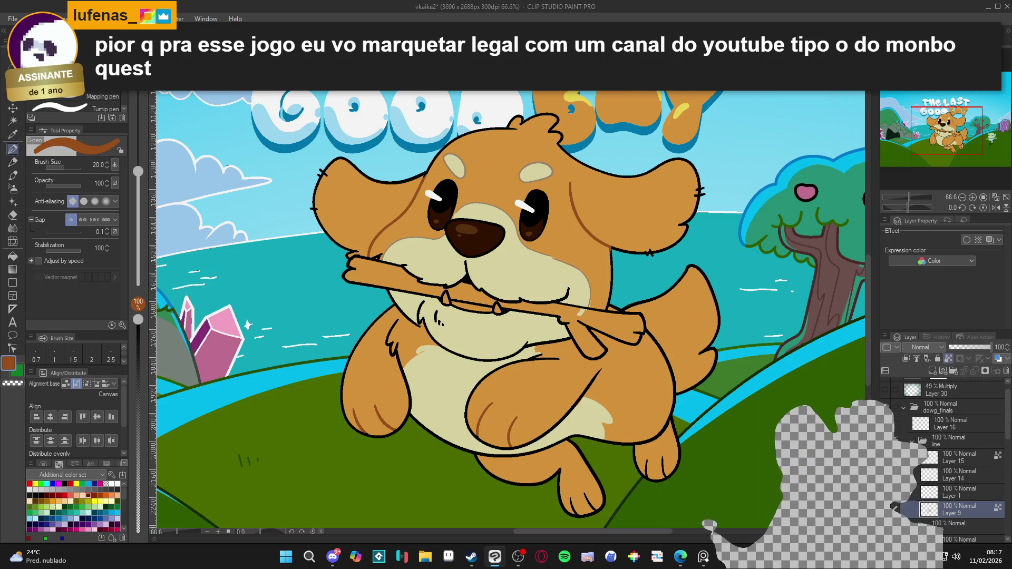
Lock Layer 14's transparent pixels and return the drawing colour to brown
{"action": "left_click", "coordinate": [928, 475]}
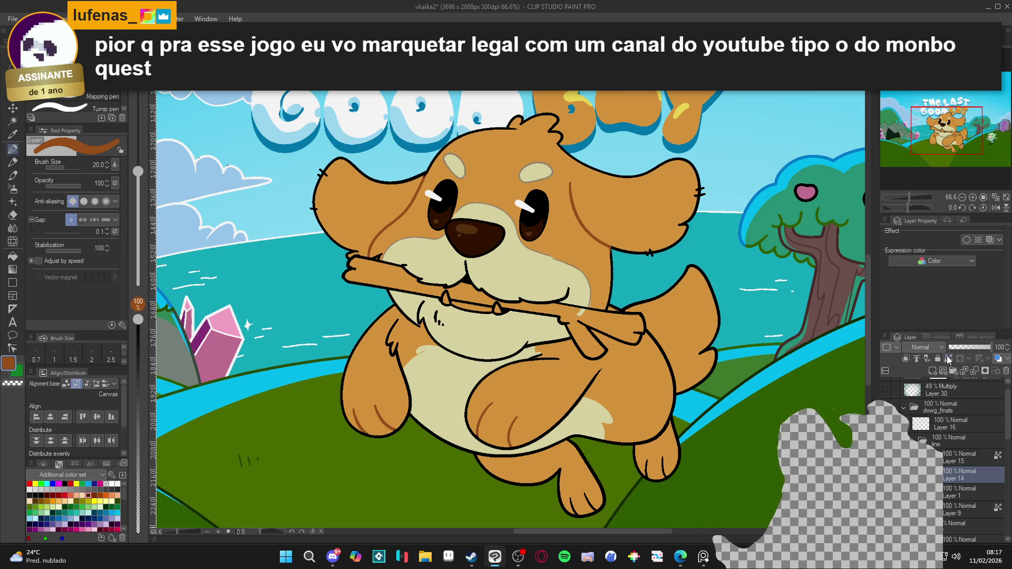
{"action": "left_click", "coordinate": [947, 360]}
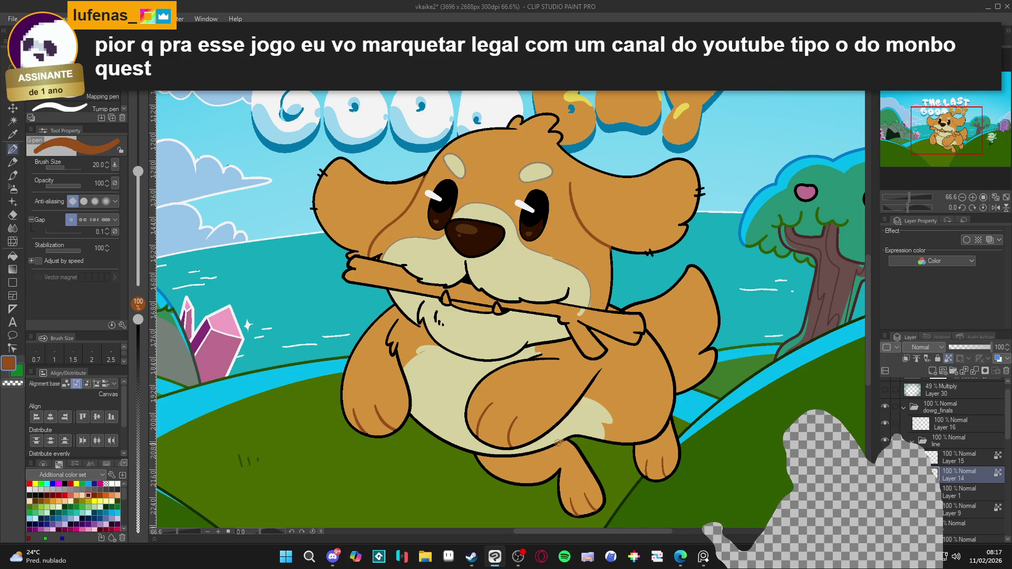
{"action": "left_click", "coordinate": [472, 450], "text": "alt"}
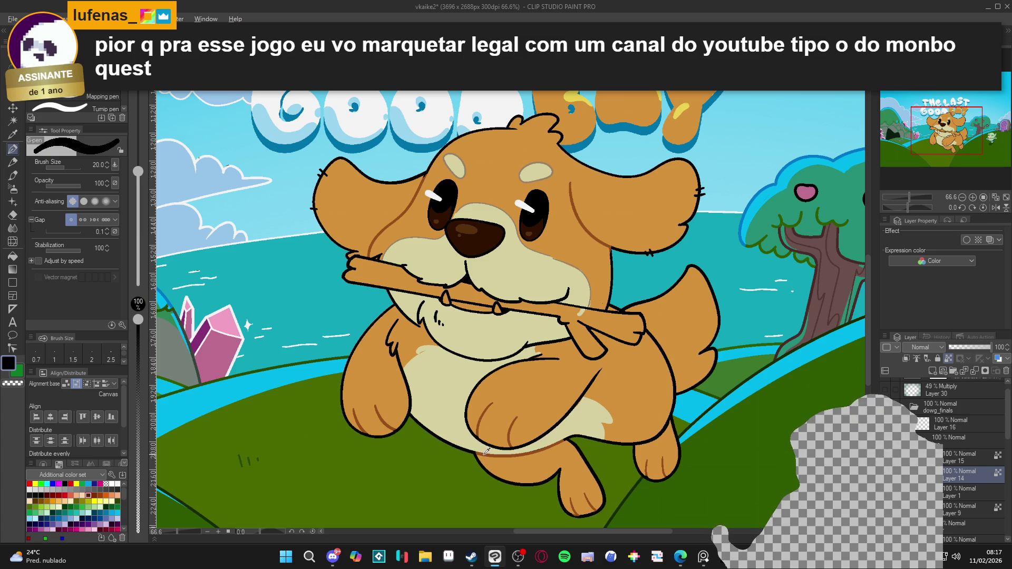
{"action": "left_click", "coordinate": [483, 453], "text": "alt"}
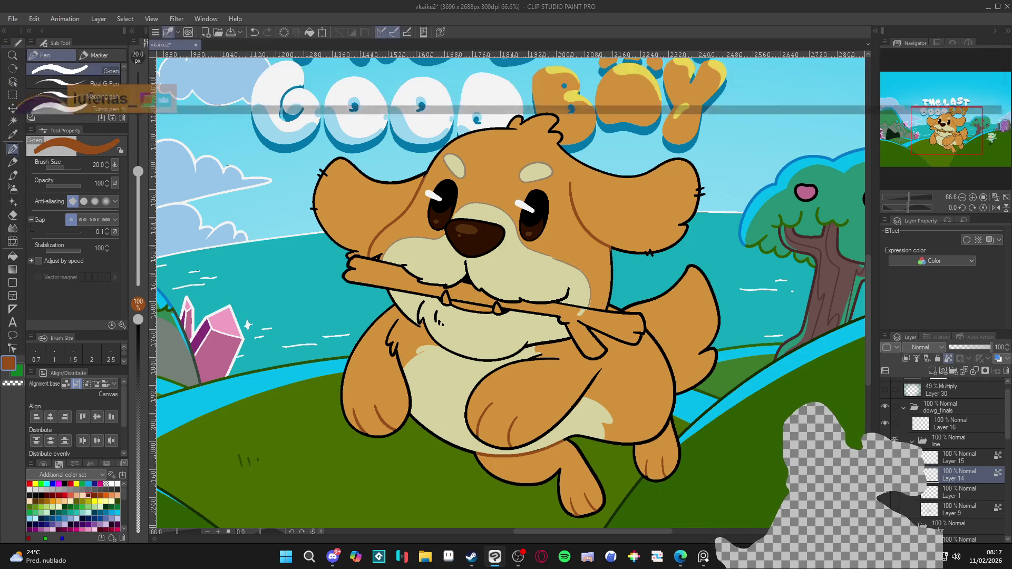
Select Layer 10 in the color folder and eyedrop the stick's light orange
{"action": "left_click", "coordinate": [954, 509]}
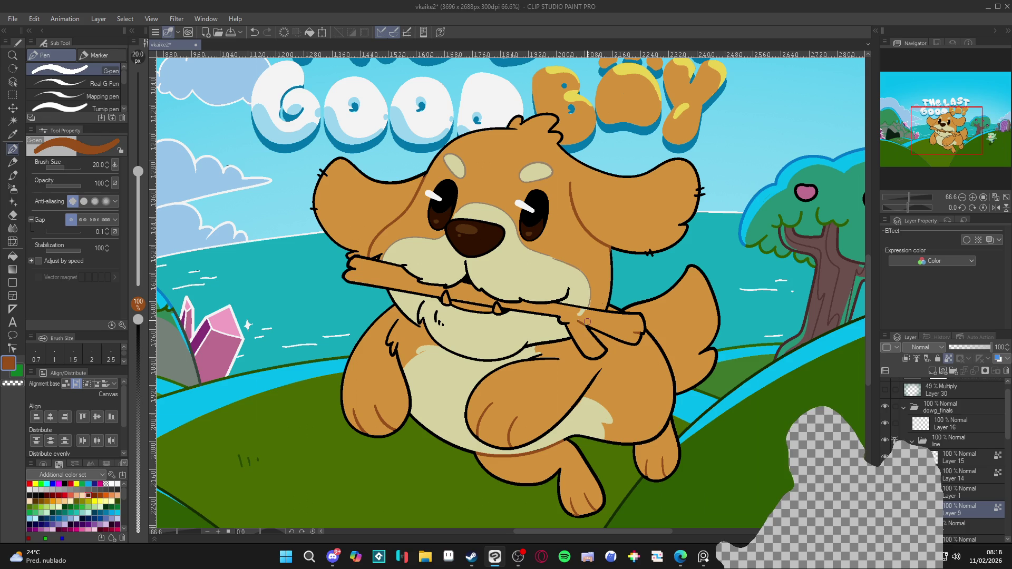
{"action": "scroll", "coordinate": [949, 474], "scroll_direction": "down", "scroll_amount": 3}
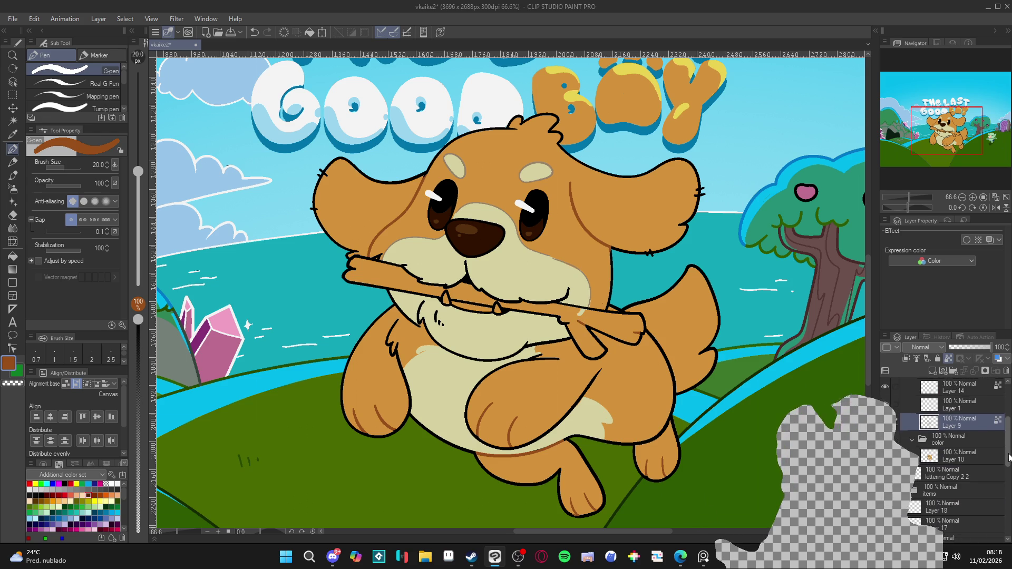
{"action": "left_click", "coordinate": [954, 456]}
{"action": "left_click", "coordinate": [590, 315], "text": "alt"}
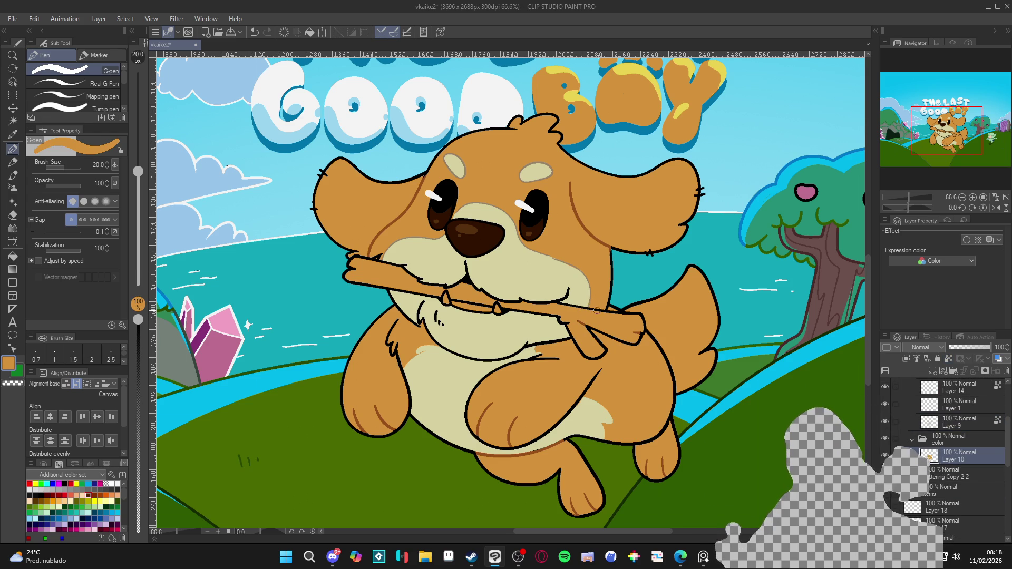
{"action": "scroll", "coordinate": [678, 343], "scroll_direction": "down", "scroll_amount": 3}
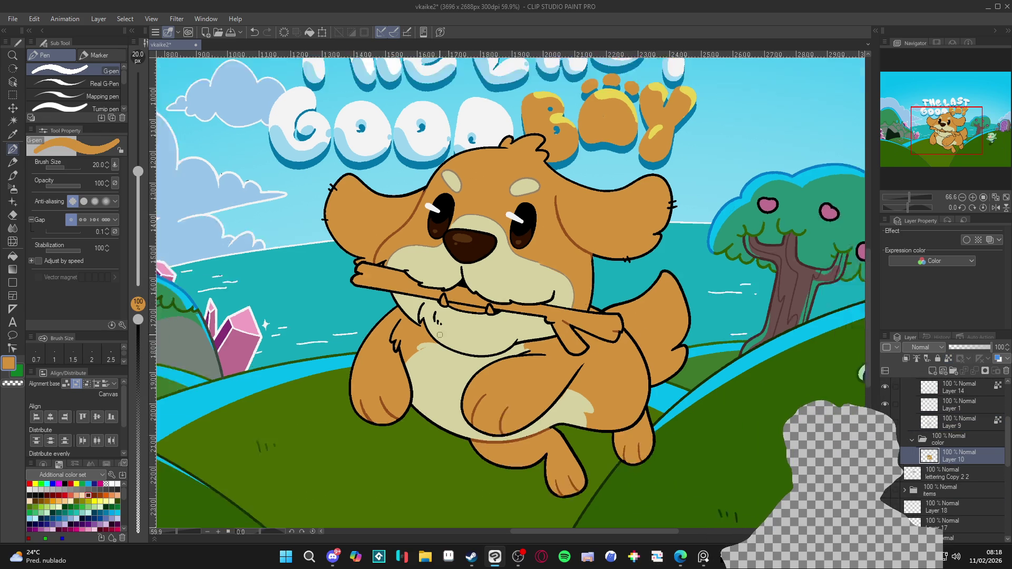
{"action": "left_click_drag", "start_coordinate": [477, 382], "coordinate": [503, 395]}
{"action": "scroll", "coordinate": [489, 387], "scroll_direction": "down", "scroll_amount": 1}
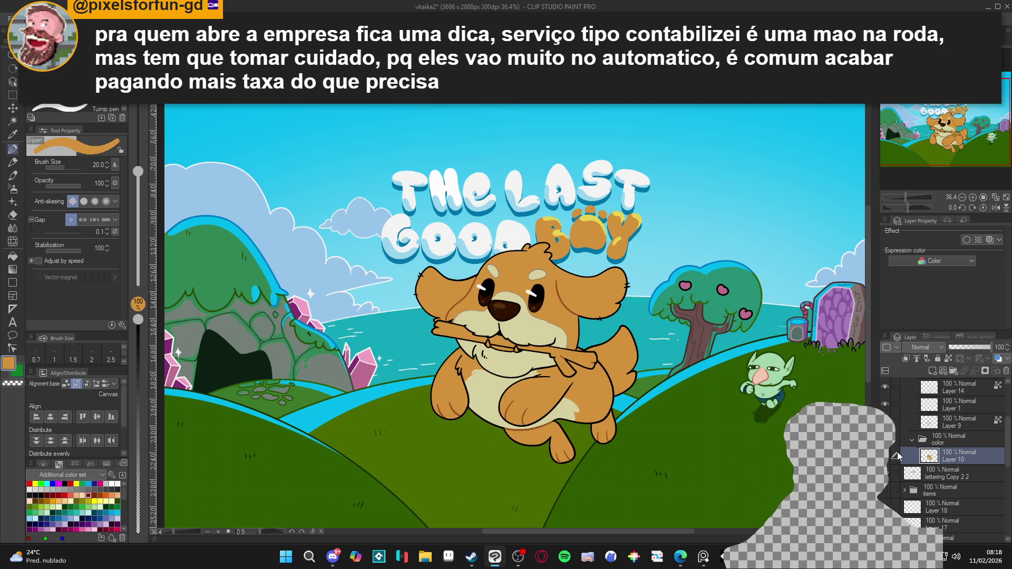
Fill the left and right parts of the stick with dark reddish-brown
{"action": "key", "text": "g"}
{"action": "scroll", "coordinate": [677, 343], "scroll_direction": "up", "scroll_amount": 1}
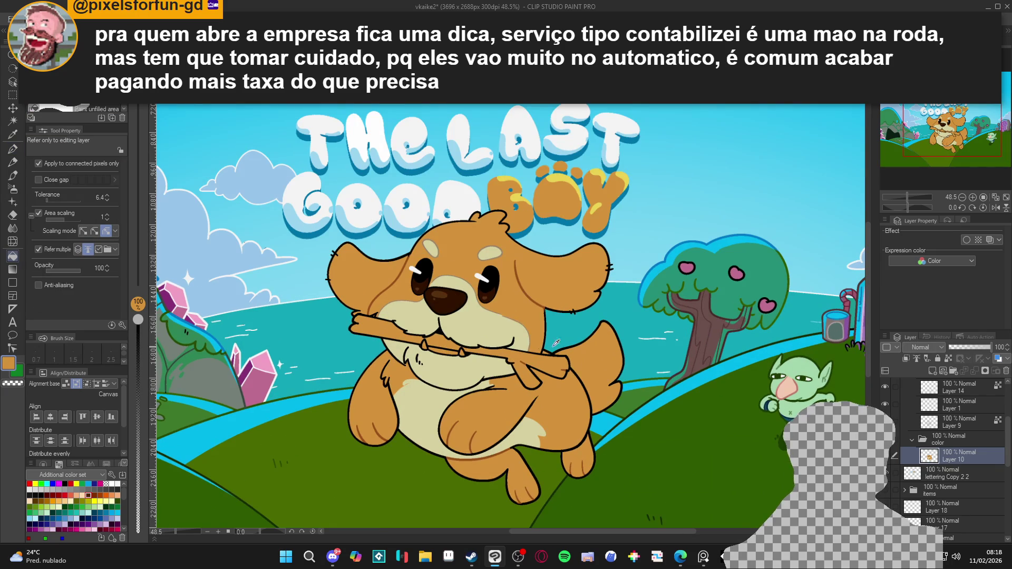
{"action": "left_click", "coordinate": [94, 495]}
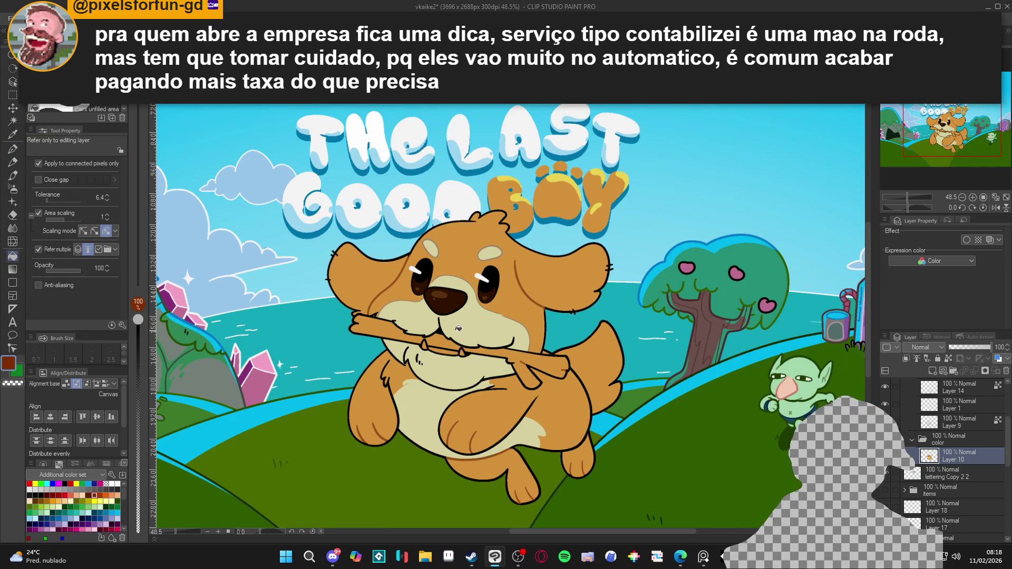
{"action": "left_click", "coordinate": [493, 352]}
{"action": "left_click", "coordinate": [447, 344]}
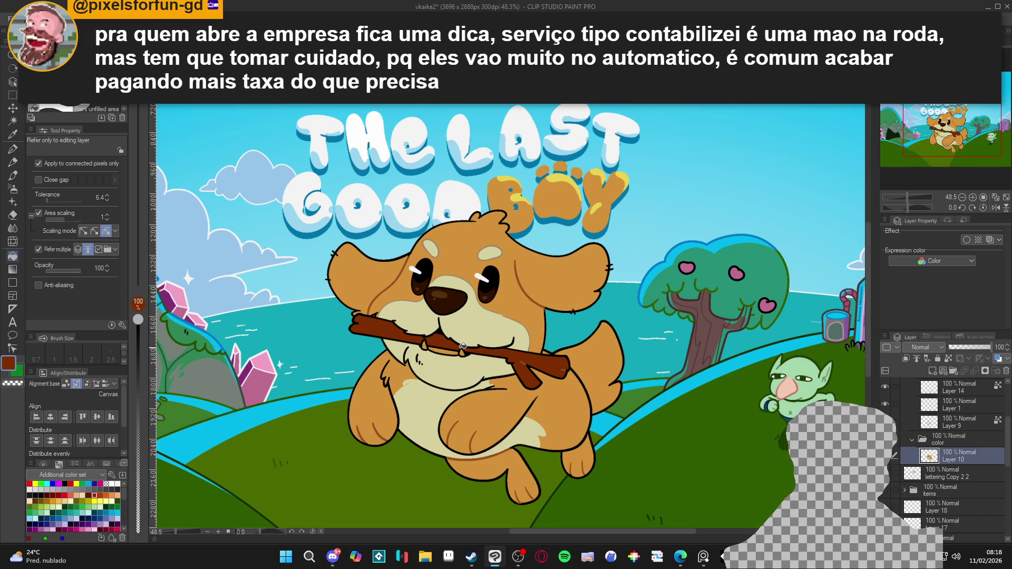
{"action": "scroll", "coordinate": [477, 352], "scroll_direction": "down", "scroll_amount": 3}
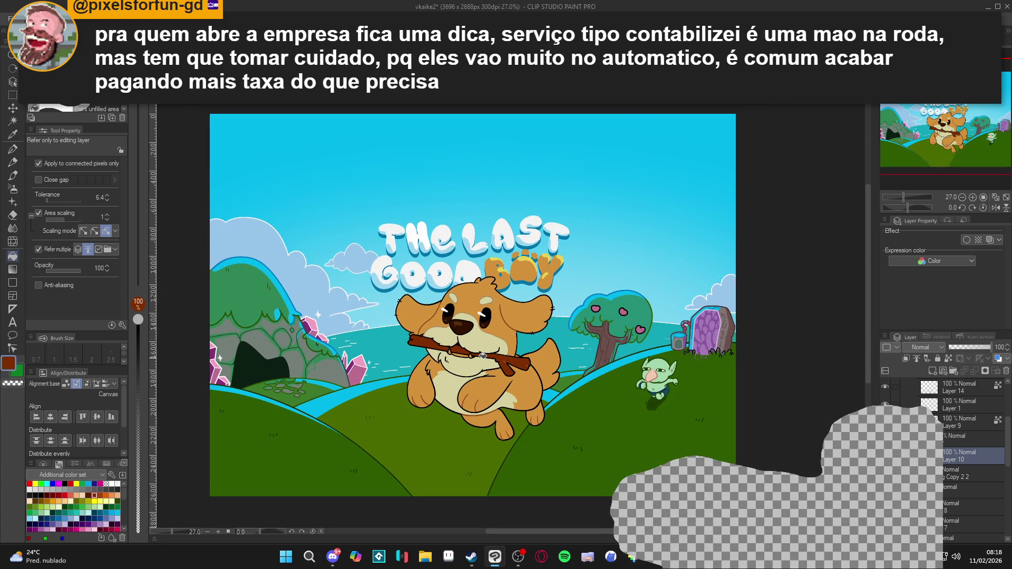
{"action": "scroll", "coordinate": [477, 357], "scroll_direction": "up", "scroll_amount": 5}
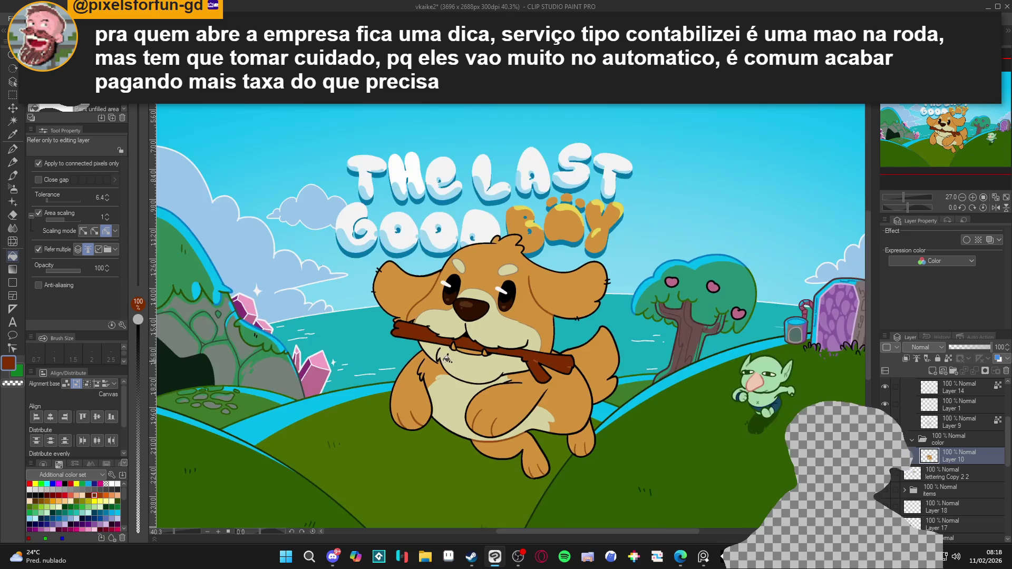
Fill the dog's left and right fangs white
{"action": "left_click", "coordinate": [117, 483]}
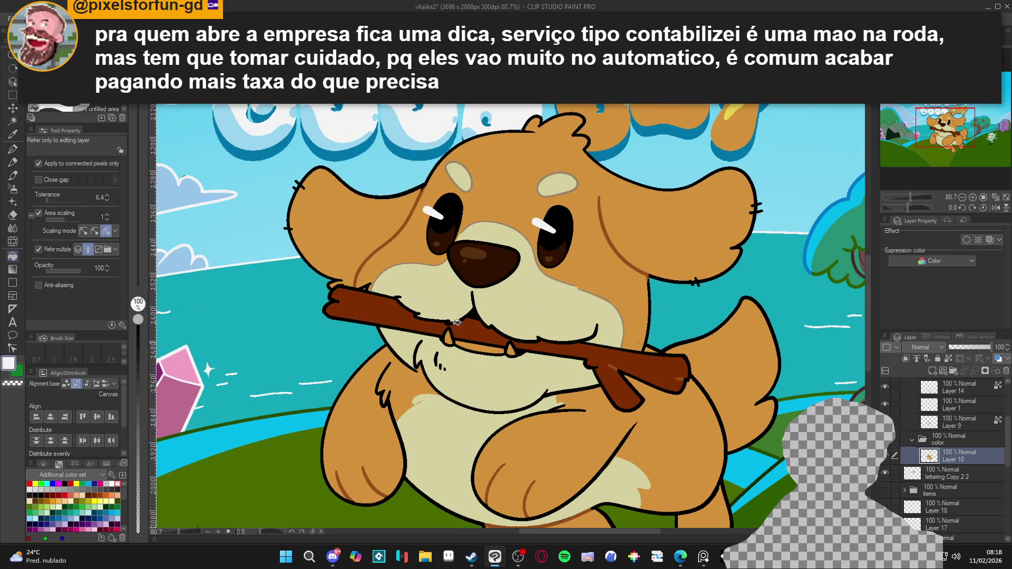
{"action": "left_click", "coordinate": [512, 348]}
{"action": "left_click", "coordinate": [451, 337]}
{"action": "scroll", "coordinate": [451, 337], "scroll_direction": "up", "scroll_amount": 2}
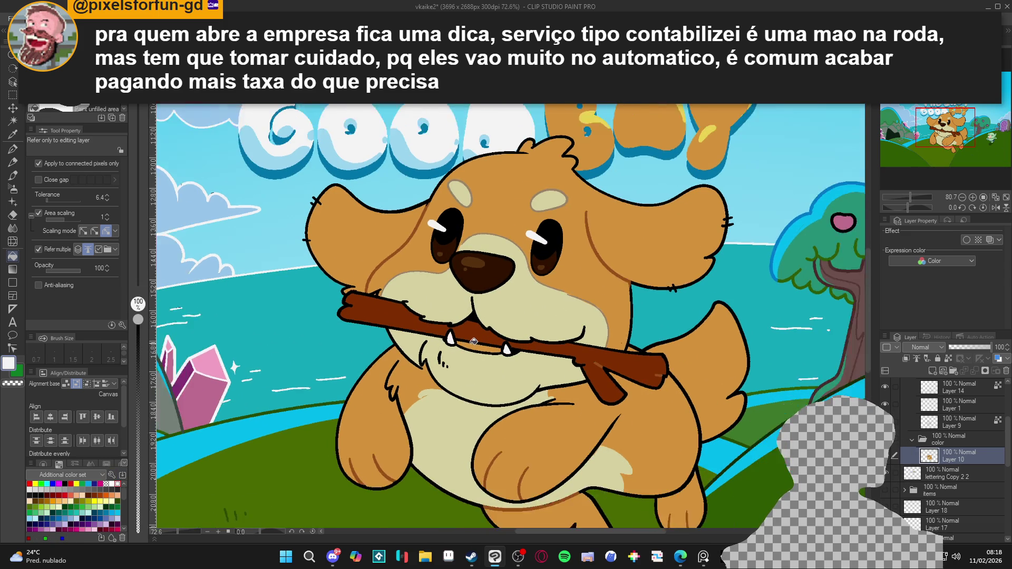
Set the drawing colour to black and make Layer 14 the editing layer
{"action": "left_click", "coordinate": [484, 352], "text": "alt"}
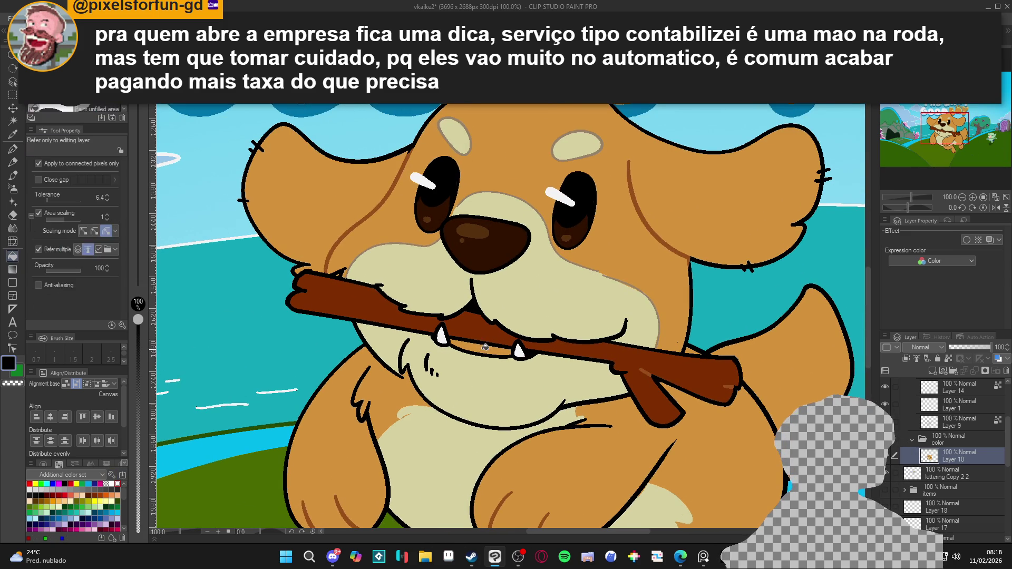
{"action": "scroll", "coordinate": [525, 368], "scroll_direction": "down", "scroll_amount": 4}
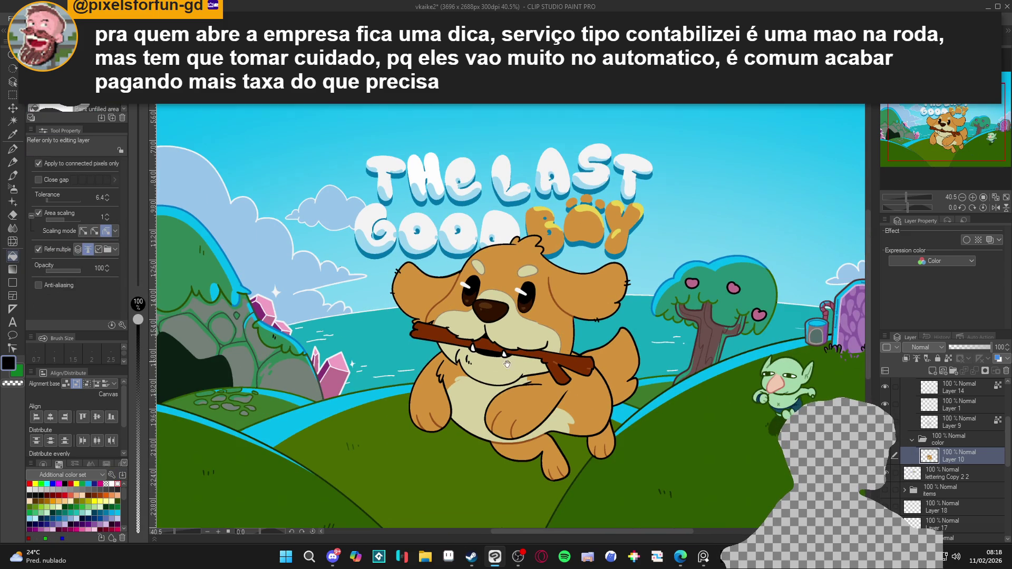
{"action": "scroll", "coordinate": [529, 358], "scroll_direction": "down", "scroll_amount": 2}
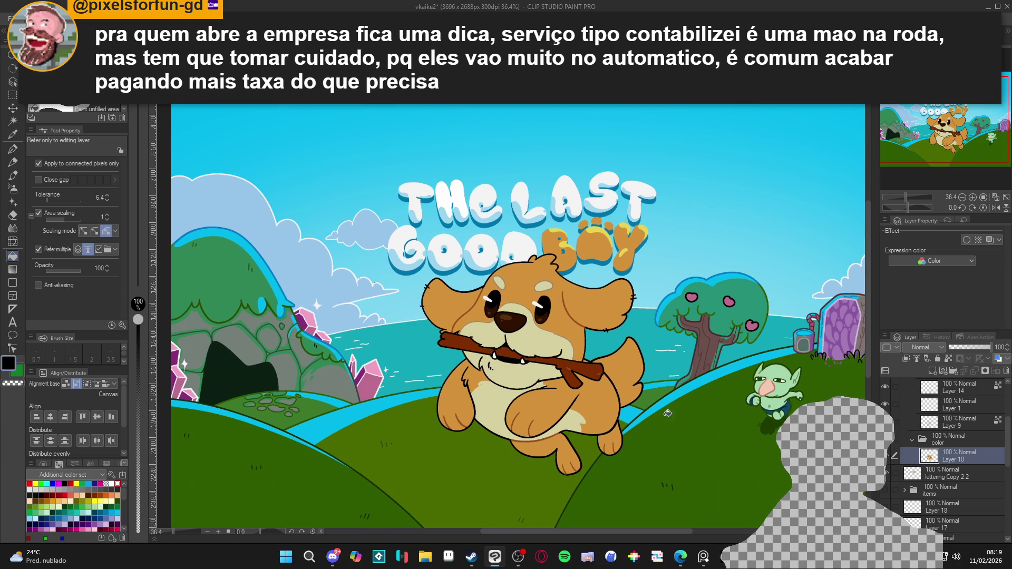
{"action": "scroll", "coordinate": [895, 433], "scroll_direction": "up", "scroll_amount": 1}
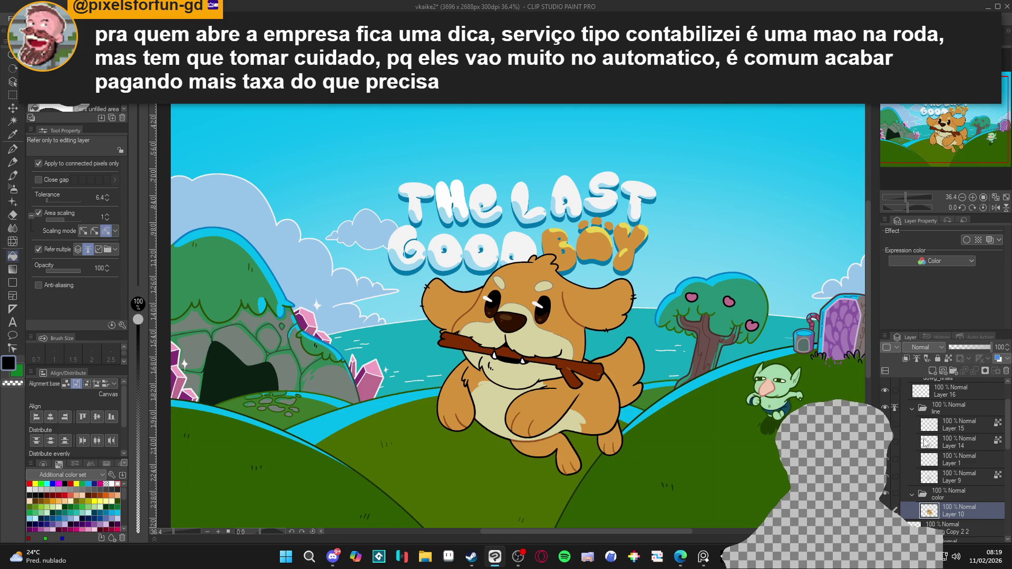
{"action": "left_click", "coordinate": [907, 443]}
{"action": "scroll", "coordinate": [623, 388], "scroll_direction": "up", "scroll_amount": 2}
Switch to the G-pen on Layer 9, sample the ear line's brown and save
{"action": "scroll", "coordinate": [623, 387], "scroll_direction": "up", "scroll_amount": 1}
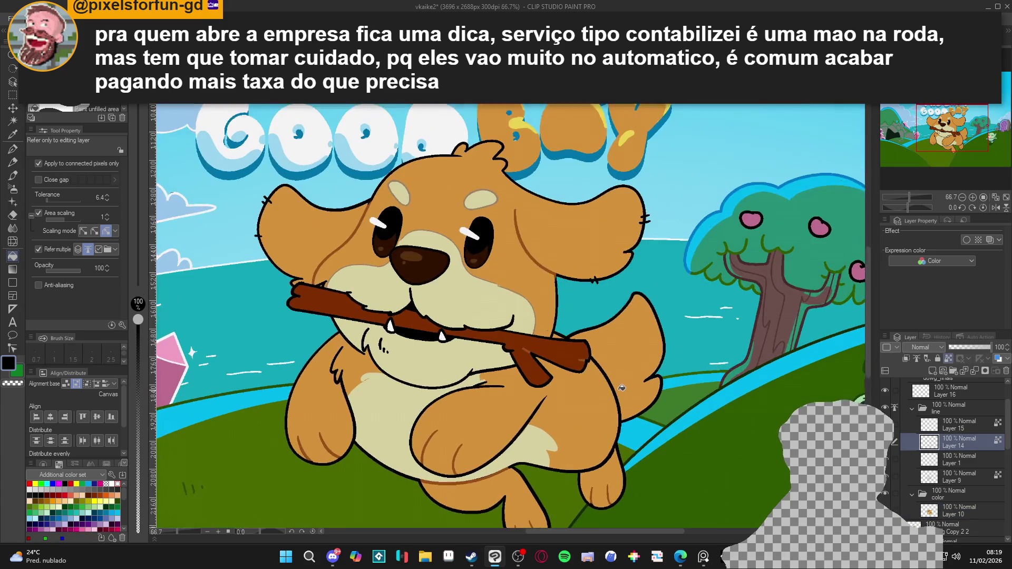
{"action": "key", "text": "p"}
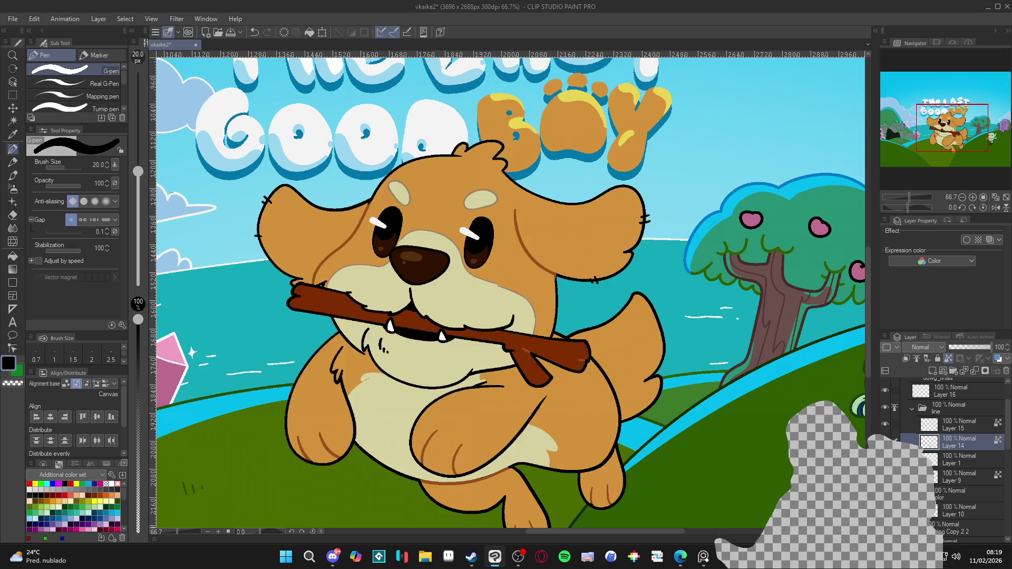
{"action": "left_click", "coordinate": [951, 477]}
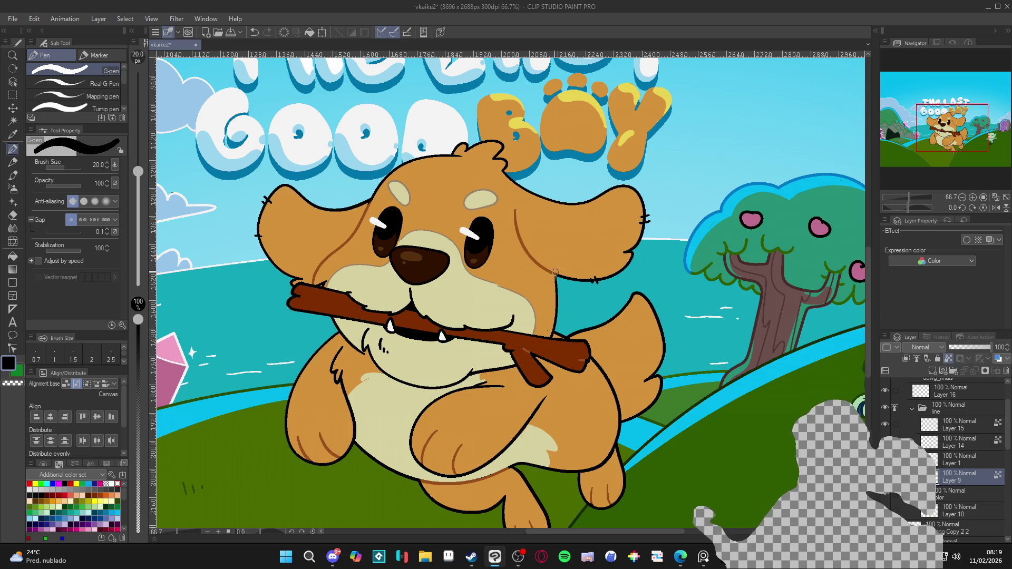
{"action": "key", "text": "ctrl+z"}
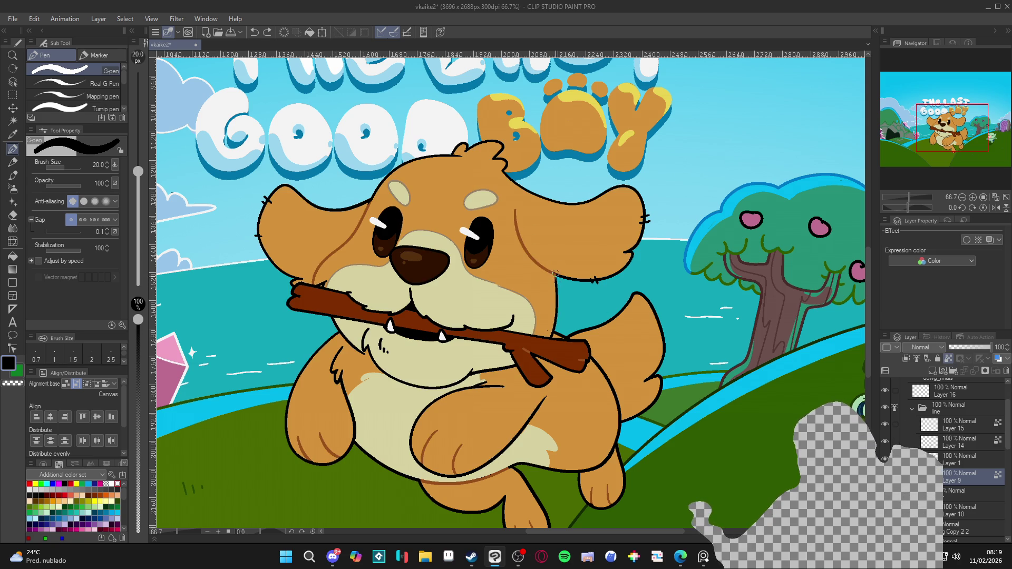
{"action": "left_click", "coordinate": [555, 275], "text": "alt"}
{"action": "key", "text": "ctrl+z"}
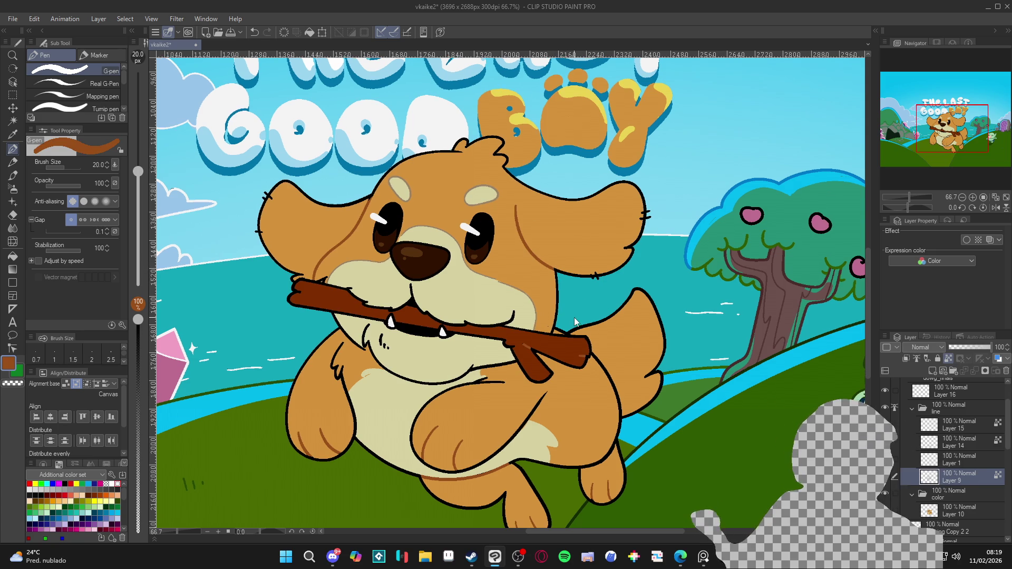
{"action": "key", "text": "ctrl+s"}
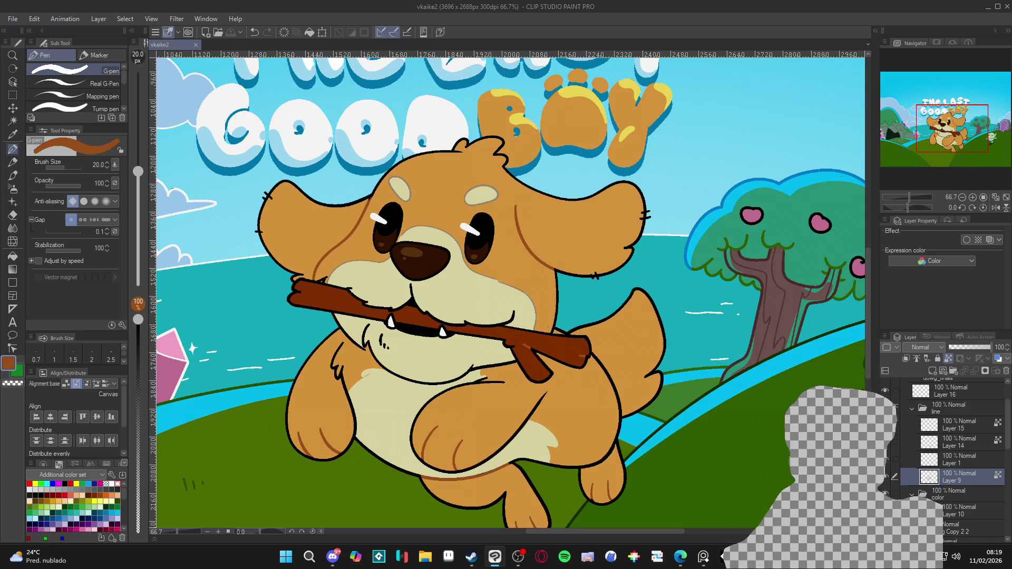
Compare the last lineart change and re-sample the inner fur brown, then save
{"action": "key", "text": "ctrl+z"}
{"action": "key", "text": "ctrl+y"}
{"action": "scroll", "coordinate": [410, 240], "scroll_direction": "up", "scroll_amount": 3}
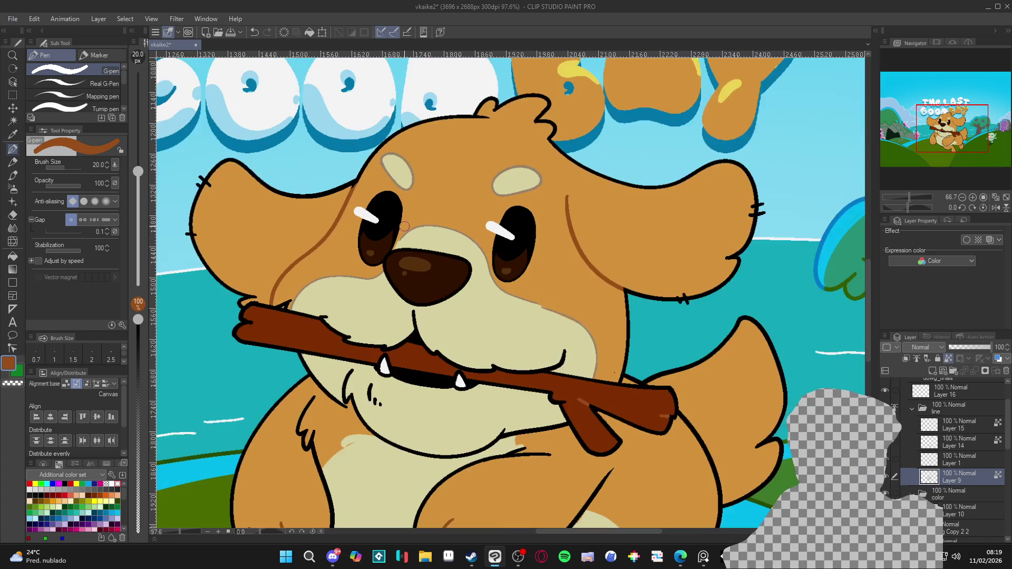
{"action": "left_click", "coordinate": [354, 180], "text": "alt"}
{"action": "left_click", "coordinate": [356, 186], "text": "alt"}
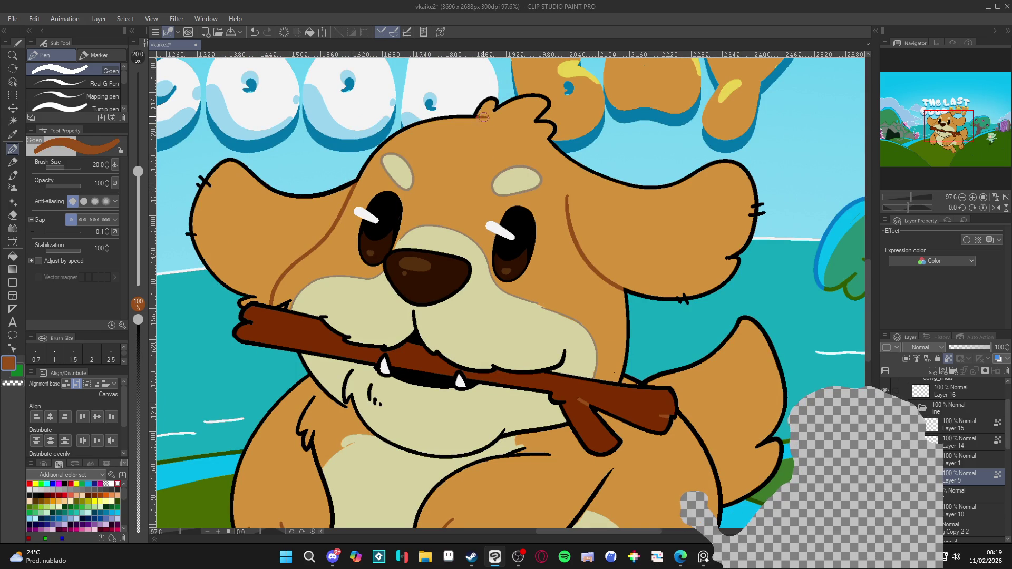
{"action": "scroll", "coordinate": [562, 263], "scroll_direction": "down", "scroll_amount": 3}
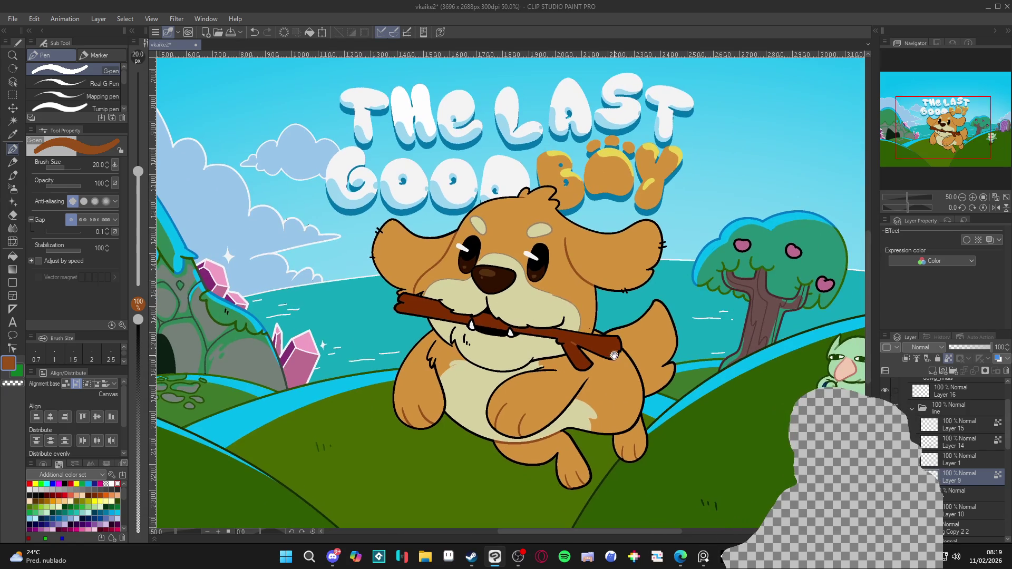
{"action": "key", "text": "ctrl+s"}
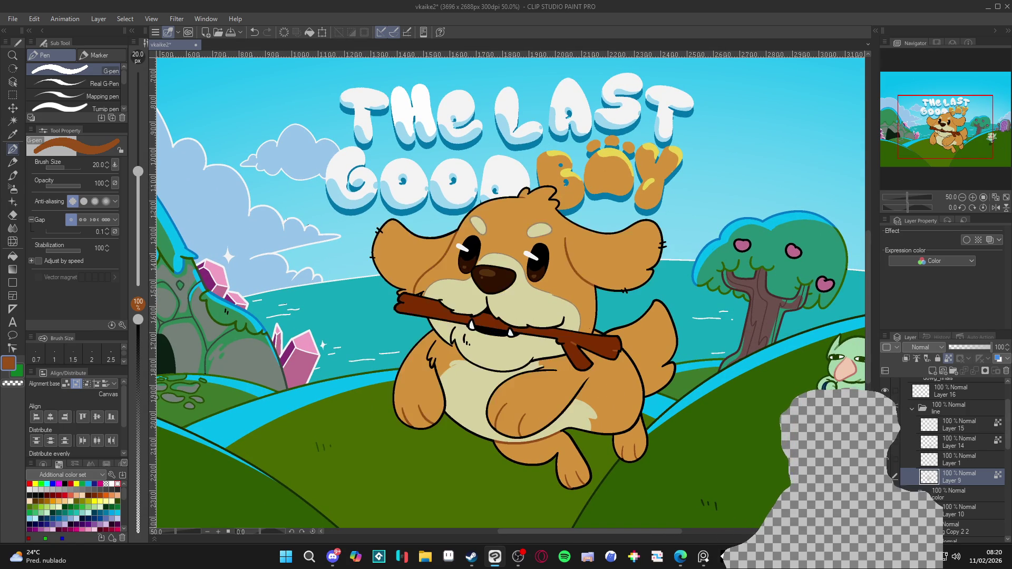
Draw a short brown fur line on the dog's chest and save
{"action": "left_click_drag", "start_coordinate": [463, 337], "coordinate": [465, 343]}
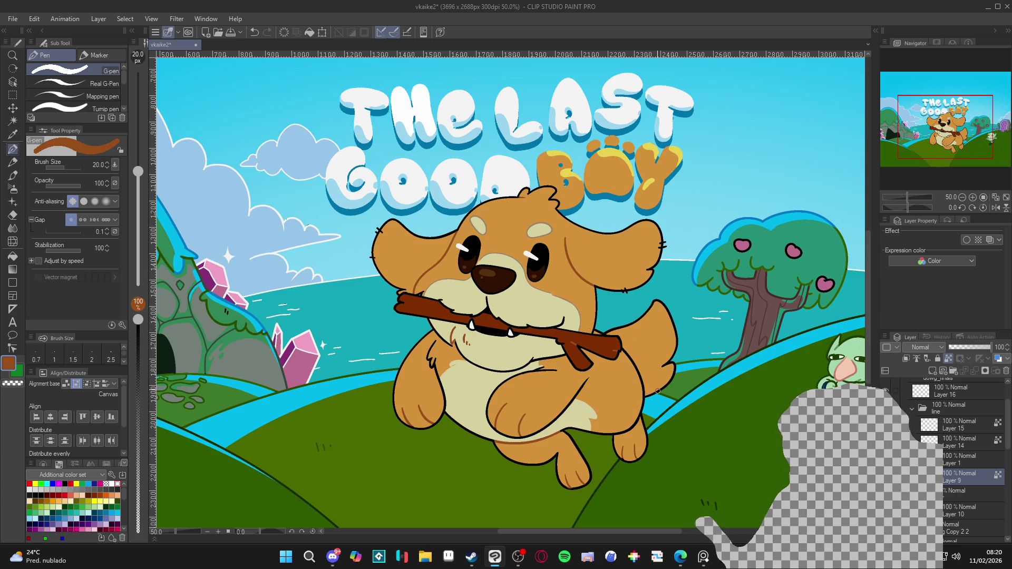
{"action": "key", "text": "ctrl+s"}
{"action": "scroll", "coordinate": [657, 396], "scroll_direction": "down", "scroll_amount": 1}
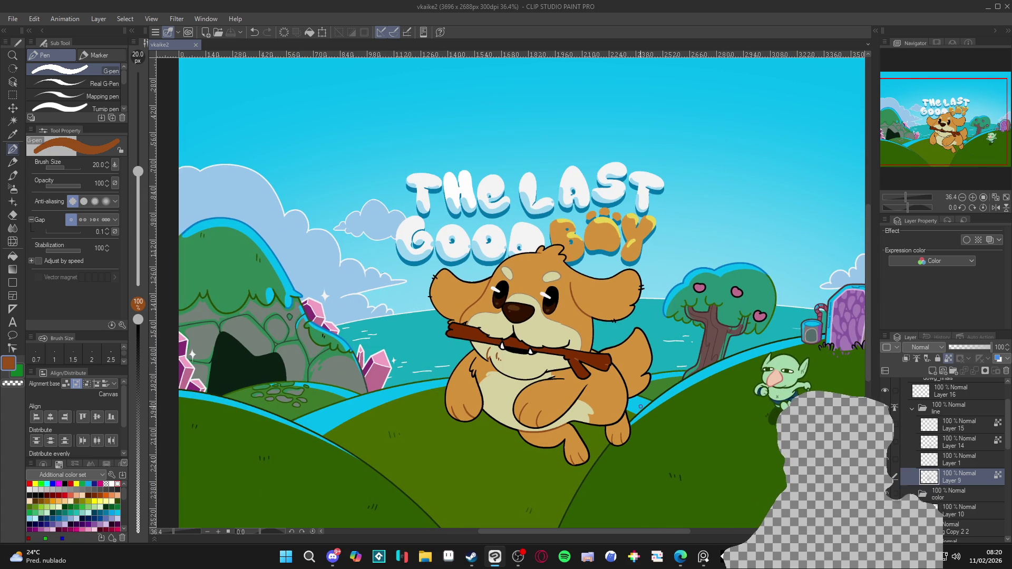
{"action": "left_click", "coordinate": [951, 510]}
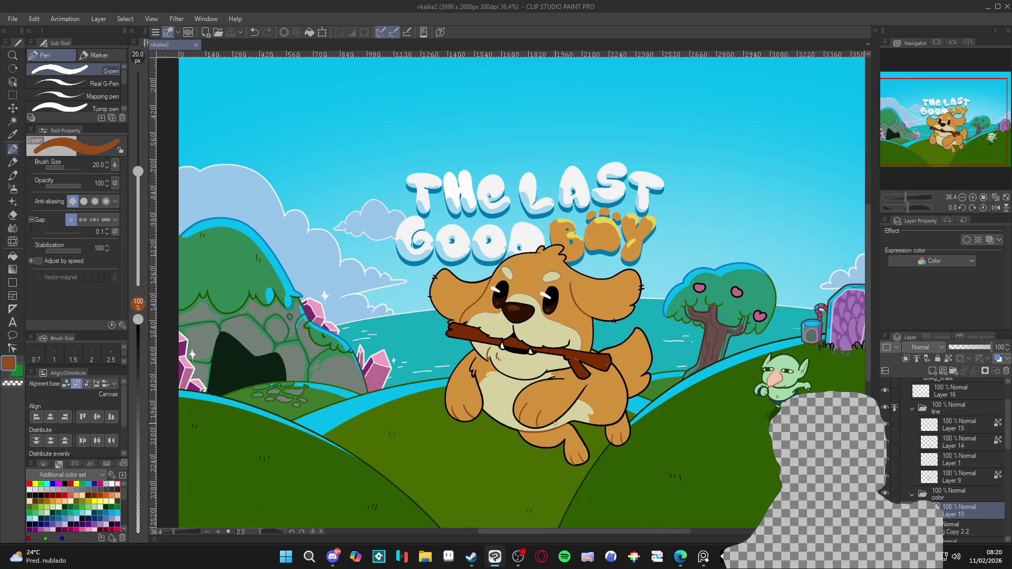
Fill the dog's hind leg and tail with darker brown on Layer 10 and save
{"action": "scroll", "coordinate": [555, 423], "scroll_direction": "up", "scroll_amount": 3}
{"action": "key", "text": "g"}
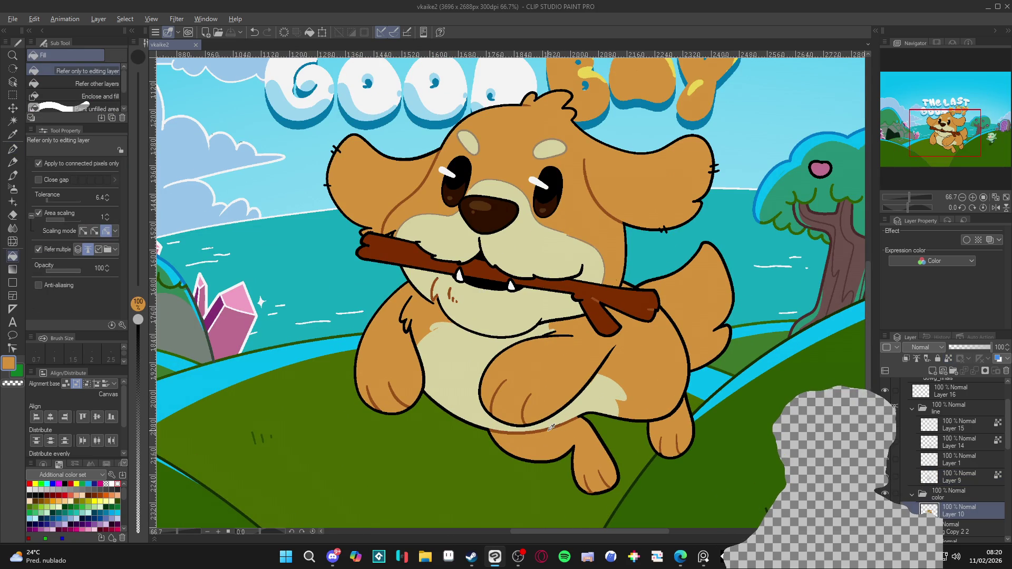
{"action": "left_click", "coordinate": [552, 430]}
{"action": "scroll", "coordinate": [581, 451], "scroll_direction": "down", "scroll_amount": 2}
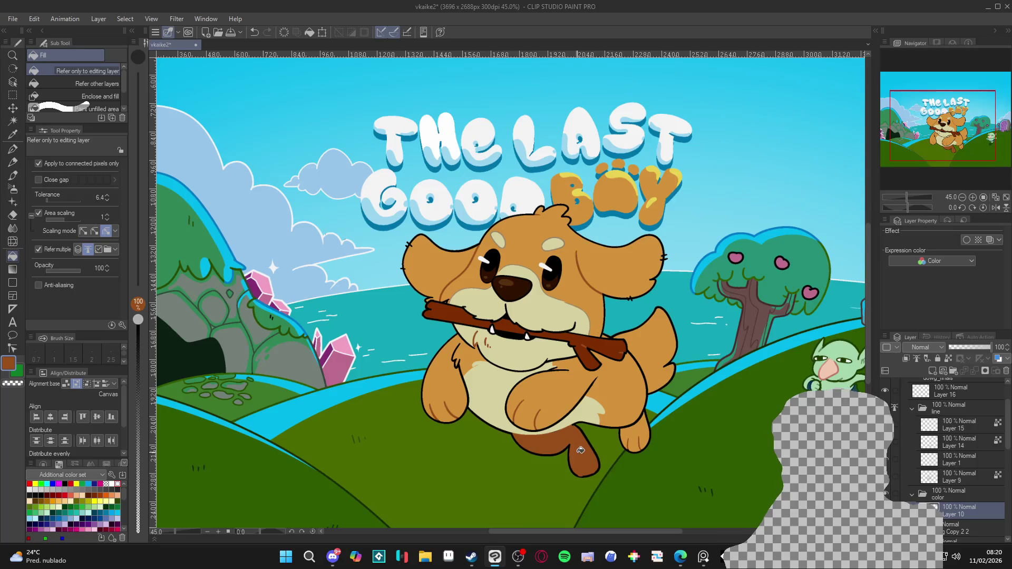
{"action": "scroll", "coordinate": [581, 450], "scroll_direction": "down", "scroll_amount": 2}
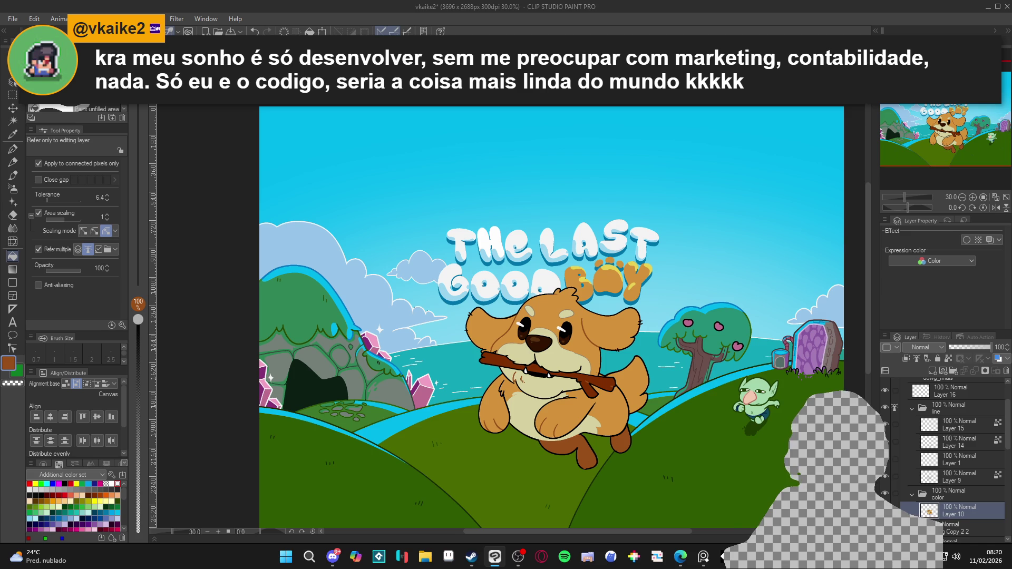
{"action": "key", "text": "alt+Tab"}
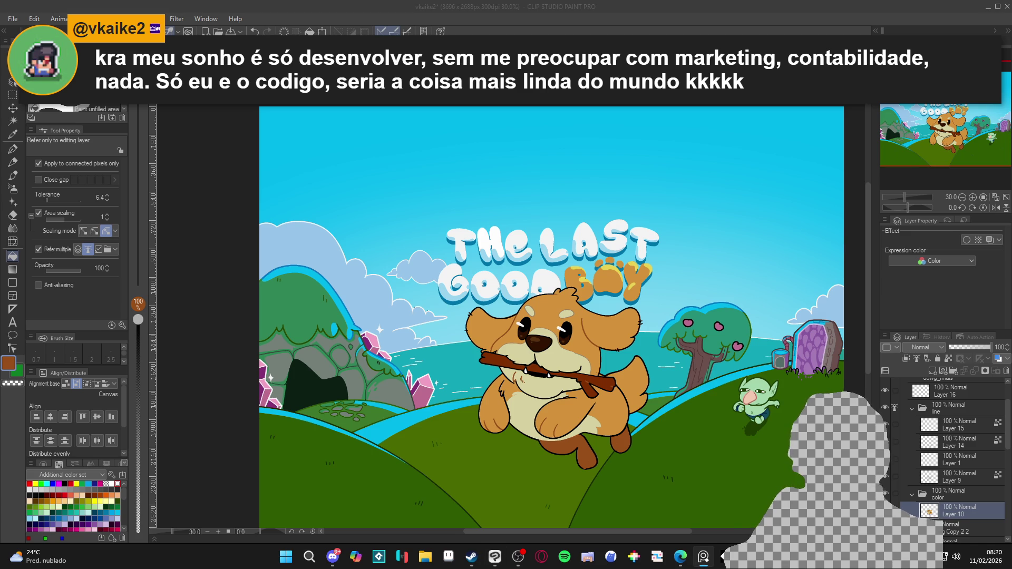
{"action": "left_click", "coordinate": [632, 372]}
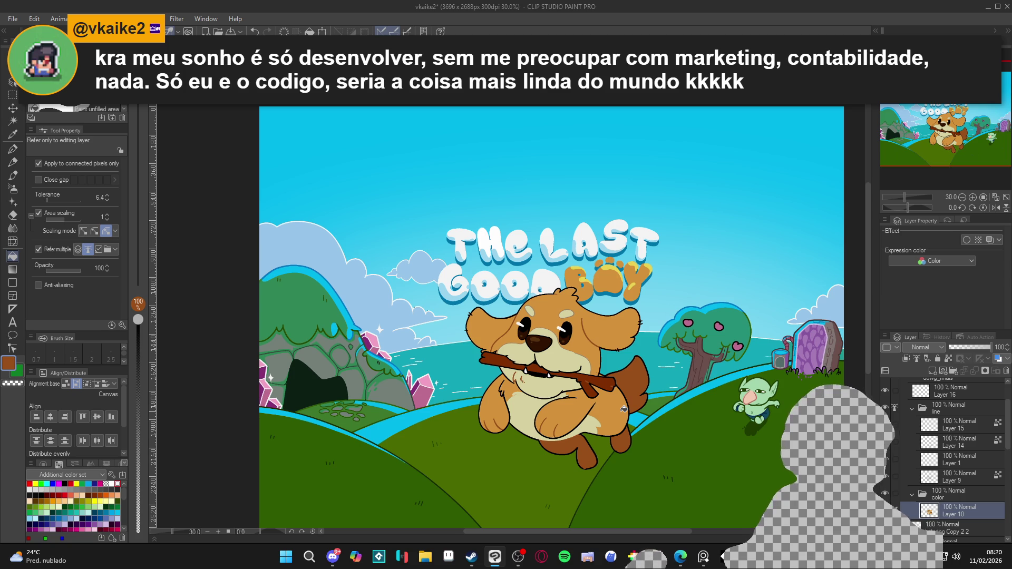
{"action": "scroll", "coordinate": [617, 413], "scroll_direction": "up", "scroll_amount": 1}
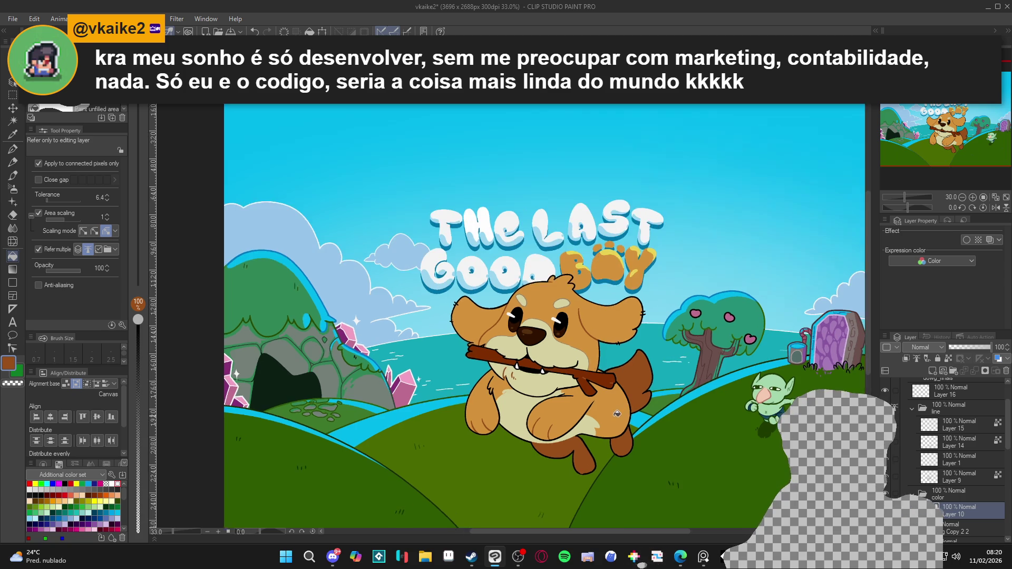
{"action": "scroll", "coordinate": [616, 414], "scroll_direction": "up", "scroll_amount": 1}
{"action": "key", "text": "ctrl+s"}
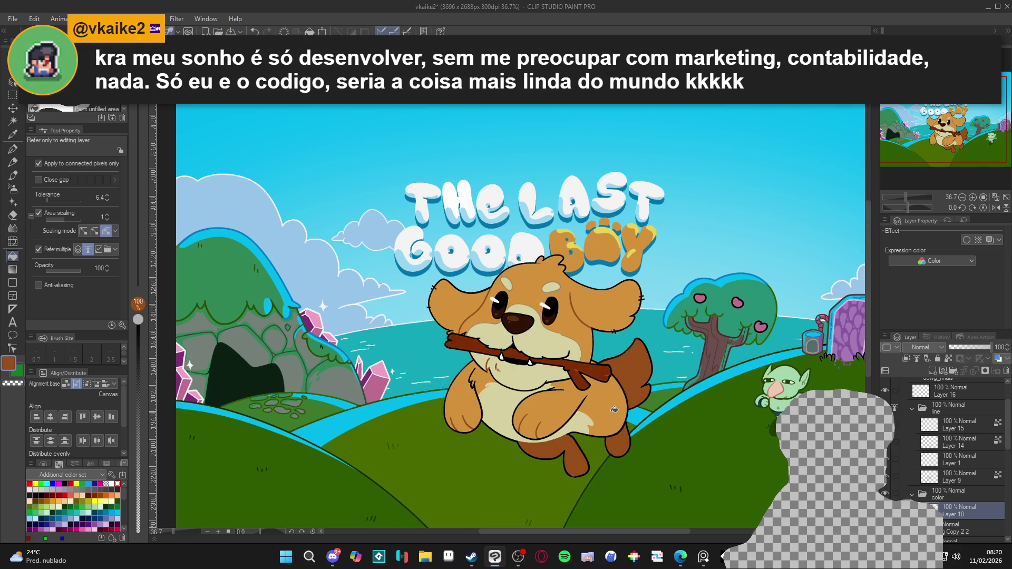
Try Auto Select on the dog's coloured areas with multi-layer reference enabled, then deselect
{"action": "key", "text": "w"}
{"action": "left_click", "coordinate": [611, 422]}
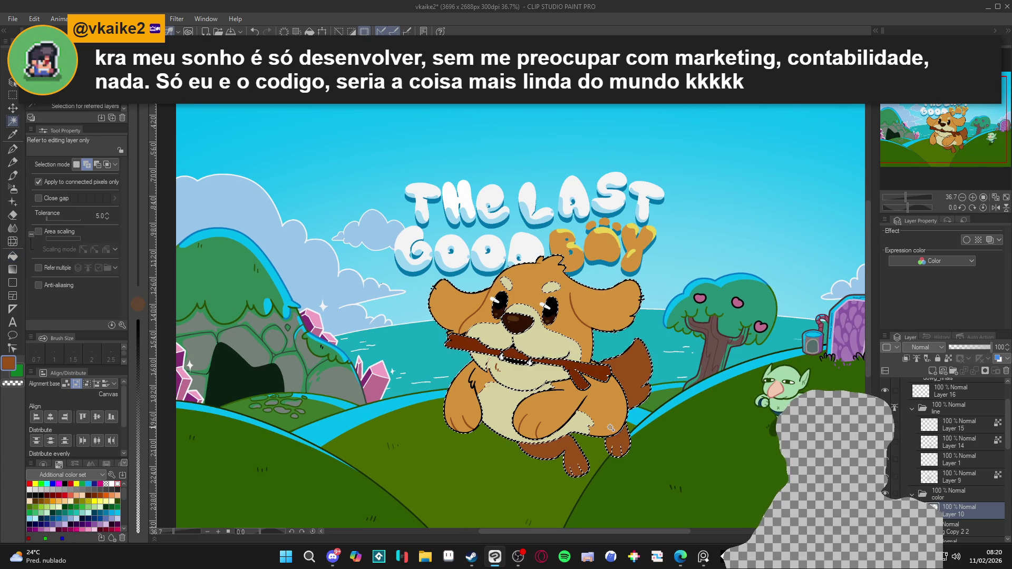
{"action": "key", "text": "ctrl+d"}
{"action": "left_click", "coordinate": [38, 267]}
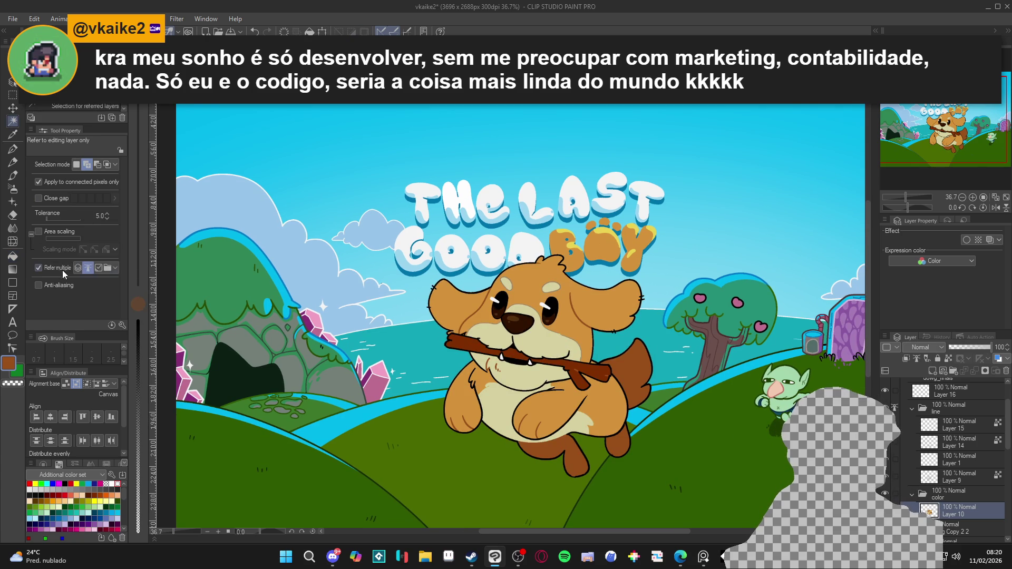
{"action": "left_click", "coordinate": [593, 413]}
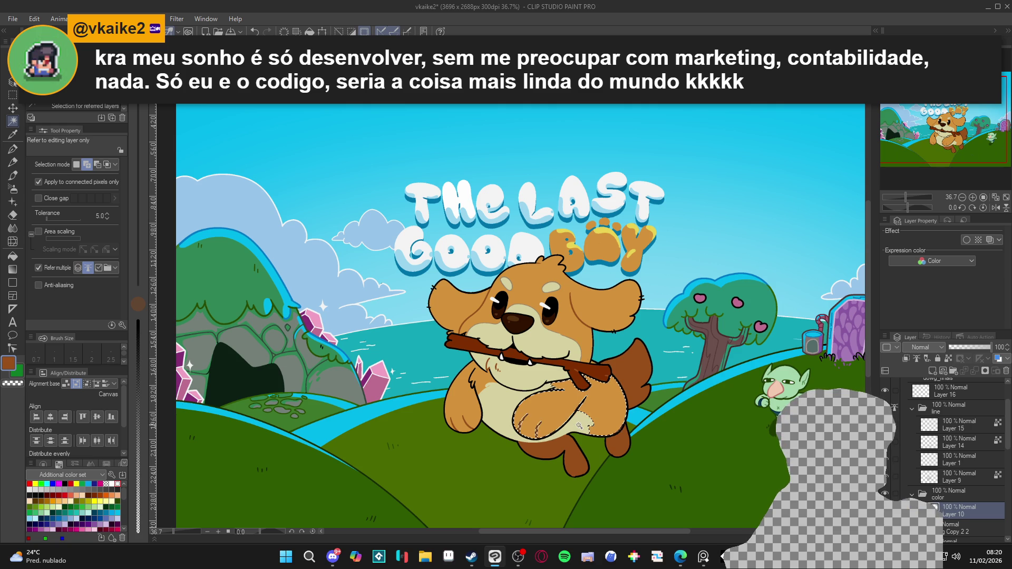
{"action": "key", "text": "ctrl+d"}
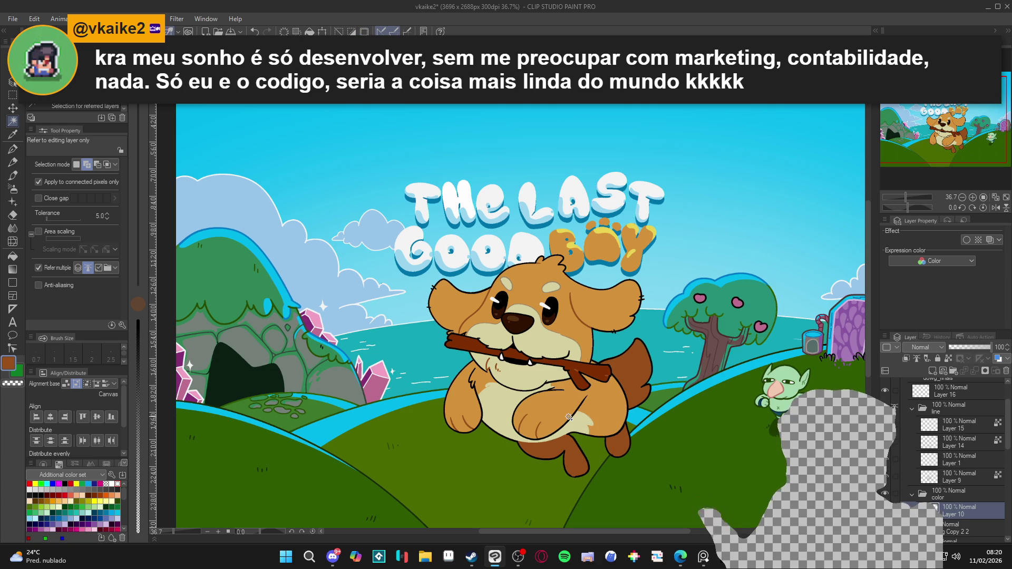
Rotate the view about 33 degrees and test-select the dog's belly, then deselect
{"action": "key", "text": "p"}
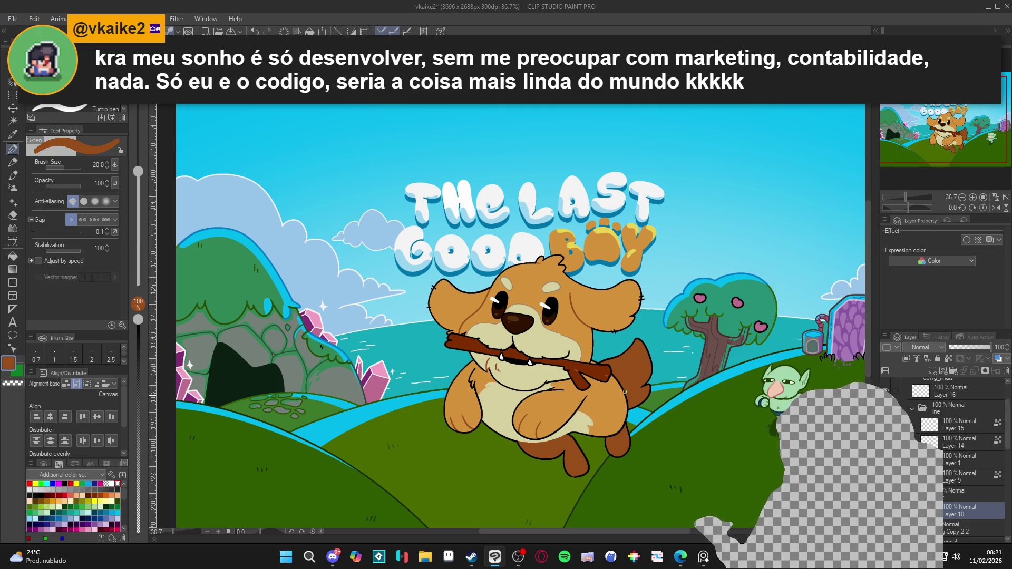
{"action": "key", "text": "g"}
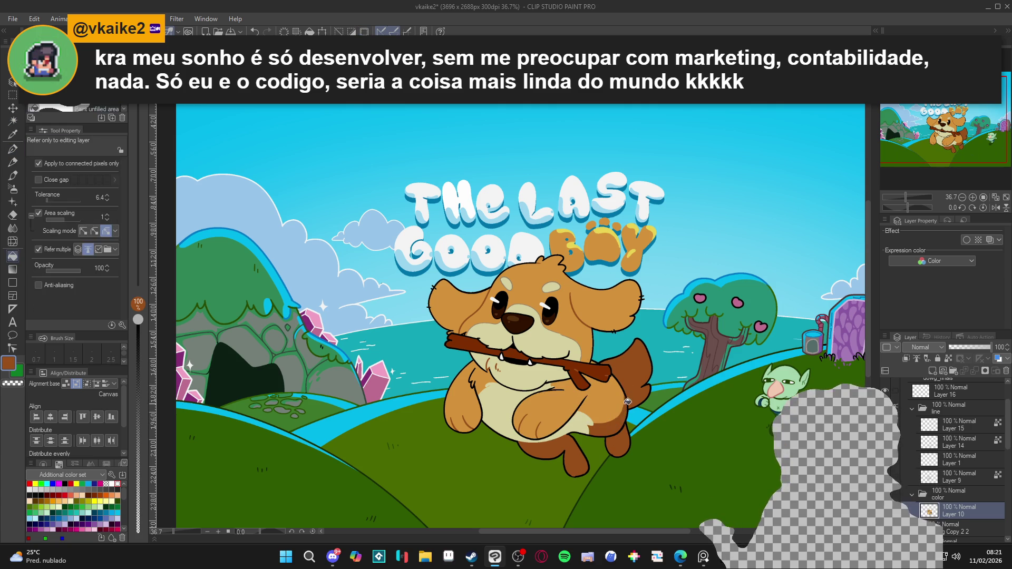
{"action": "key", "text": "p"}
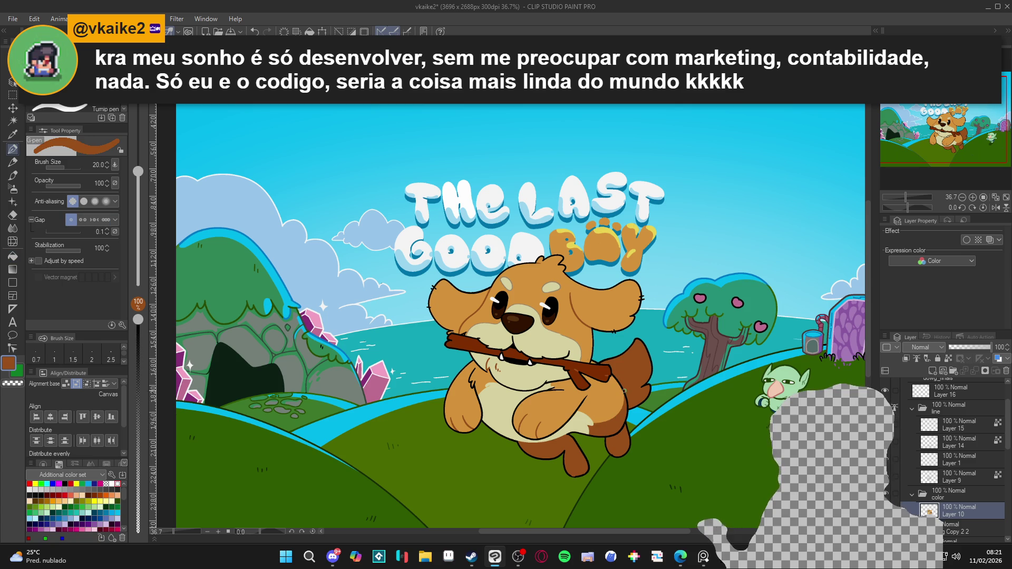
{"action": "key", "text": "w"}
{"action": "left_click_drag", "start_coordinate": [606, 408], "coordinate": [651, 379]}
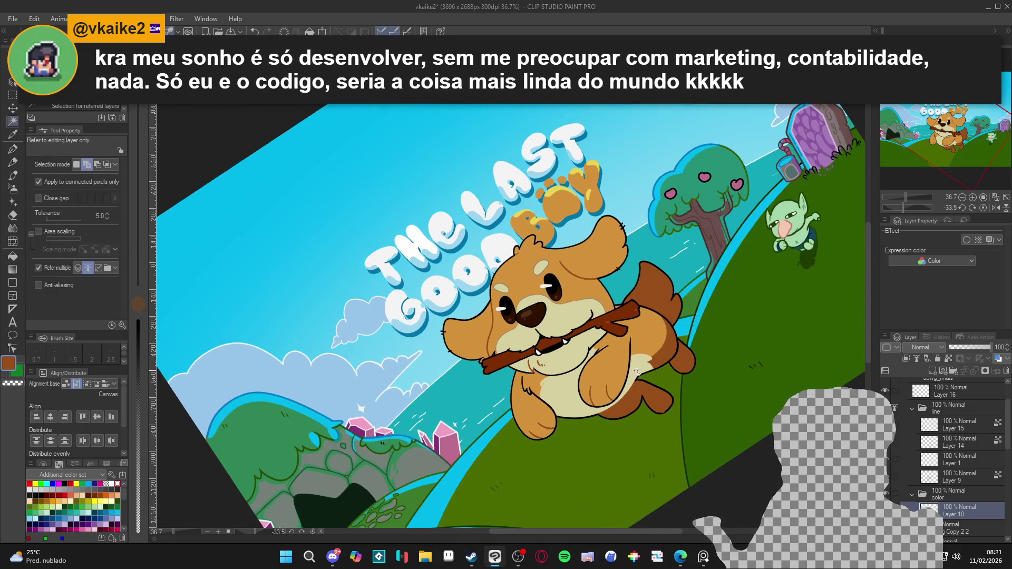
{"action": "left_click", "coordinate": [651, 379]}
{"action": "key", "text": "ctrl+d"}
{"action": "key", "text": "p"}
Eyedrop the belly's cream and change it to a muted olive tan with hue 50 (ABA06F)
{"action": "left_click", "coordinate": [647, 364], "text": "alt"}
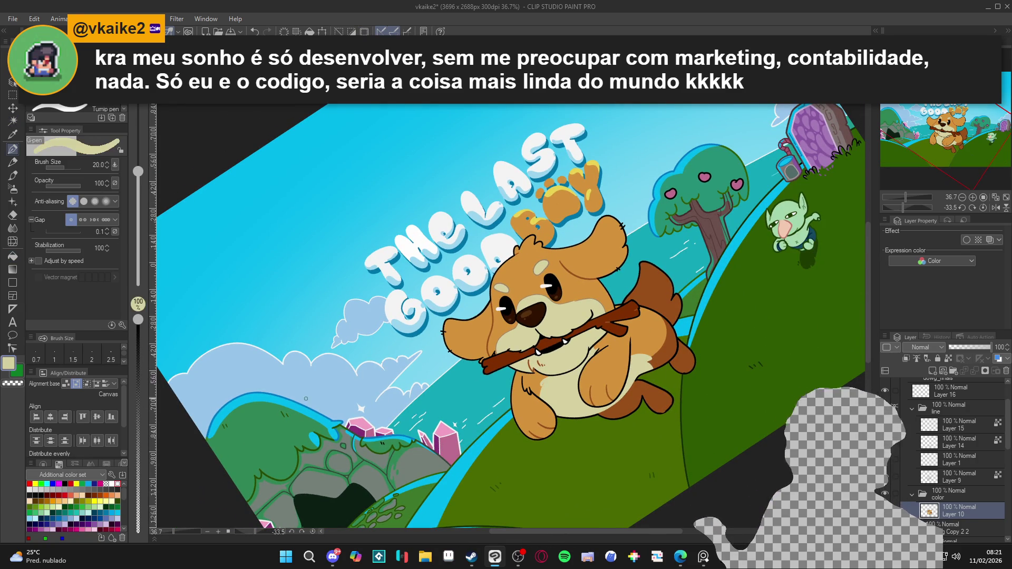
{"action": "left_click", "coordinate": [9, 367]}
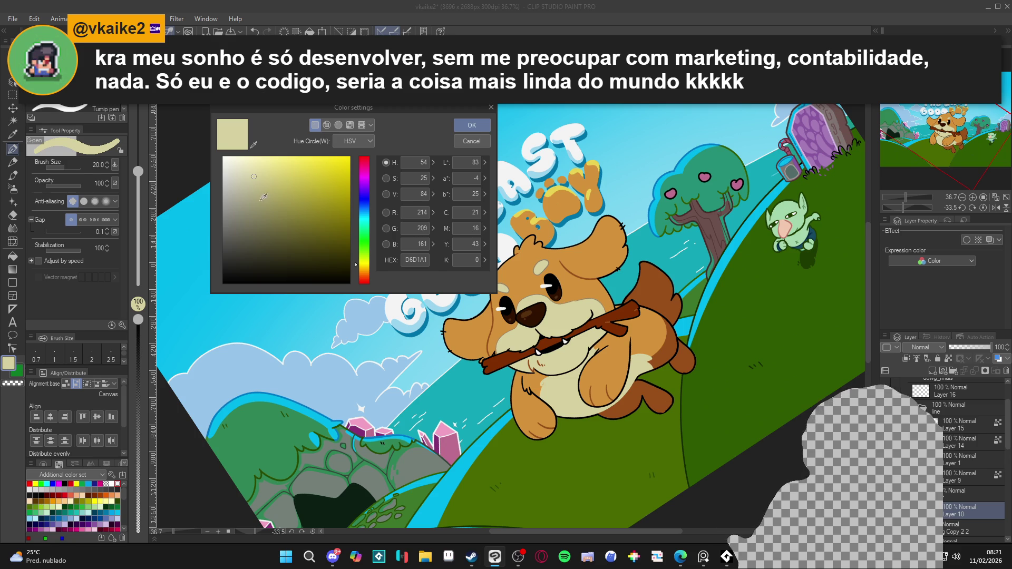
{"action": "left_click_drag", "start_coordinate": [263, 197], "coordinate": [268, 198]}
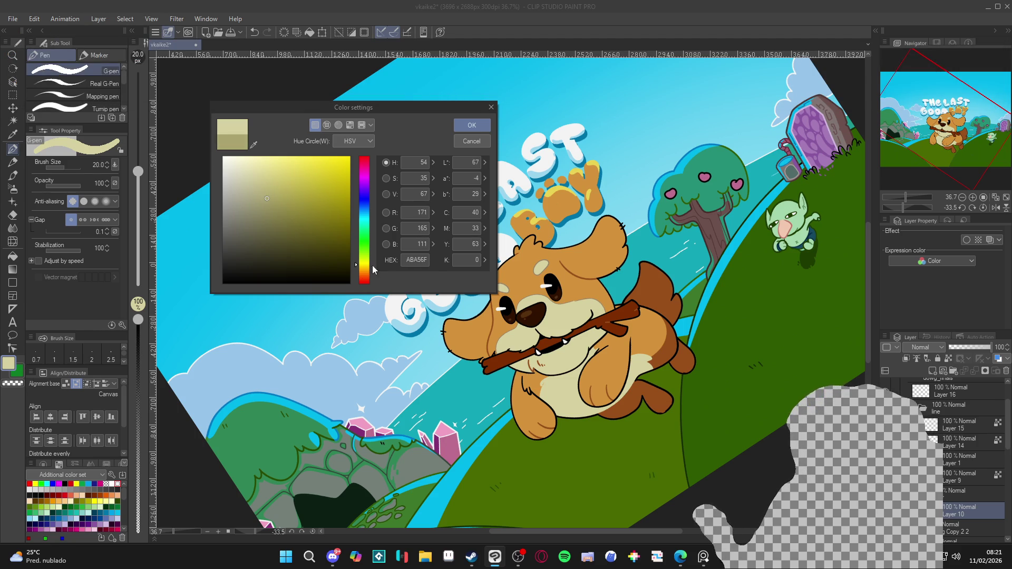
{"action": "left_click", "coordinate": [364, 267]}
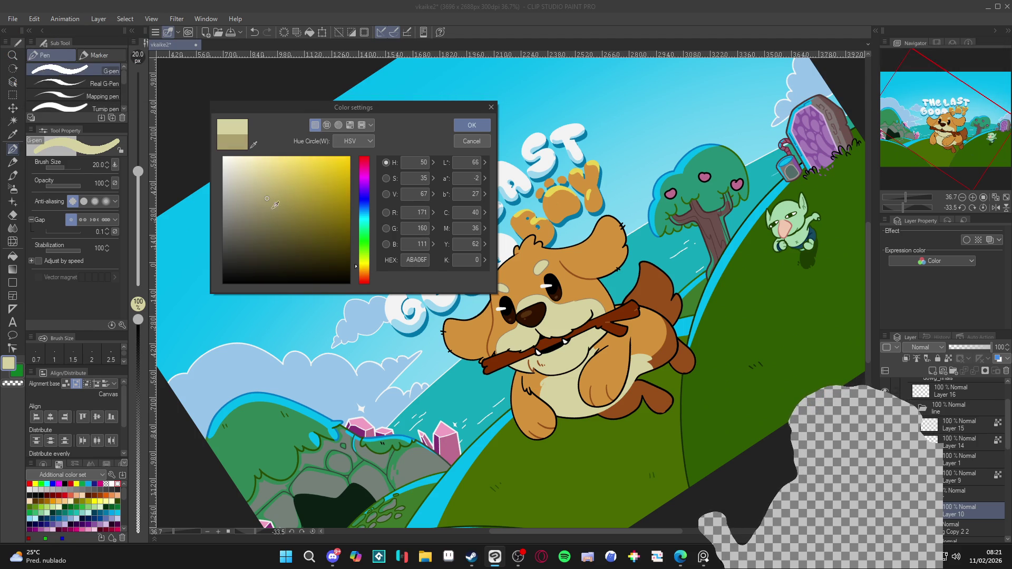
{"action": "left_click", "coordinate": [466, 134]}
{"action": "key", "text": "r"}
{"action": "left_click_drag", "start_coordinate": [689, 343], "coordinate": [694, 264]}
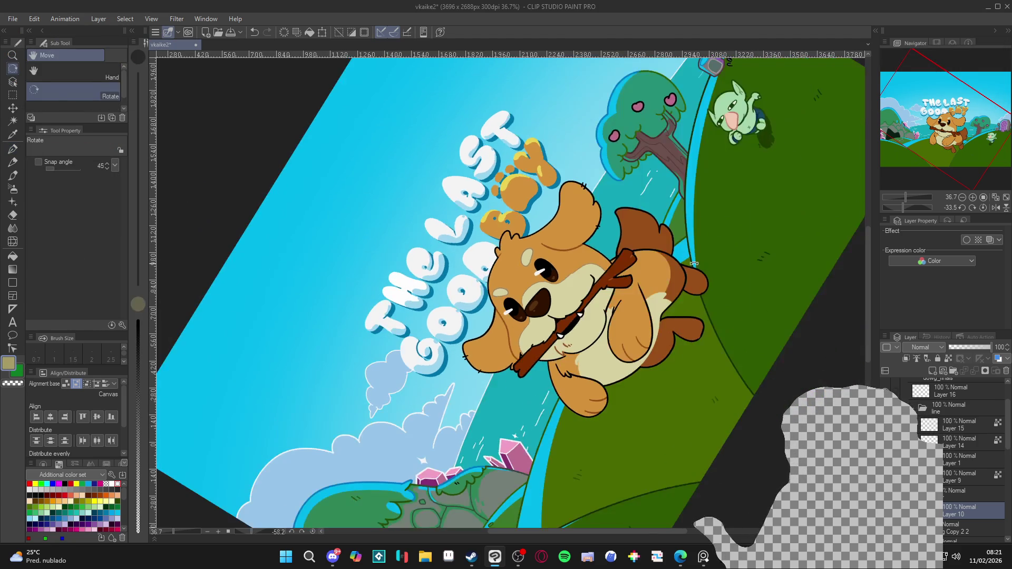
{"action": "key", "text": "p"}
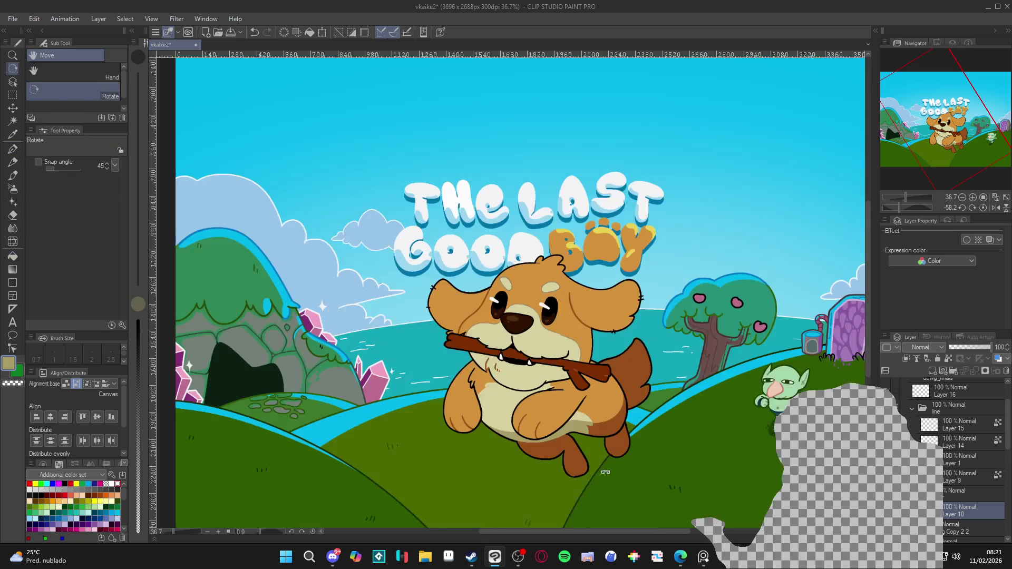
Eyedrop the dark brown from the dog's tail and paint a touch-up stroke up the tail shading
{"action": "key", "text": "ctrl+0"}
{"action": "left_click", "coordinate": [599, 426], "text": "alt"}
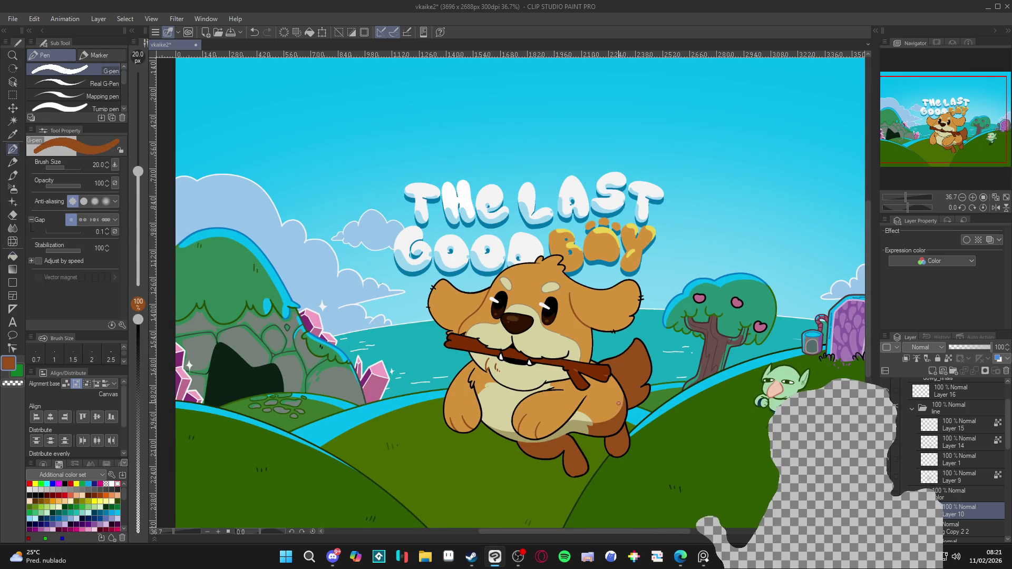
{"action": "left_click", "coordinate": [599, 426], "text": "alt"}
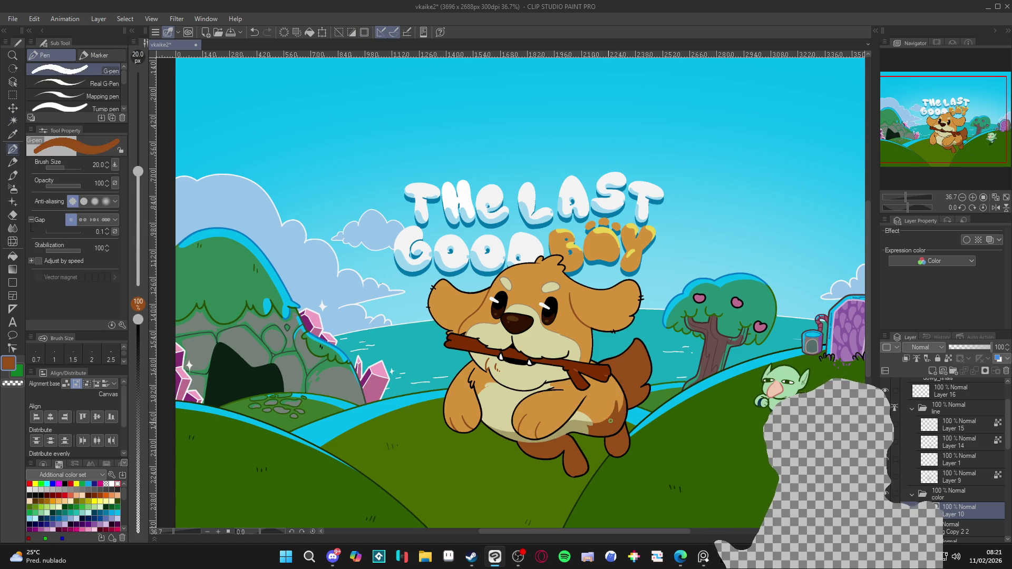
{"action": "left_click", "coordinate": [619, 400], "text": "alt"}
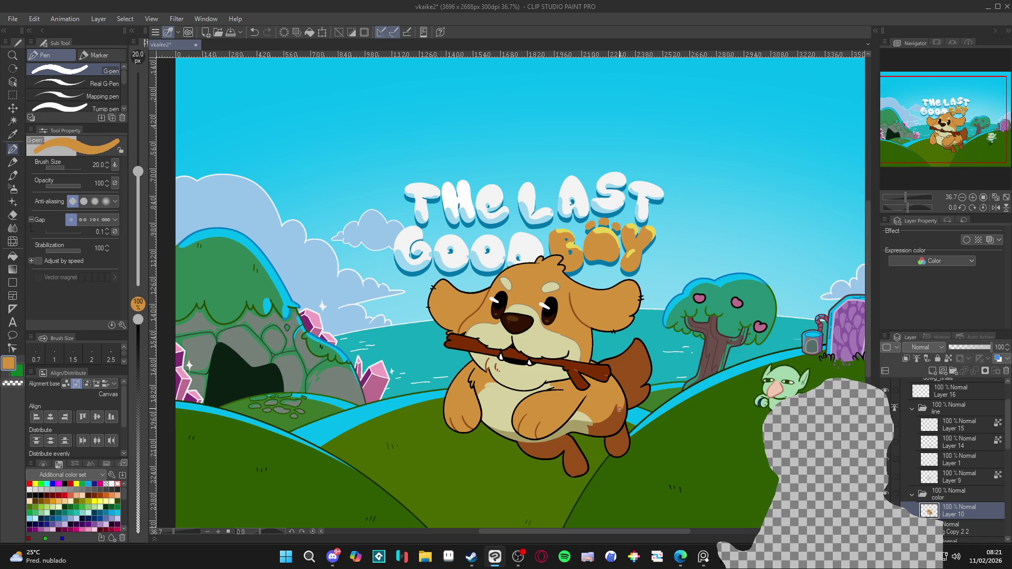
{"action": "left_click", "coordinate": [621, 422], "text": "alt"}
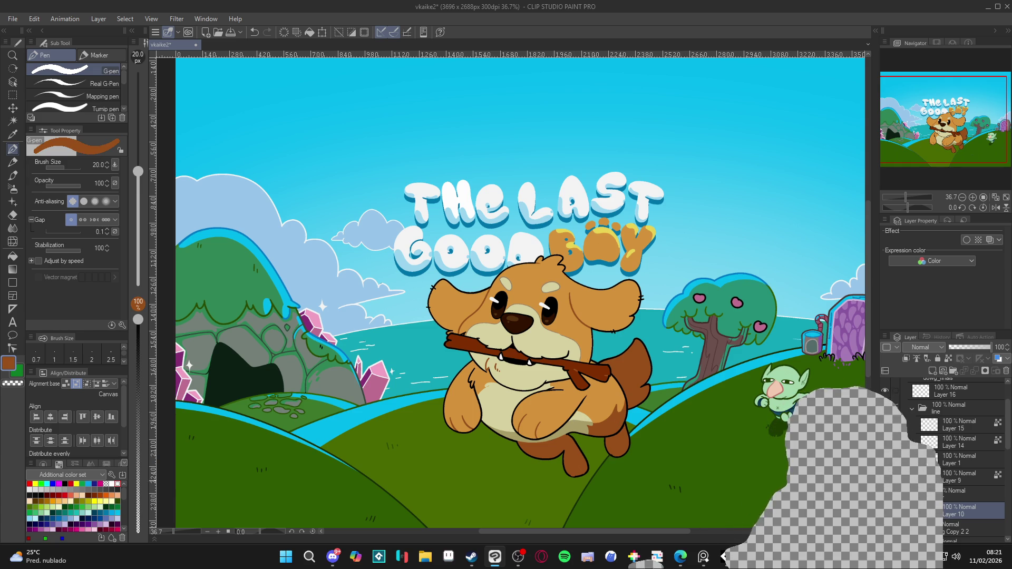
{"action": "key", "text": "w"}
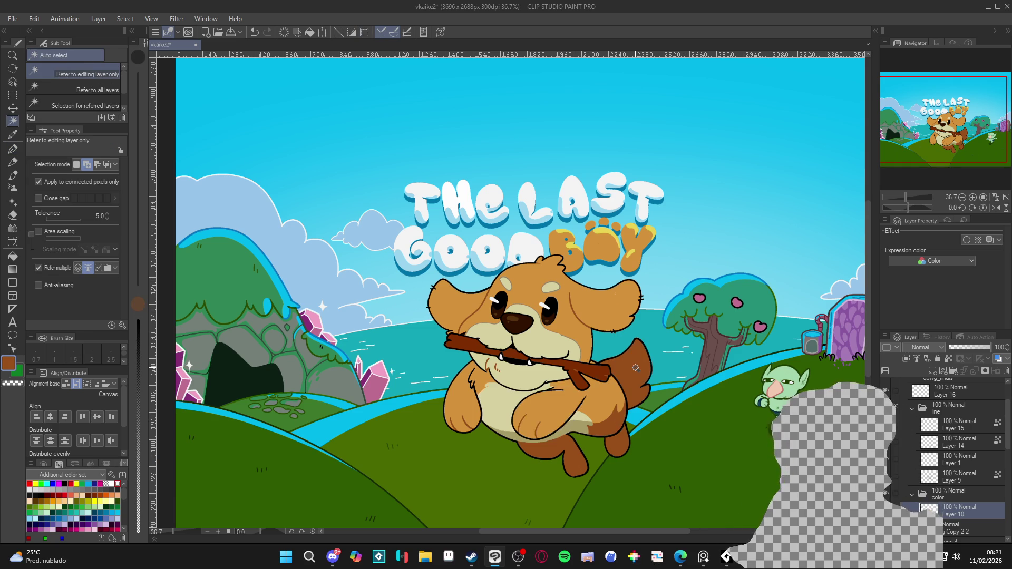
{"action": "key", "text": "p"}
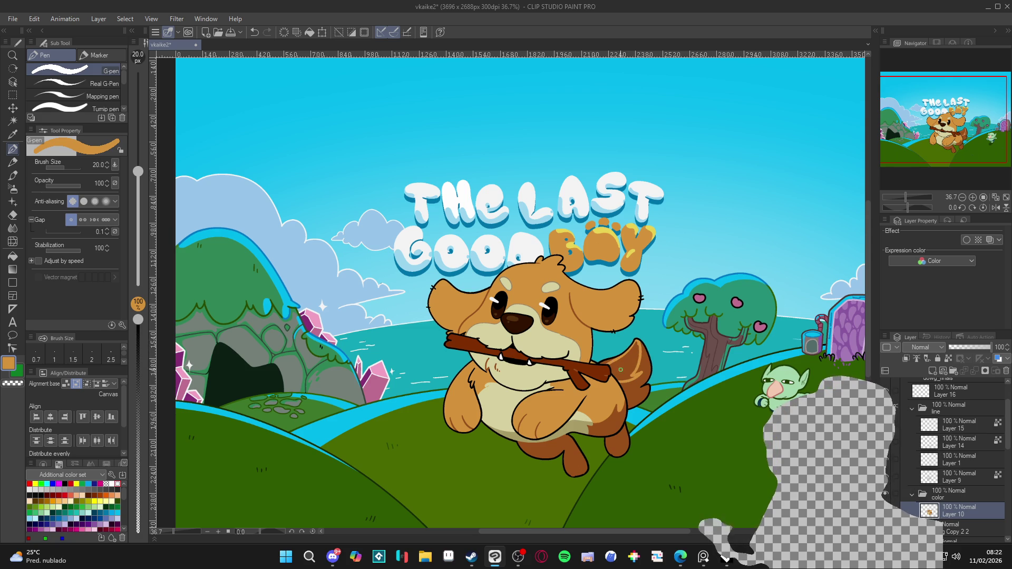
{"action": "left_click", "coordinate": [647, 365], "text": "alt"}
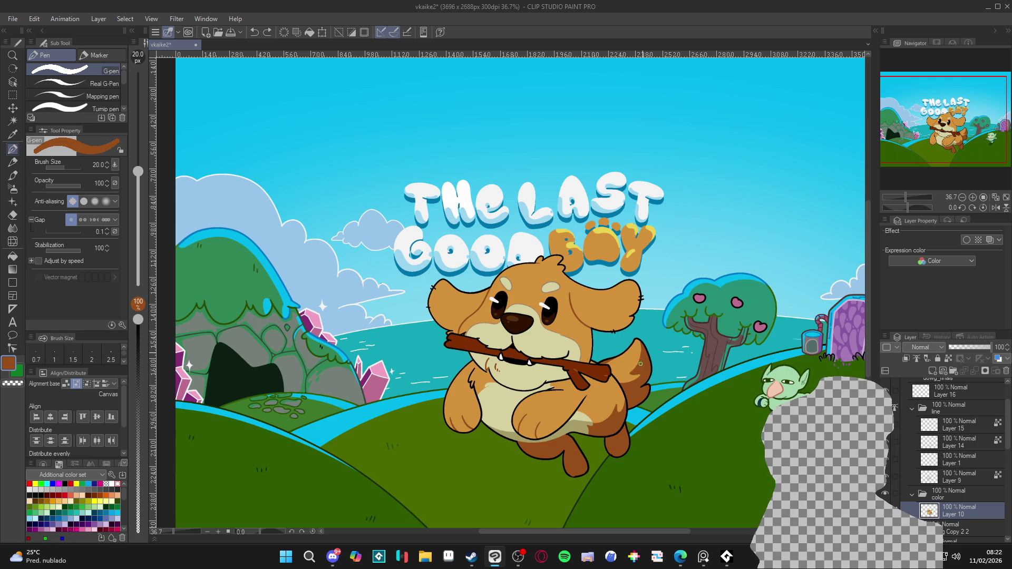
{"action": "left_click_drag", "start_coordinate": [640, 364], "coordinate": [638, 332]}
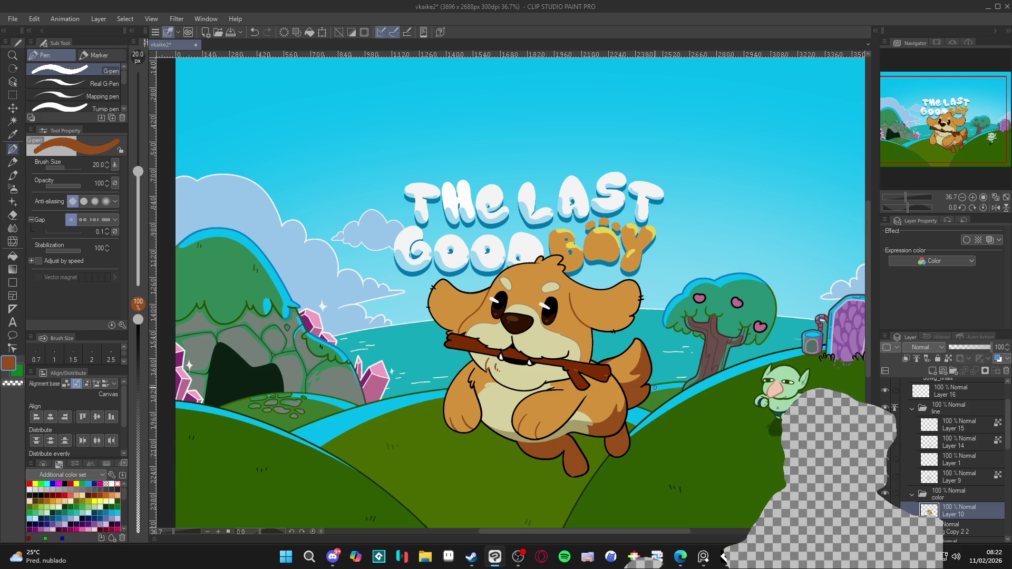
Toggle layer visibility to locate the paw line art, then select Layer 14
{"action": "scroll", "coordinate": [567, 448], "scroll_direction": "down", "scroll_amount": 2}
{"action": "key", "text": "ctrl+0"}
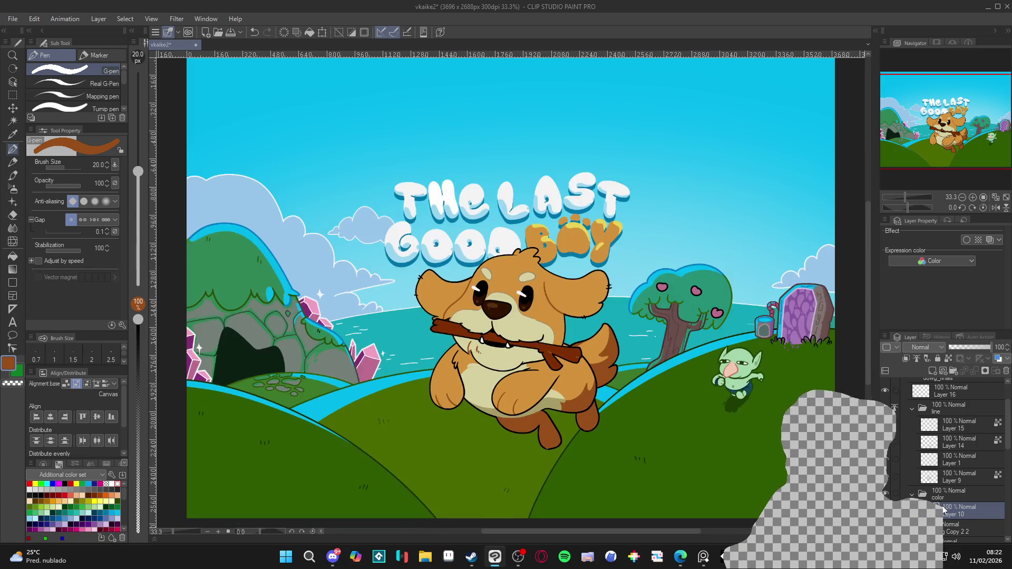
{"action": "left_click", "coordinate": [885, 461]}
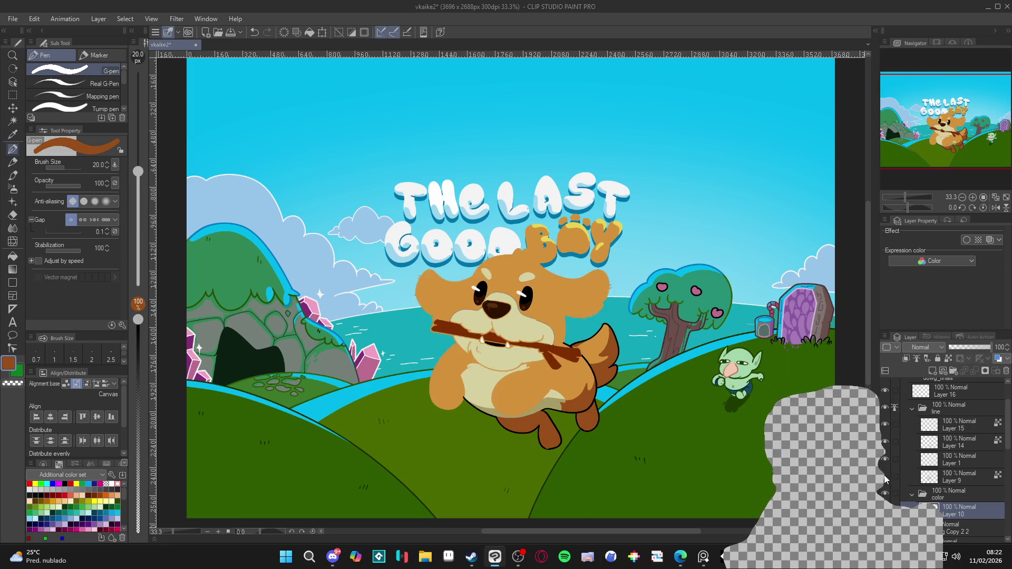
{"action": "left_click", "coordinate": [885, 462]}
{"action": "left_click", "coordinate": [885, 461]}
{"action": "left_click", "coordinate": [885, 461]}
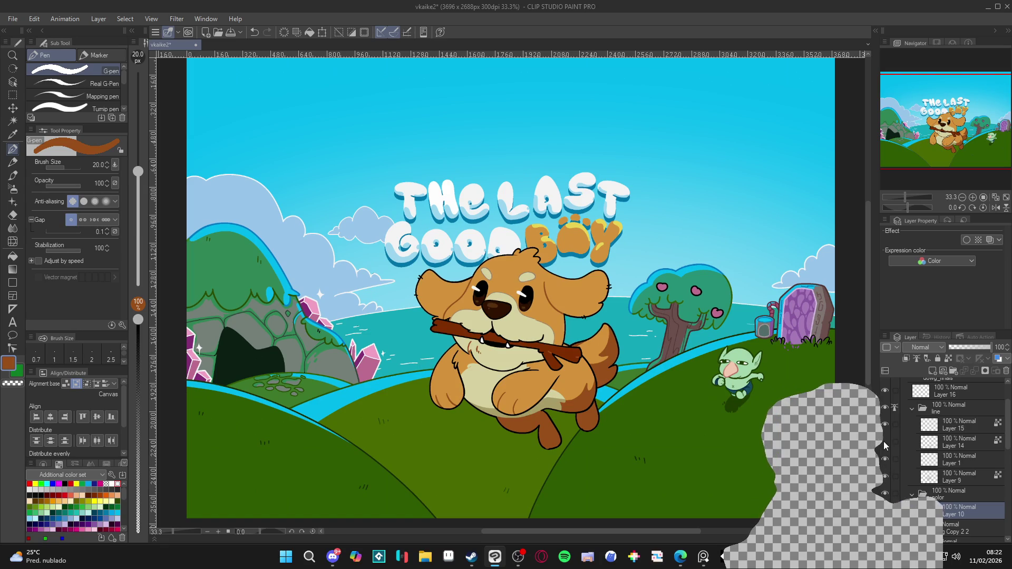
{"action": "left_click", "coordinate": [885, 442]}
{"action": "left_click", "coordinate": [885, 442]}
{"action": "left_click", "coordinate": [885, 441]}
{"action": "left_click", "coordinate": [885, 442]}
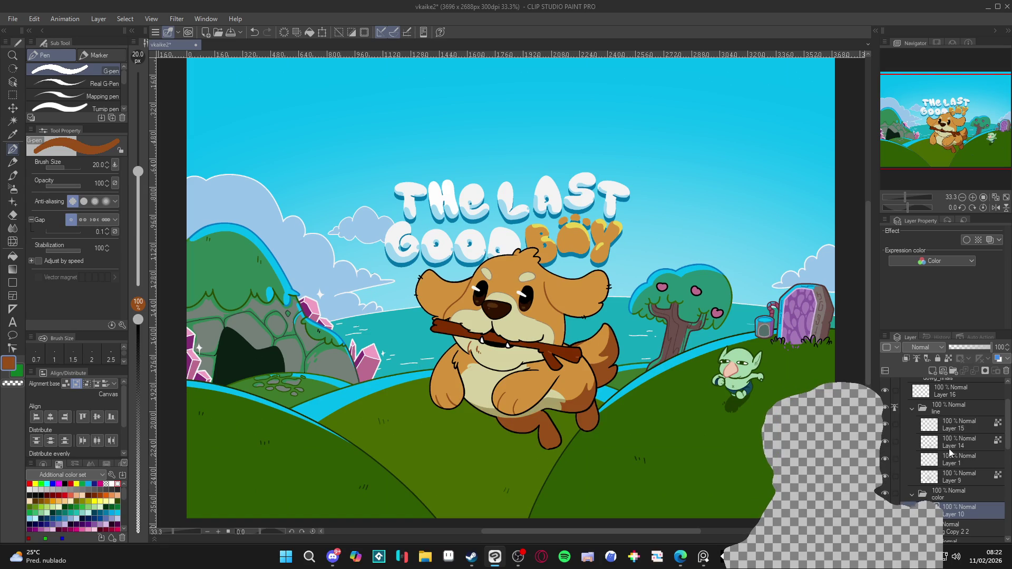
{"action": "left_click", "coordinate": [953, 445]}
{"action": "scroll", "coordinate": [564, 427], "scroll_direction": "up", "scroll_amount": 2}
{"action": "scroll", "coordinate": [567, 423], "scroll_direction": "up", "scroll_amount": 1}
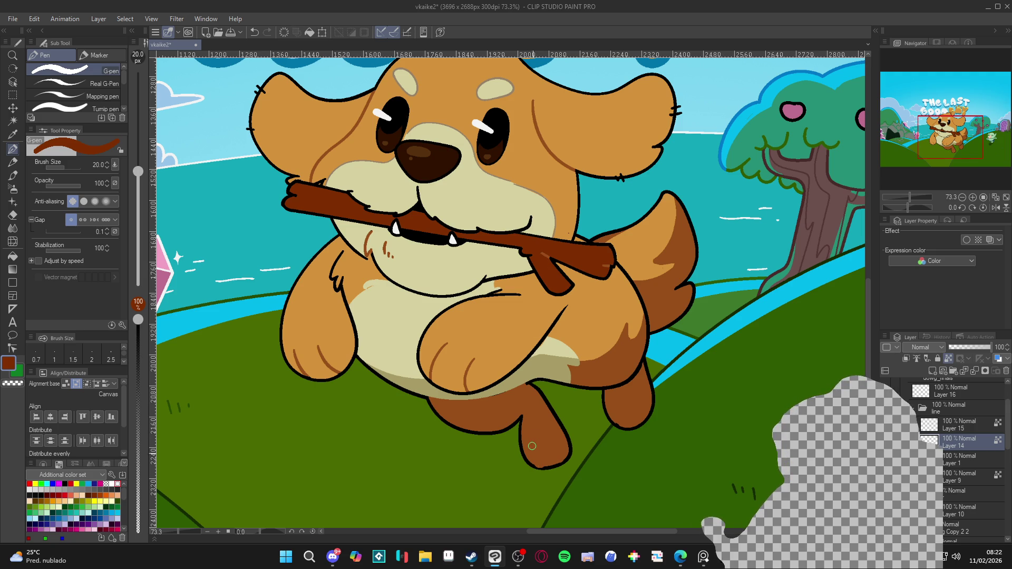
Paint dark brown strokes on both paws and along the belly and back-leg line
{"action": "mouse_move", "coordinate": [532, 440]}
{"action": "left_mouse_down"}
{"action": "mouse_move", "coordinate": [536, 462]}
{"action": "mouse_move", "coordinate": [555, 458]}
{"action": "left_mouse_up"}
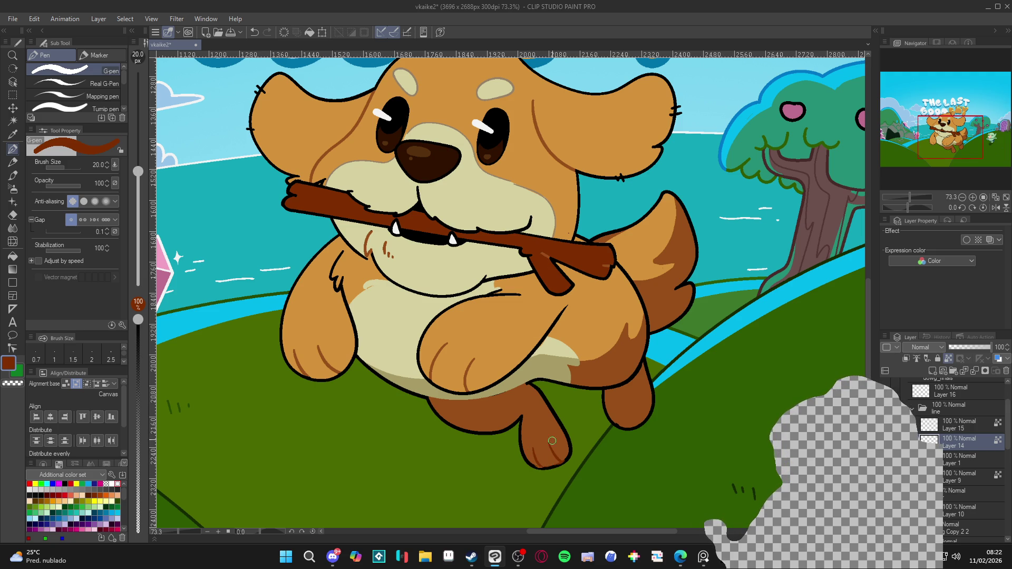
{"action": "left_click_drag", "start_coordinate": [616, 408], "coordinate": [618, 420]}
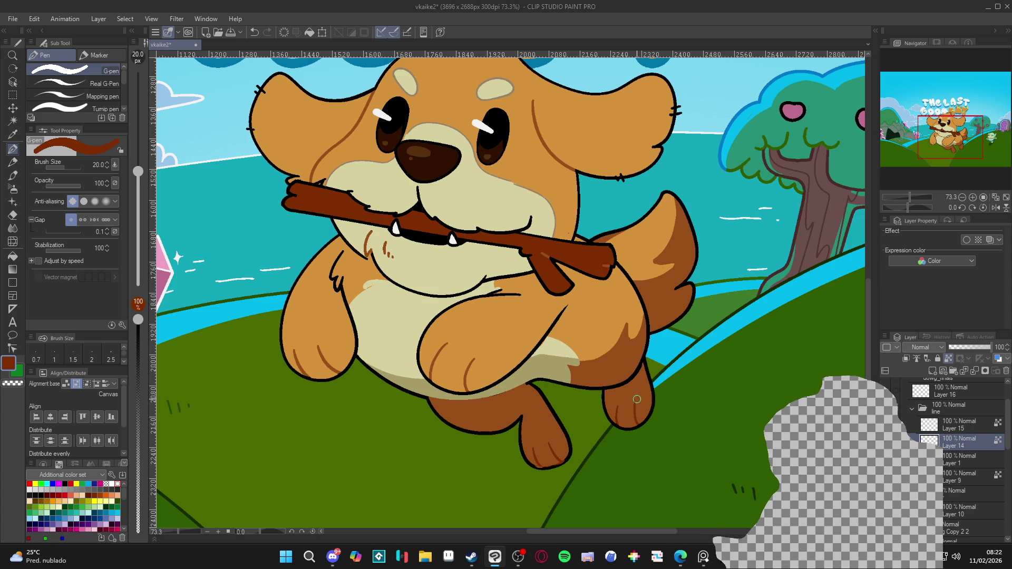
{"action": "left_click", "coordinate": [571, 454], "text": "alt"}
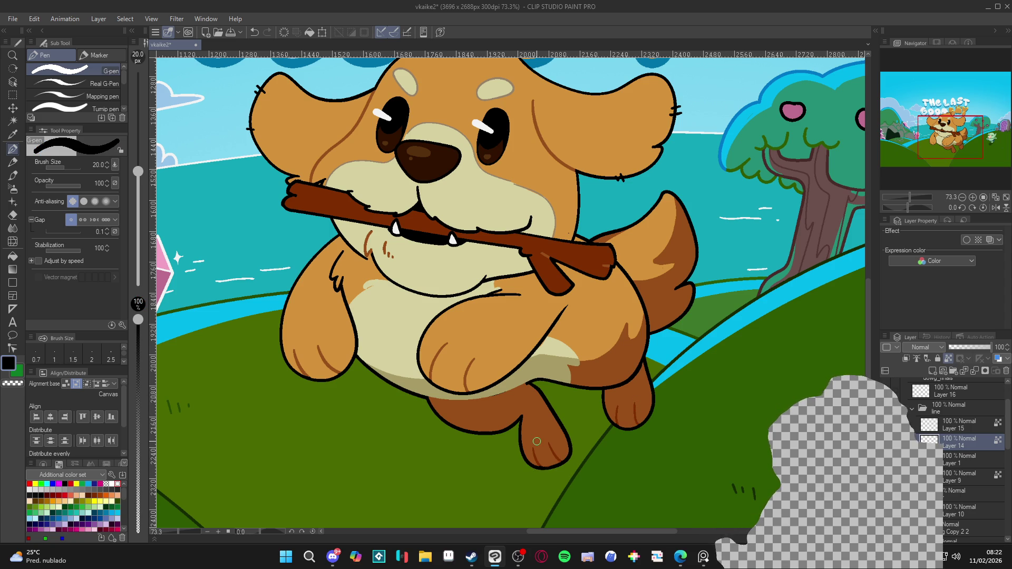
{"action": "left_click", "coordinate": [637, 420], "text": "alt"}
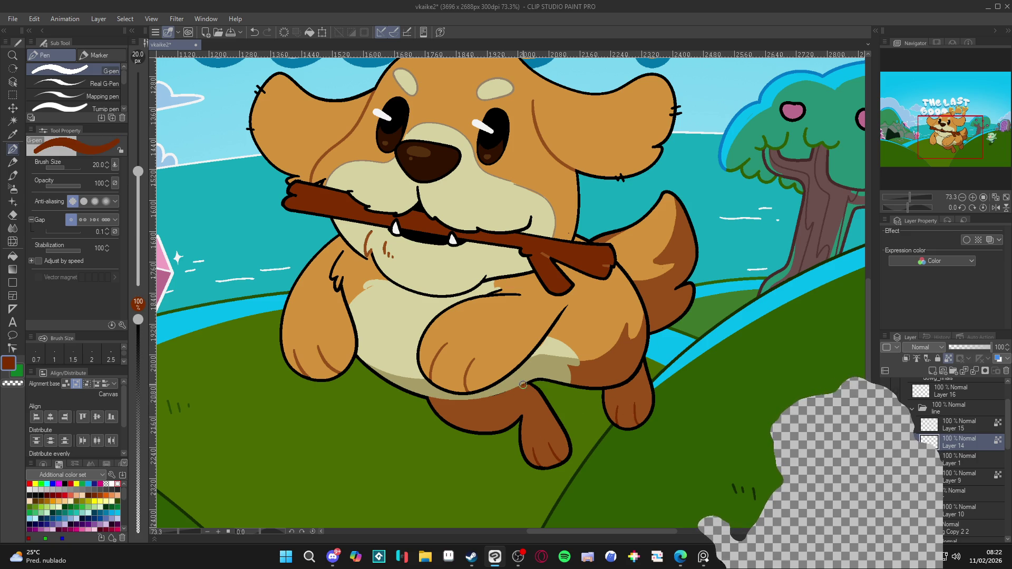
{"action": "left_click_drag", "start_coordinate": [498, 396], "coordinate": [458, 403]}
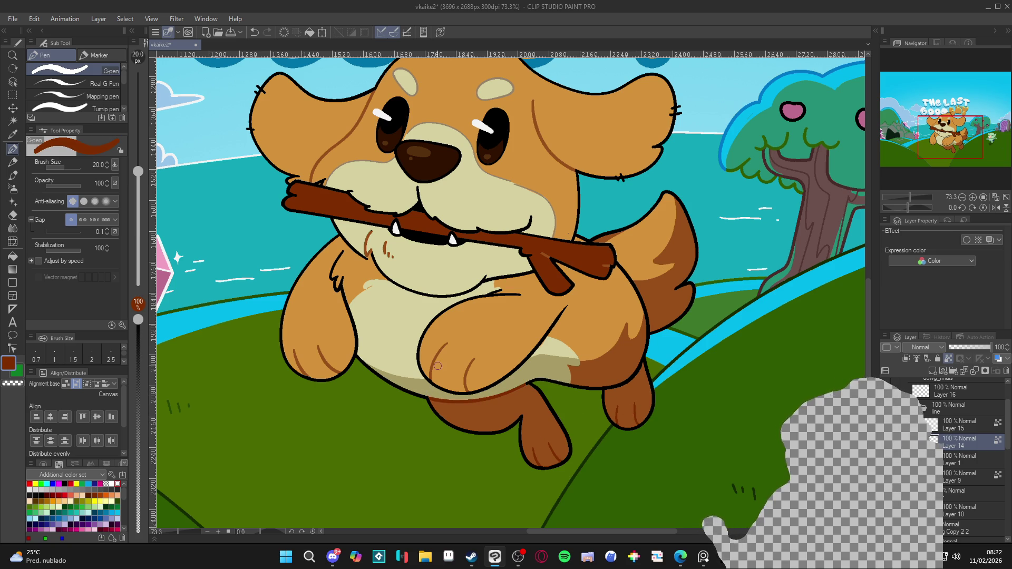
{"action": "scroll", "coordinate": [560, 430], "scroll_direction": "down", "scroll_amount": 5}
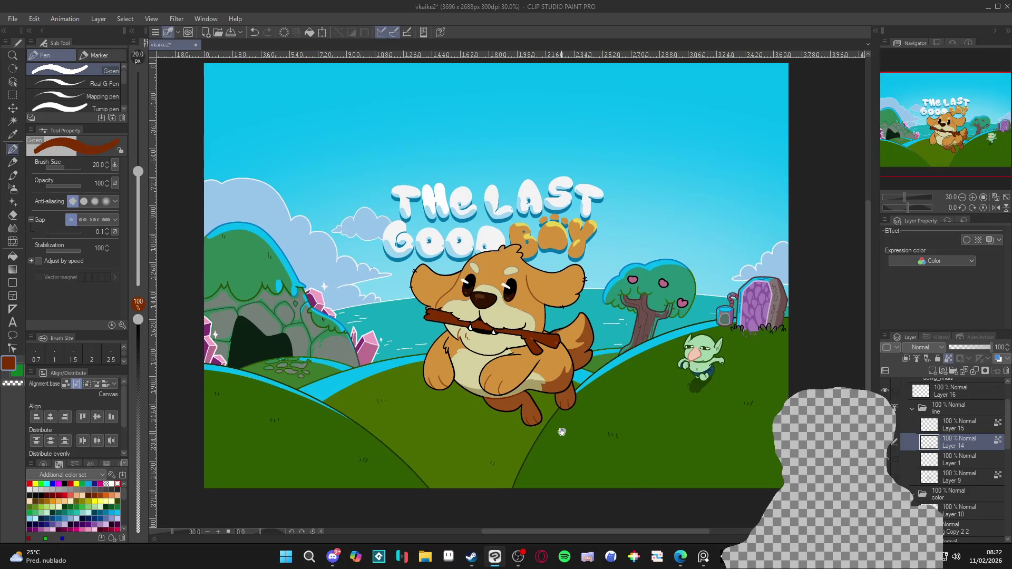
Sample the dog's brown fur and switch to the dog's colour layer, Layer 10
{"action": "scroll", "coordinate": [572, 438], "scroll_direction": "up", "scroll_amount": 3}
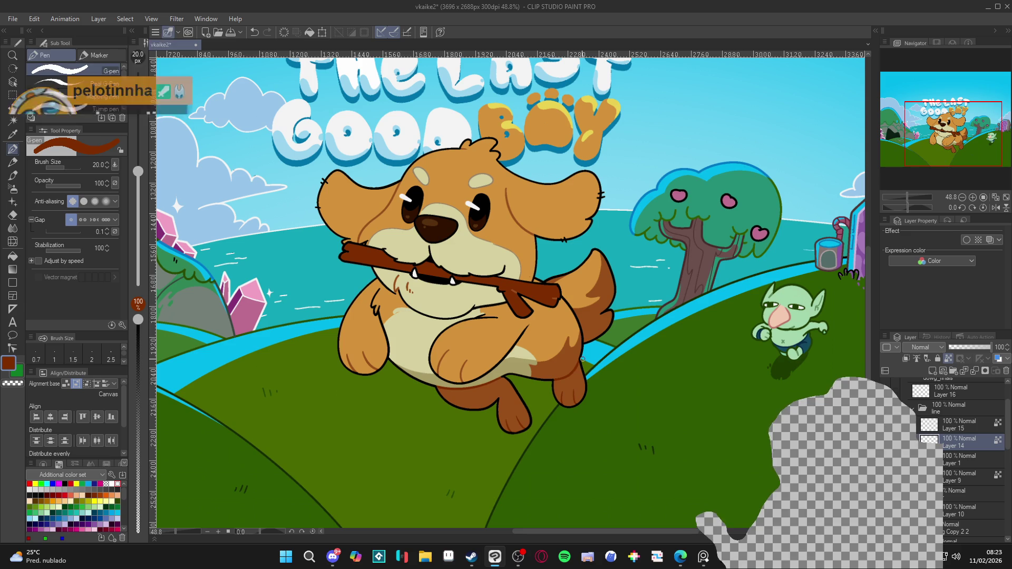
{"action": "scroll", "coordinate": [573, 377], "scroll_direction": "down", "scroll_amount": 4}
{"action": "scroll", "coordinate": [570, 390], "scroll_direction": "up", "scroll_amount": 2}
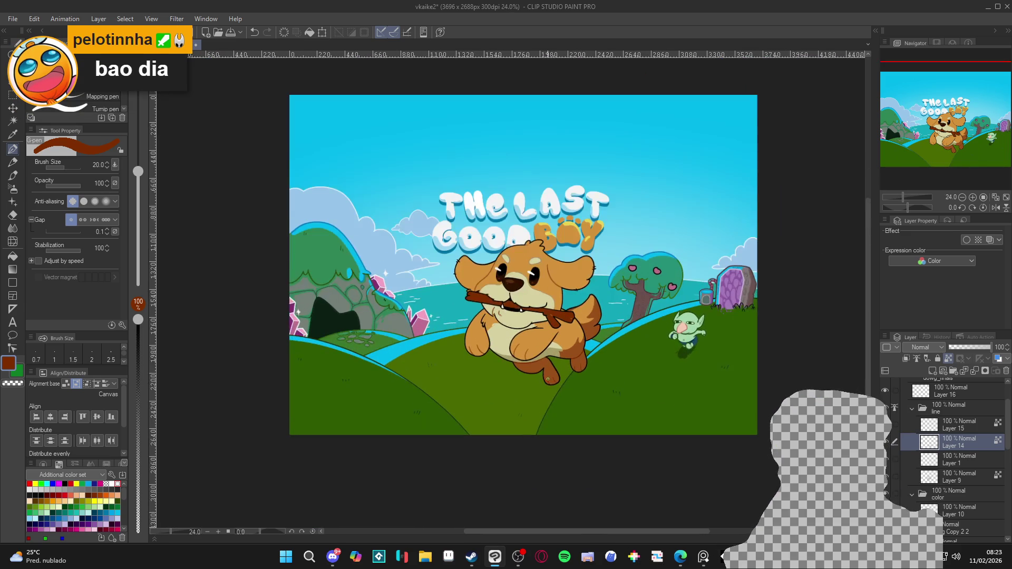
{"action": "scroll", "coordinate": [570, 360], "scroll_direction": "up", "scroll_amount": 1}
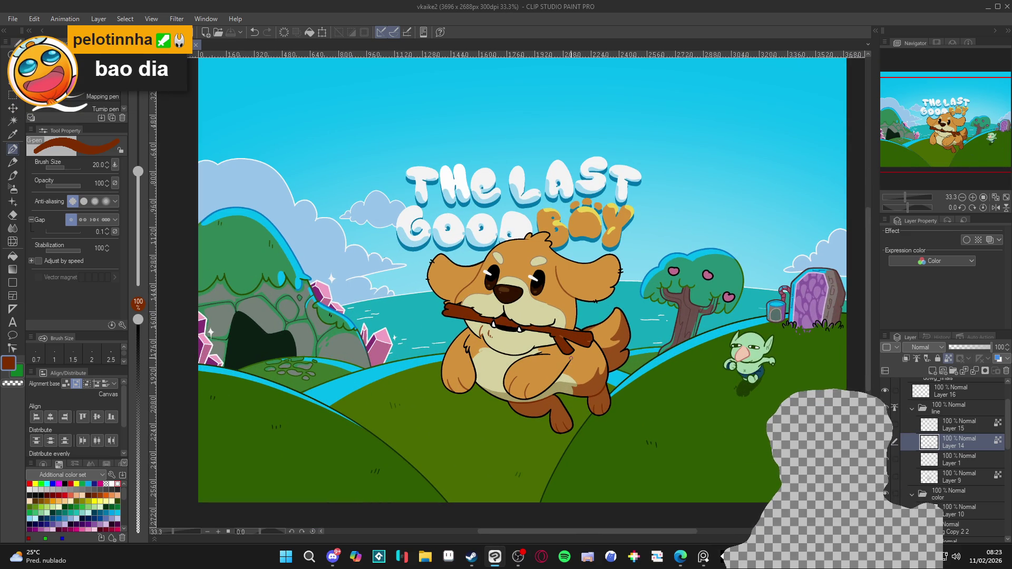
{"action": "scroll", "coordinate": [571, 336], "scroll_direction": "down", "scroll_amount": 2}
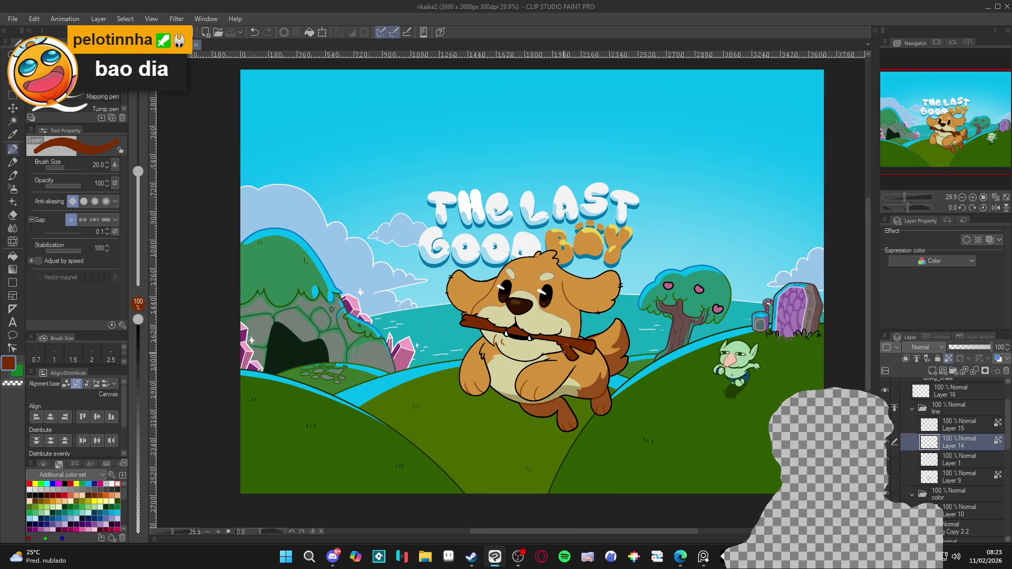
{"action": "scroll", "coordinate": [501, 366], "scroll_direction": "up", "scroll_amount": 3}
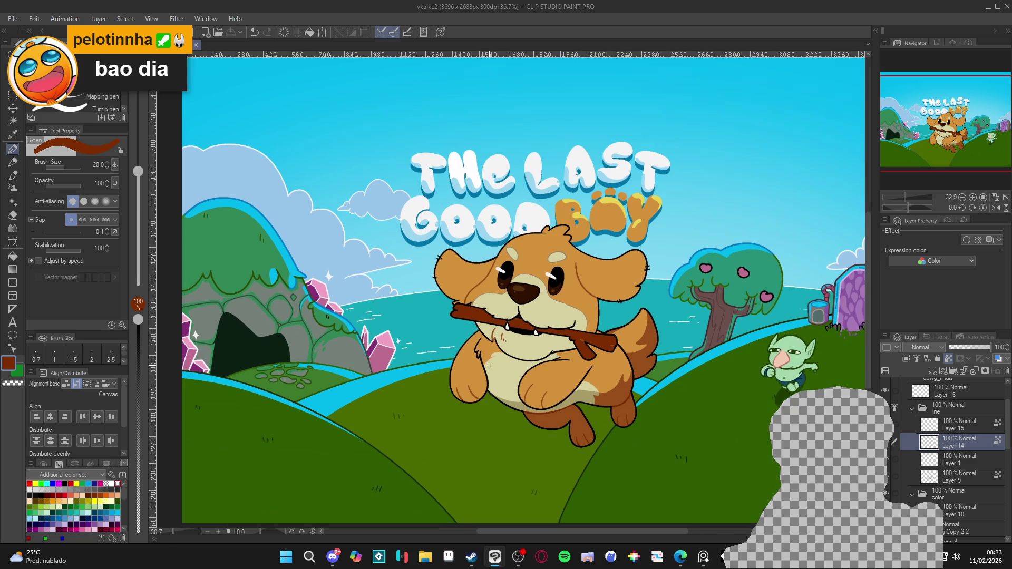
{"action": "key", "text": "w"}
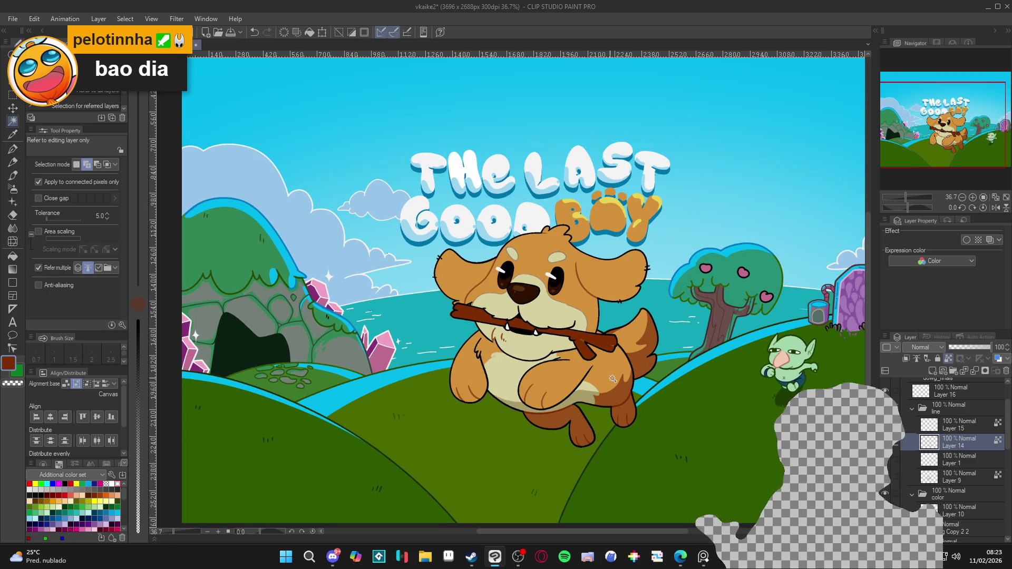
{"action": "key", "text": "p"}
{"action": "left_click", "coordinate": [620, 387], "text": "alt"}
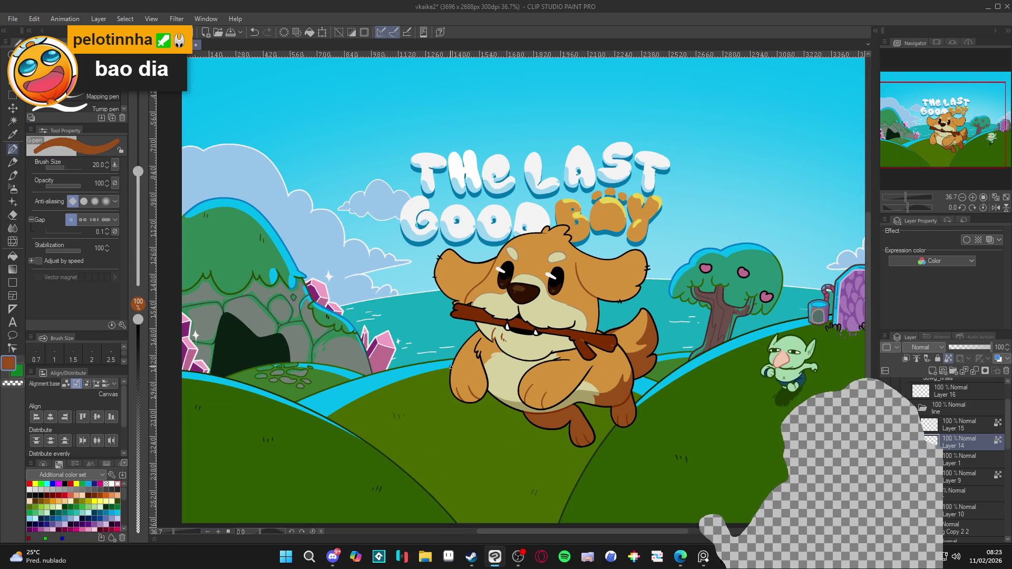
{"action": "left_click", "coordinate": [515, 413], "text": "ctrl+shift"}
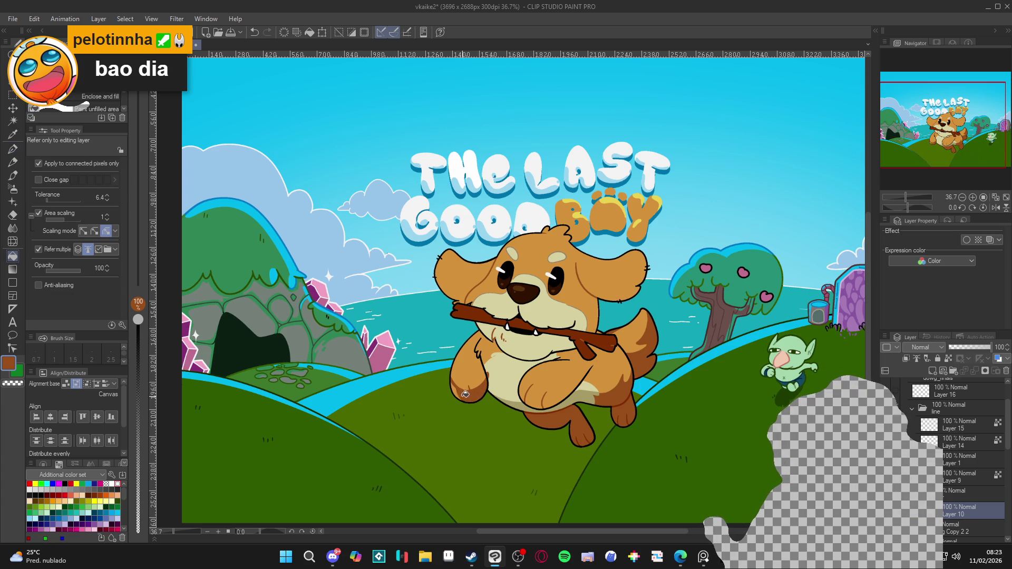
Pick up the belly's cream colour and save the illustration with Ctrl+S
{"action": "key", "text": "c"}
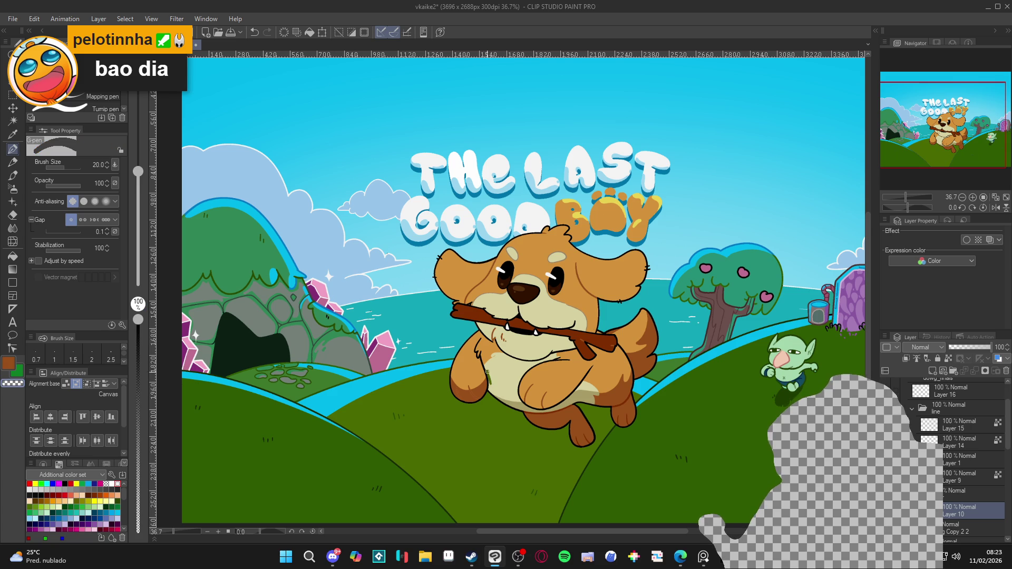
{"action": "left_click", "coordinate": [494, 371], "text": "alt"}
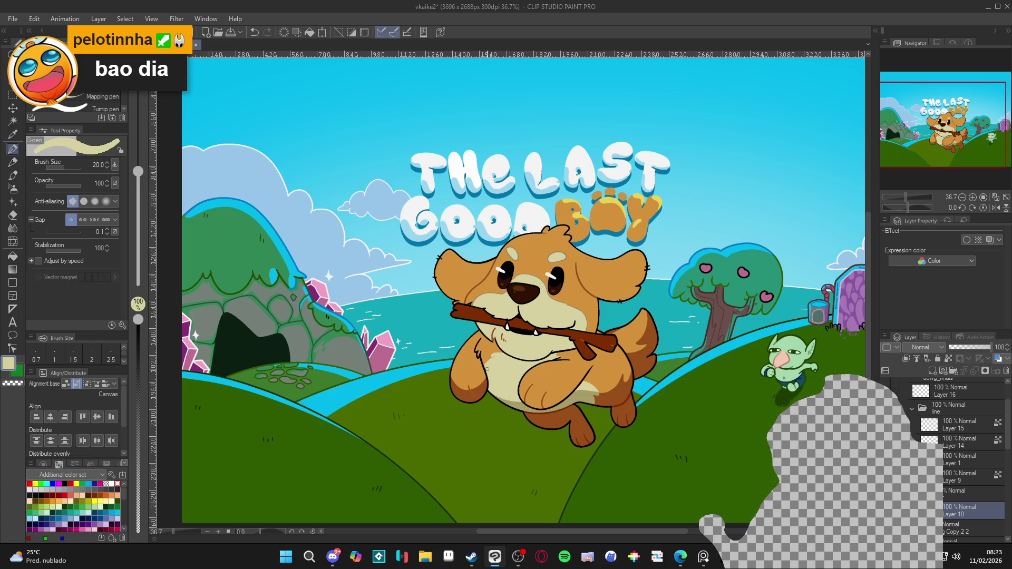
{"action": "scroll", "coordinate": [491, 385], "scroll_direction": "down", "scroll_amount": 1}
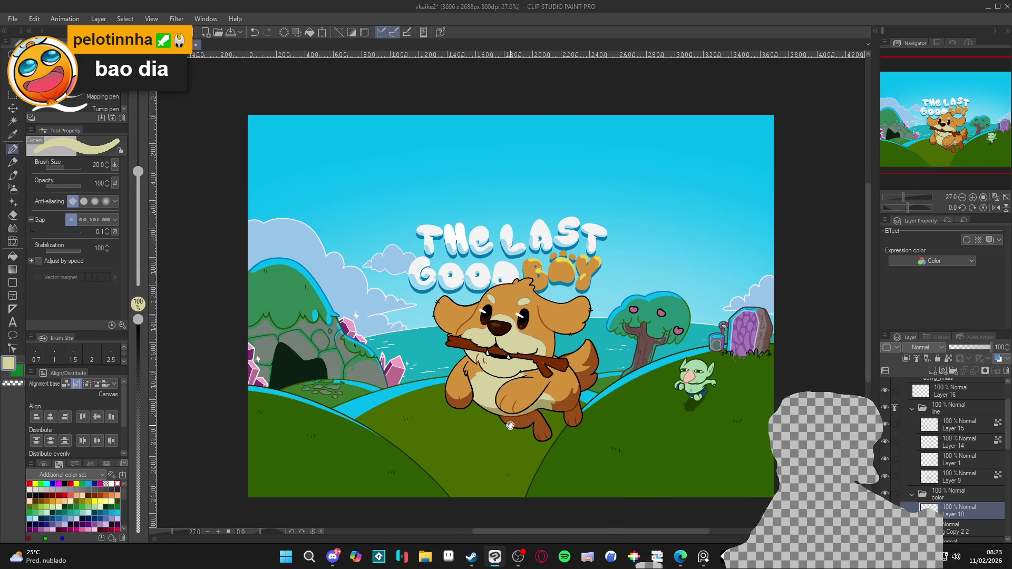
{"action": "key", "text": "ctrl+s"}
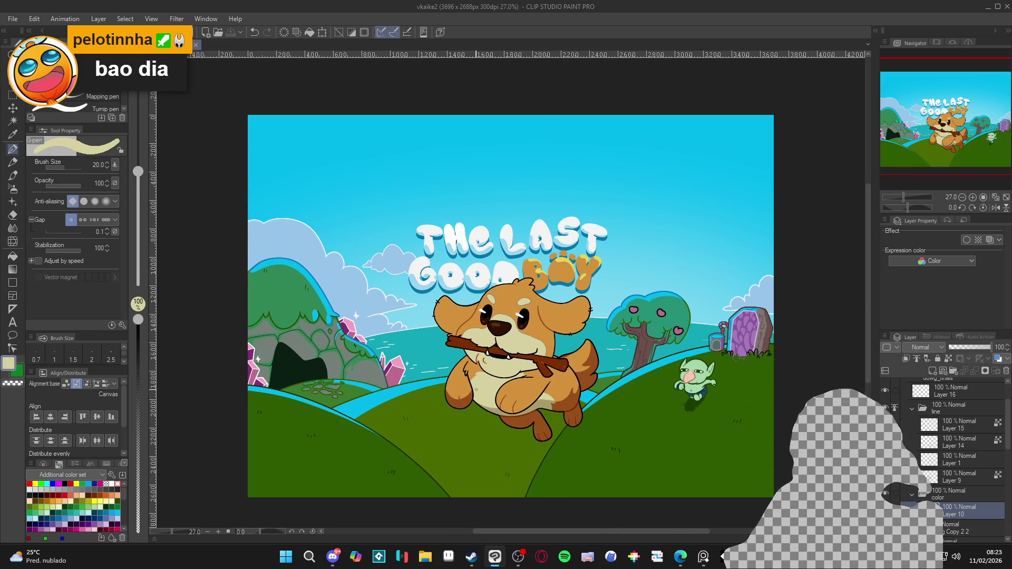
{"action": "scroll", "coordinate": [458, 384], "scroll_direction": "up", "scroll_amount": 1}
{"action": "scroll", "coordinate": [546, 290], "scroll_direction": "left", "scroll_amount": 1}
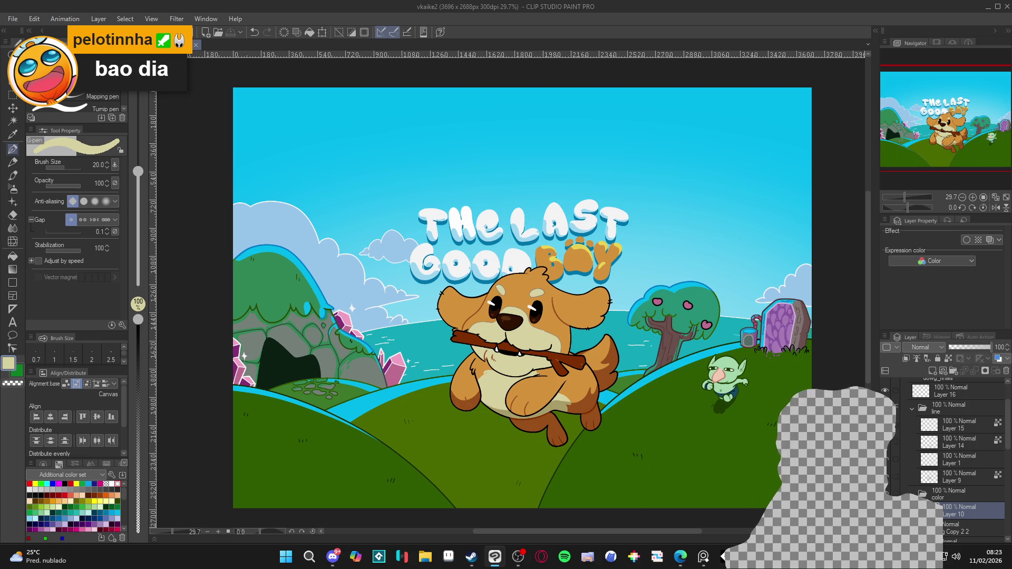
Select Layer 9 and draw a brown shading line down and along the dog's left front paw
{"action": "left_click", "coordinate": [885, 477]}
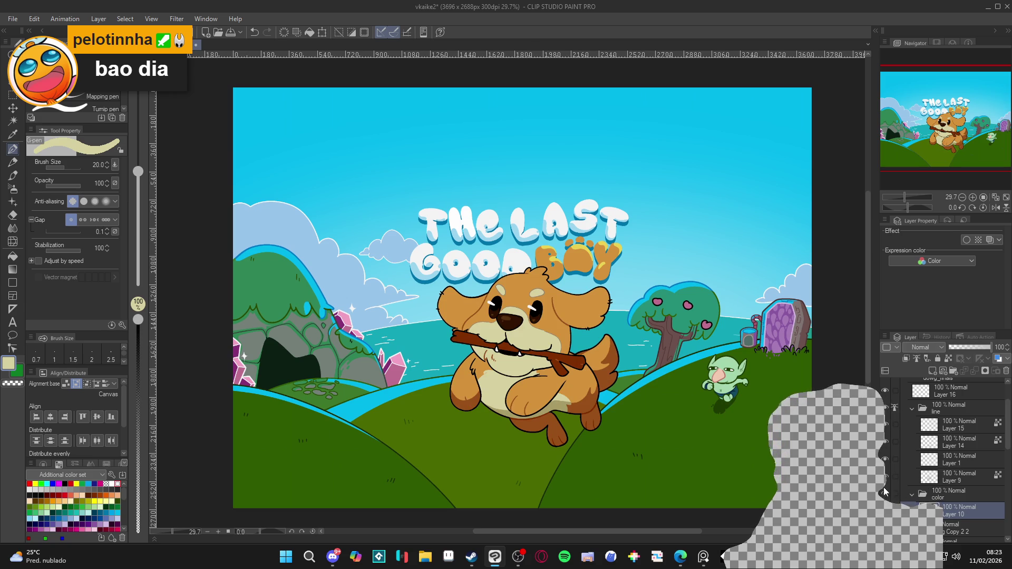
{"action": "left_click", "coordinate": [885, 477]}
{"action": "left_click", "coordinate": [885, 477]}
{"action": "left_click", "coordinate": [885, 477]}
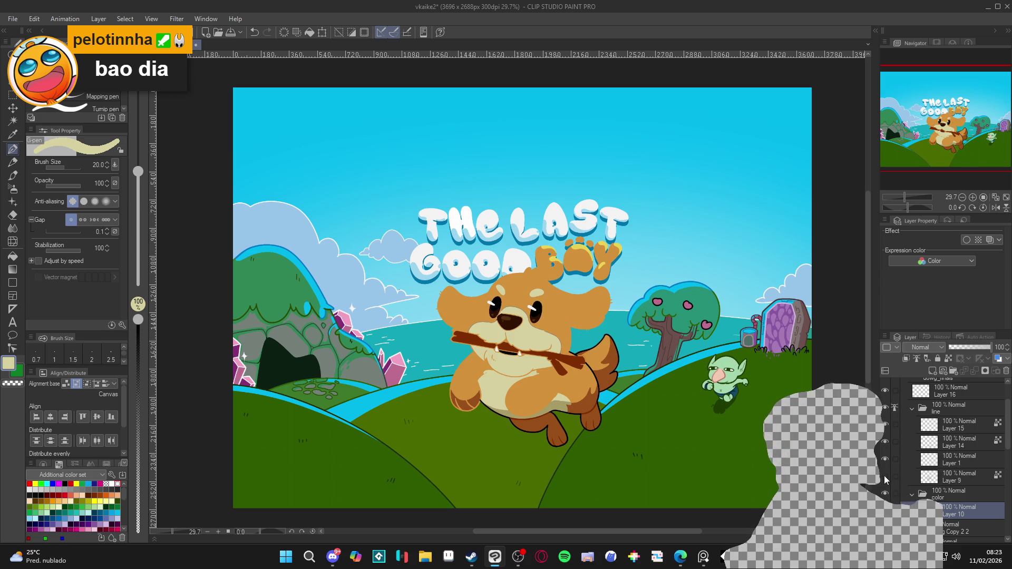
{"action": "left_click", "coordinate": [885, 478]}
{"action": "left_click", "coordinate": [945, 475]}
{"action": "scroll", "coordinate": [538, 459], "scroll_direction": "up", "scroll_amount": 5}
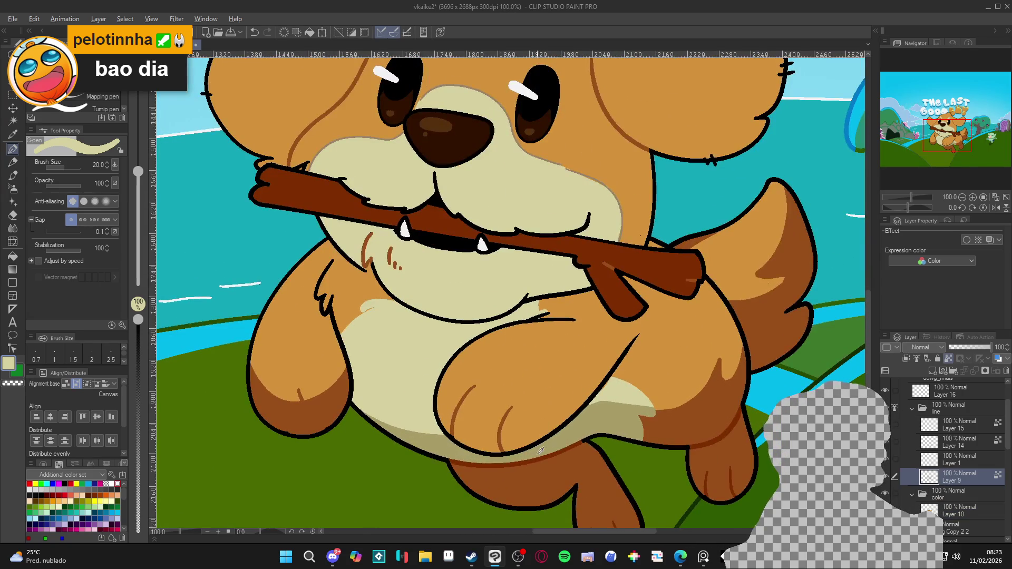
{"action": "left_click", "coordinate": [538, 459], "text": "alt"}
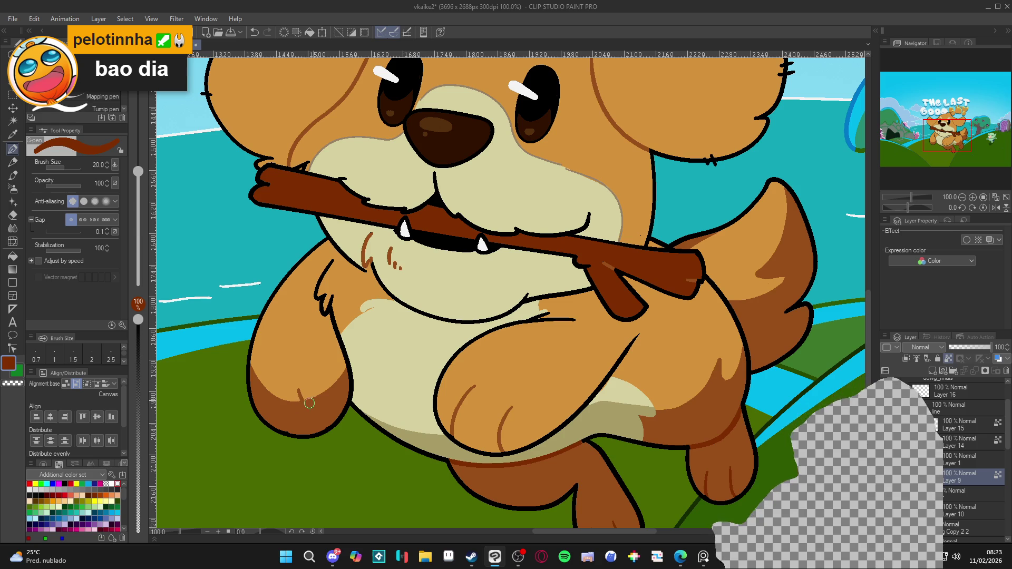
{"action": "left_click_drag", "start_coordinate": [299, 390], "coordinate": [316, 421]}
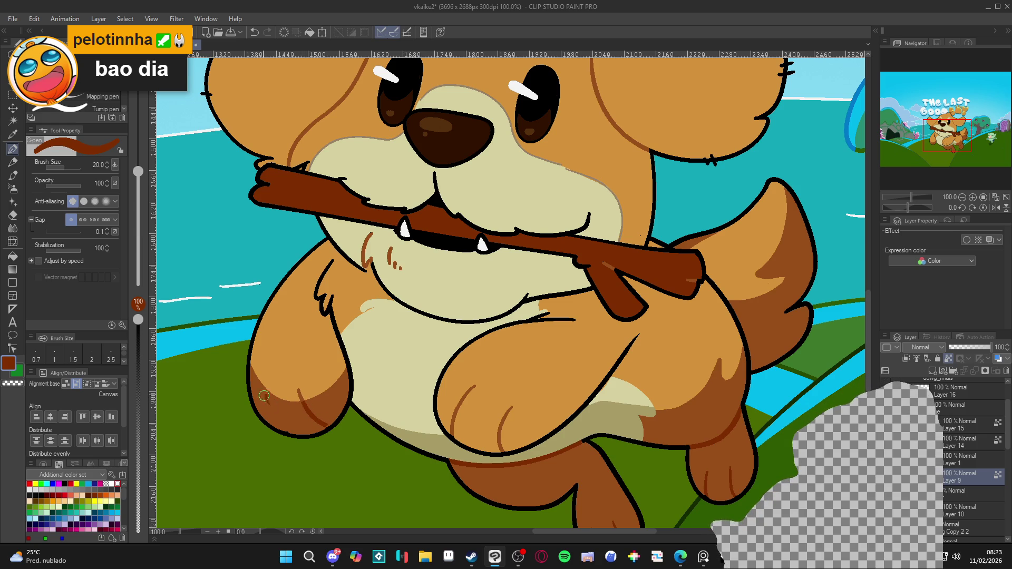
{"action": "left_click_drag", "start_coordinate": [273, 409], "coordinate": [282, 422]}
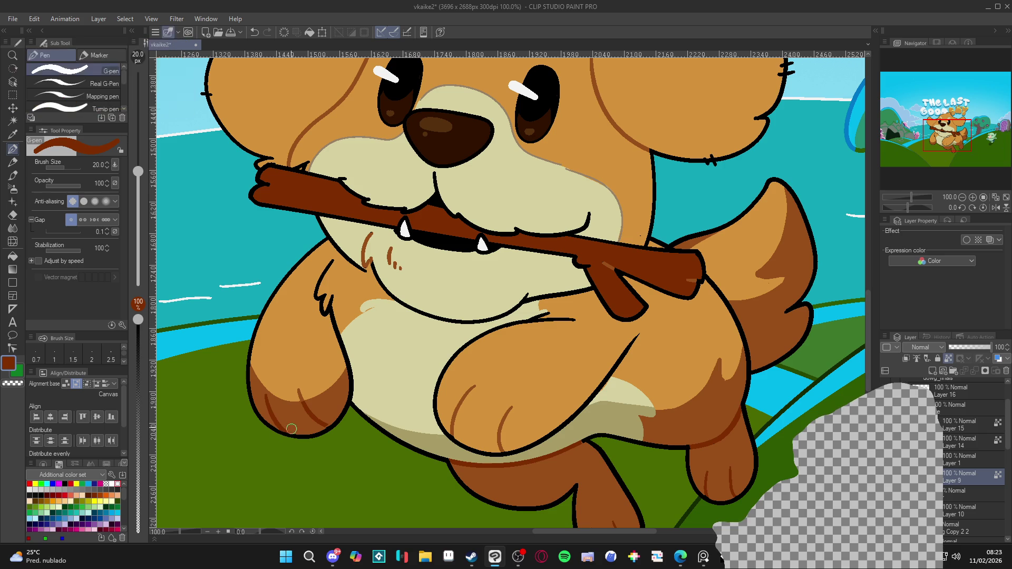
{"action": "scroll", "coordinate": [415, 391], "scroll_direction": "down", "scroll_amount": 5}
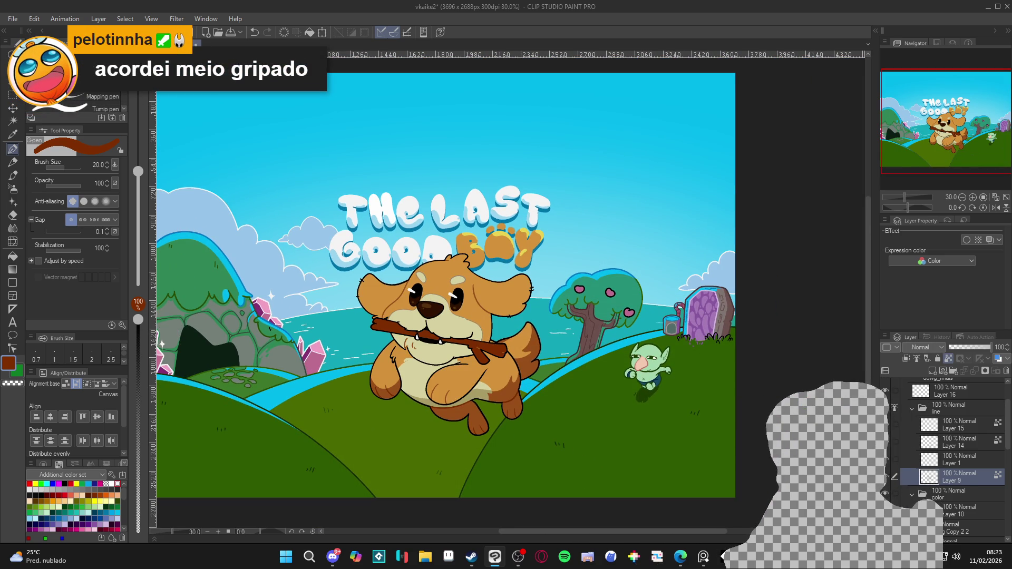
On Layer 10, test an Auto Select of the dog's head colour area, then clear it
{"action": "left_click", "coordinate": [954, 510]}
{"action": "scroll", "coordinate": [461, 329], "scroll_direction": "up", "scroll_amount": 1}
{"action": "key", "text": "w"}
{"action": "left_click", "coordinate": [490, 315]}
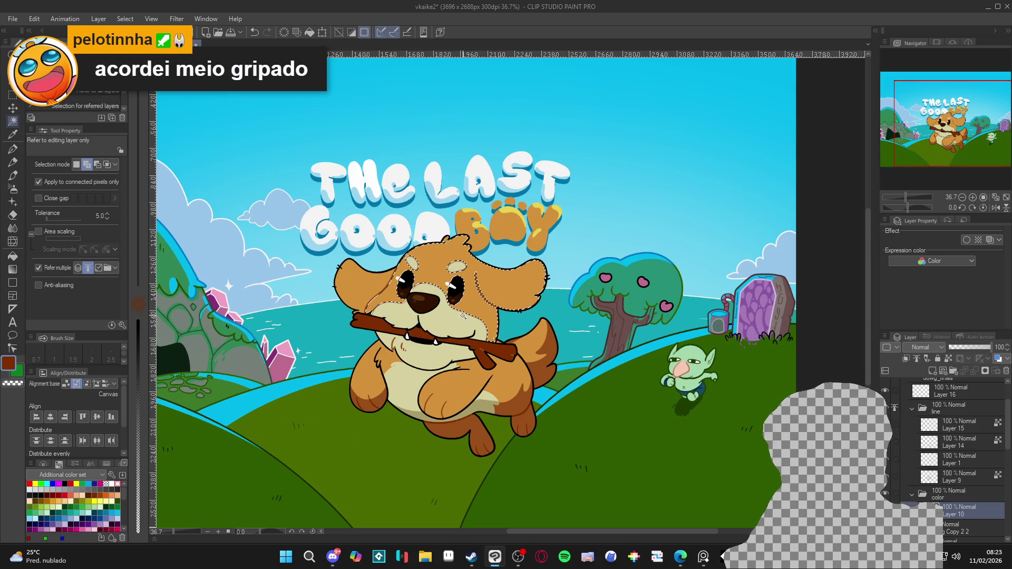
{"action": "key", "text": "ctrl+d"}
{"action": "key", "text": "g"}
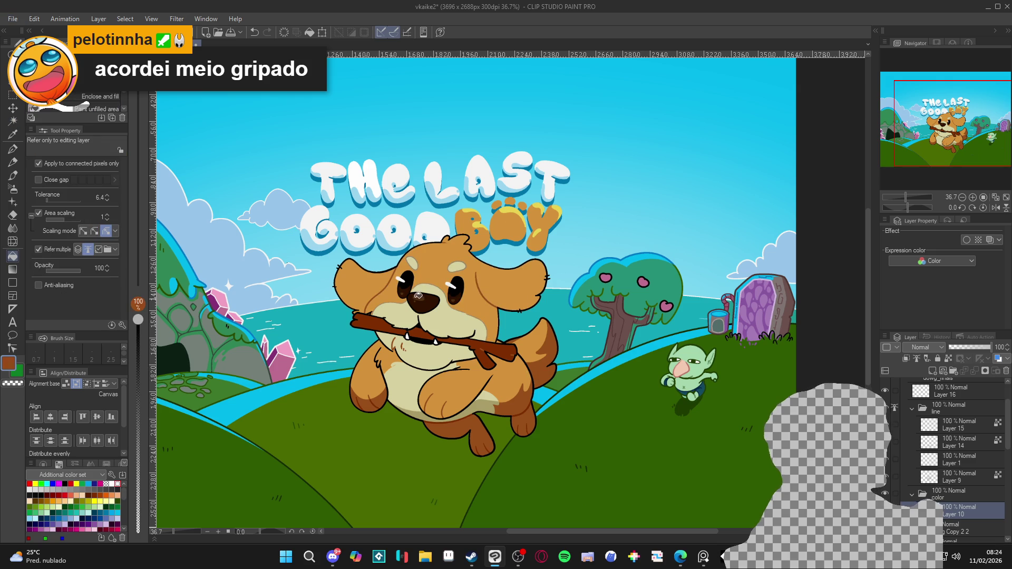
{"action": "scroll", "coordinate": [388, 289], "scroll_direction": "up", "scroll_amount": 1}
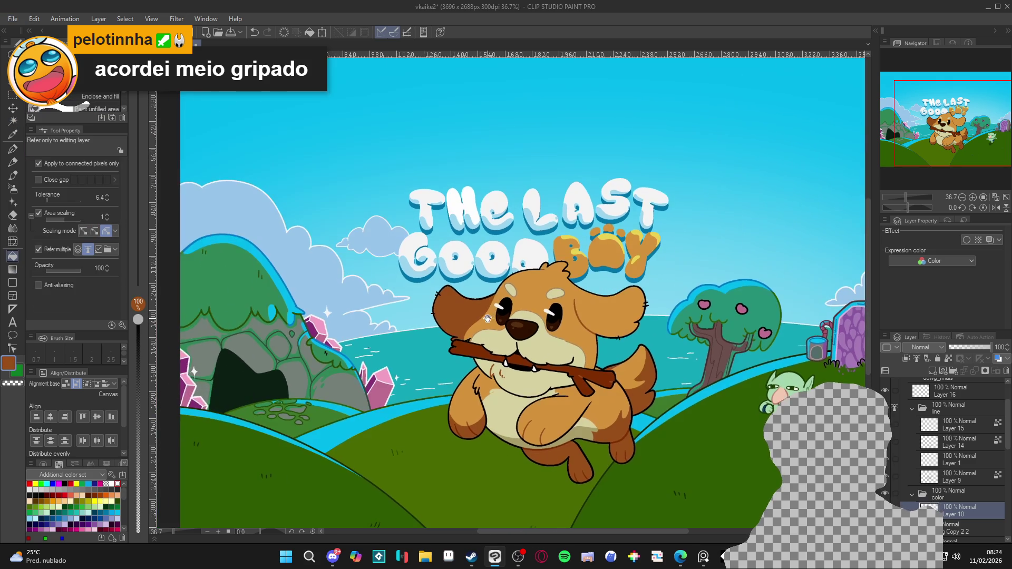
{"action": "scroll", "coordinate": [469, 311], "scroll_direction": "up", "scroll_amount": 1}
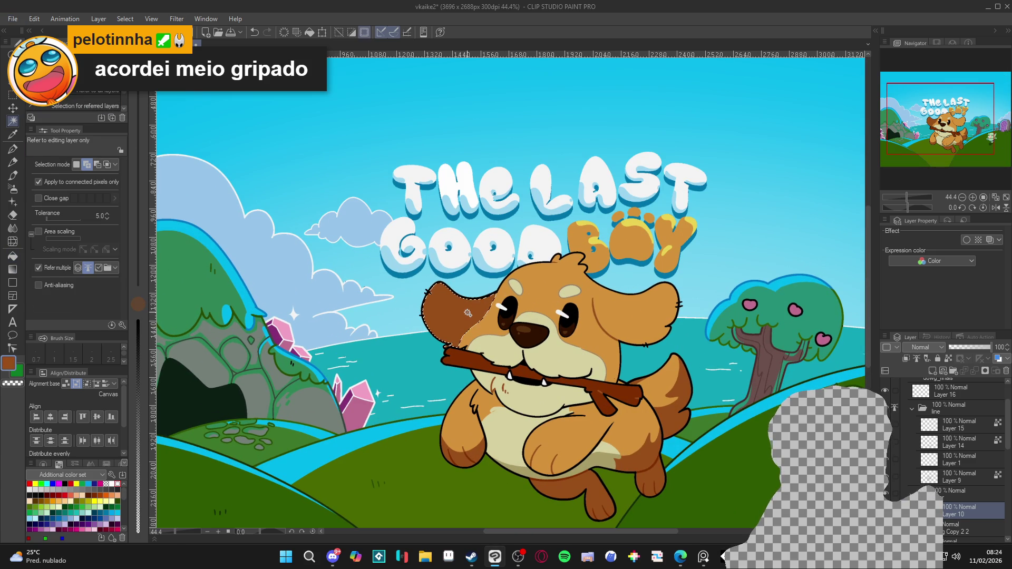
Eyedrop the dog's orange fur and paint it along the left ear edge
{"action": "key", "text": "p"}
{"action": "left_click", "coordinate": [641, 320], "text": "alt"}
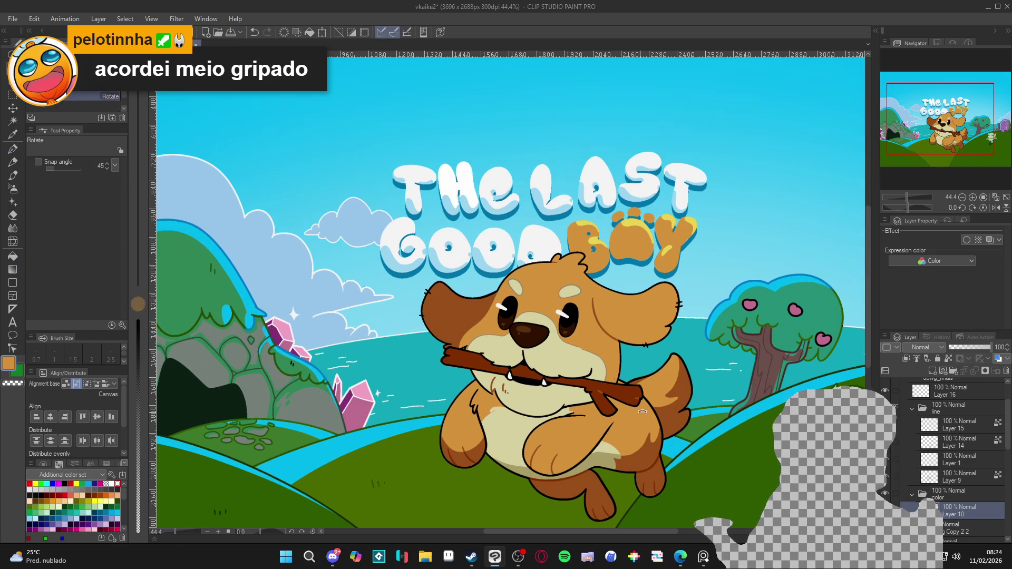
{"action": "left_click_drag", "start_coordinate": [641, 320], "coordinate": [608, 202]}
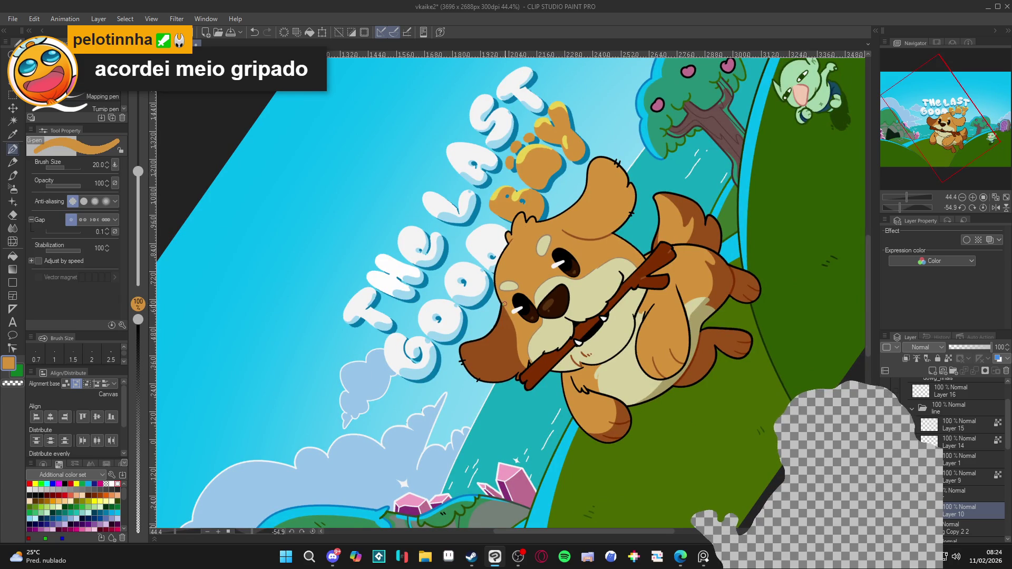
{"action": "mouse_move", "coordinate": [512, 328]}
{"action": "left_mouse_down"}
{"action": "mouse_move", "coordinate": [493, 361]}
{"action": "mouse_move", "coordinate": [503, 361]}
{"action": "left_mouse_up"}
{"action": "key", "text": "g"}
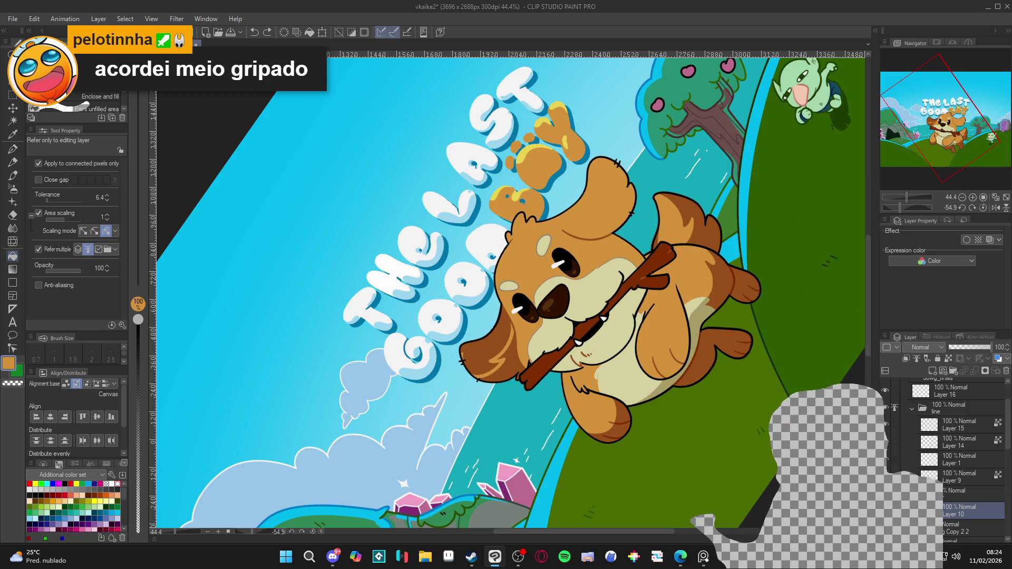
{"action": "key", "text": "p"}
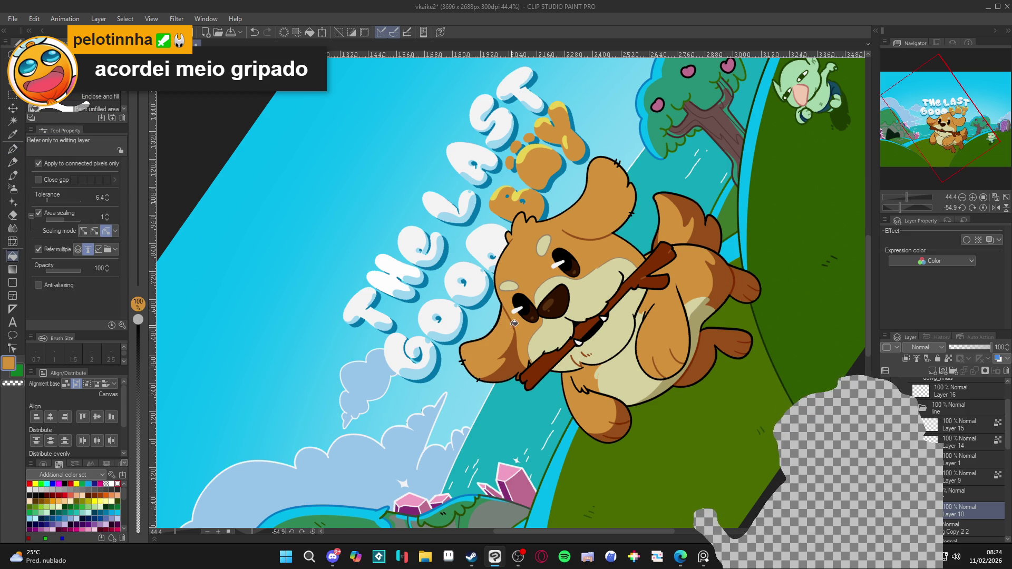
{"action": "double_click", "coordinate": [505, 313]}
Pick a darker brown and reduce the G-pen size to 12
{"action": "left_click", "coordinate": [467, 324], "text": "alt"}
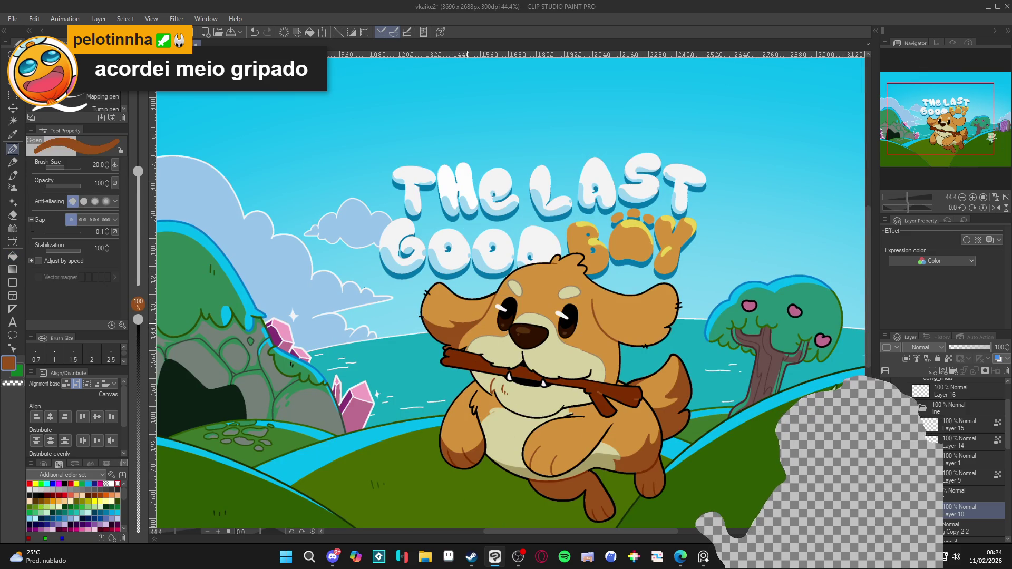
{"action": "left_click_drag", "start_coordinate": [484, 310], "coordinate": [458, 281]}
{"action": "key", "text": "bracketleft"}
{"action": "key", "text": "bracketleft"}
{"action": "key", "text": "bracketleft"}
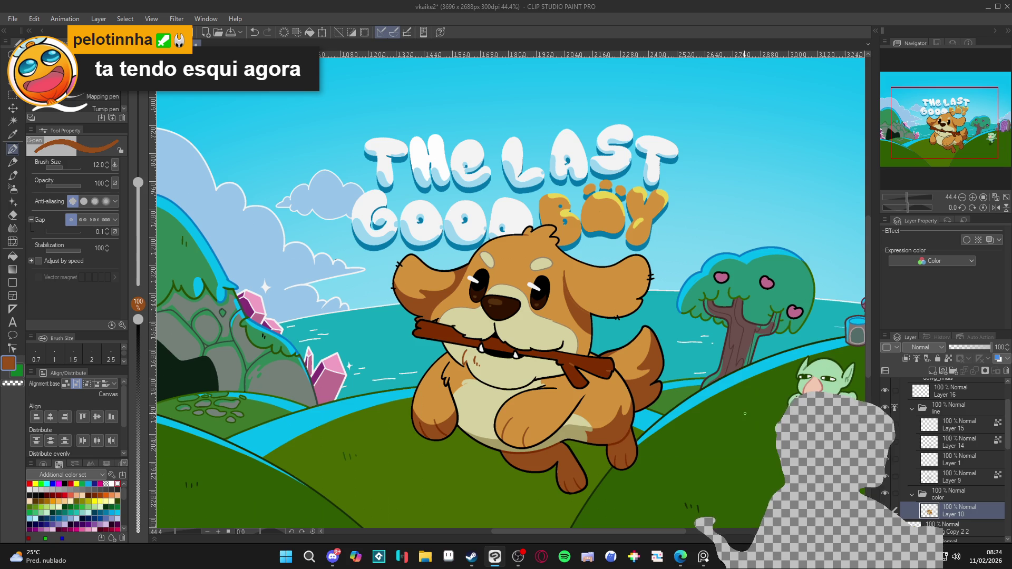
{"action": "mouse_move", "coordinate": [748, 409]}
{"action": "left_mouse_down"}
{"action": "mouse_move", "coordinate": [550, 442]}
{"action": "mouse_move", "coordinate": [551, 348]}
{"action": "left_mouse_up"}
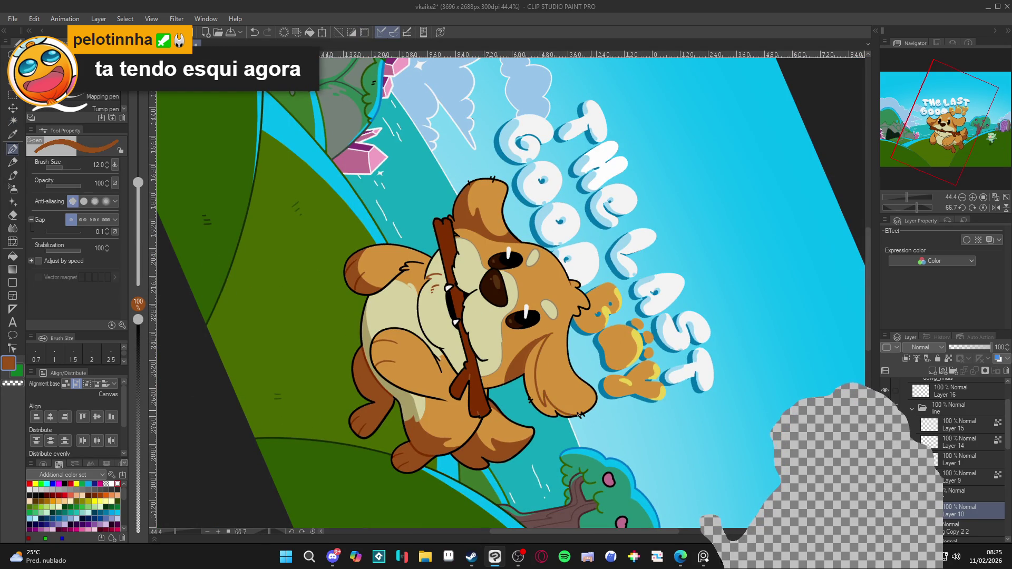
{"action": "double_click", "coordinate": [695, 207]}
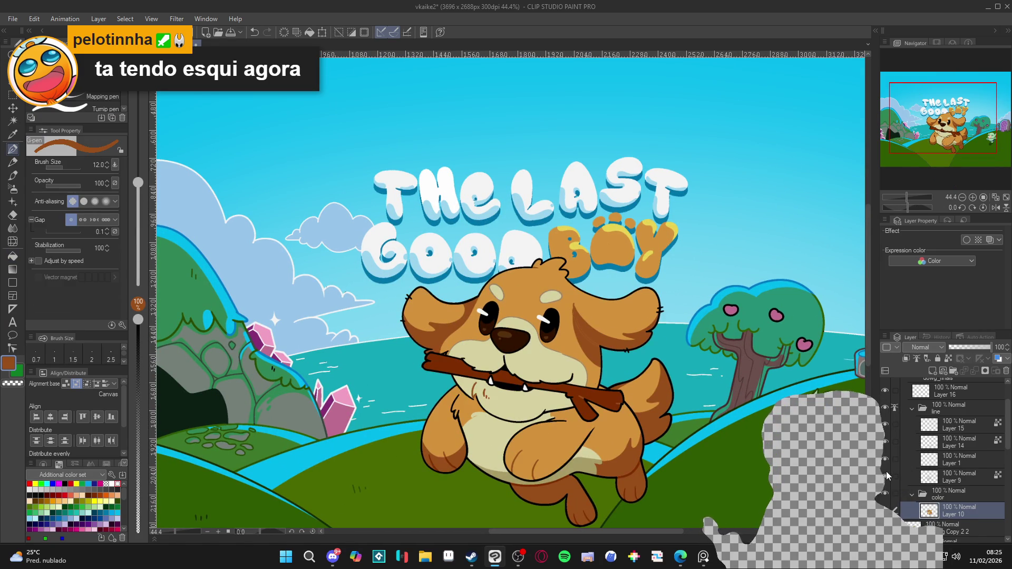
On Layer 9, draw a short dark brown line on the dog's head, then set pen size 15
{"action": "left_click", "coordinate": [936, 477]}
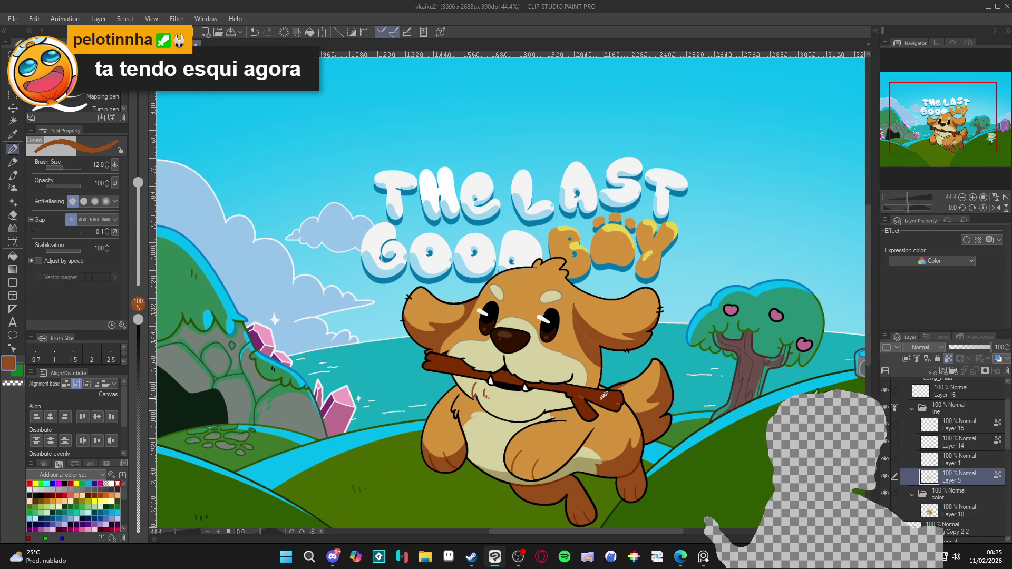
{"action": "left_click", "coordinate": [568, 308], "text": "alt"}
{"action": "left_click_drag", "start_coordinate": [573, 316], "coordinate": [581, 338]}
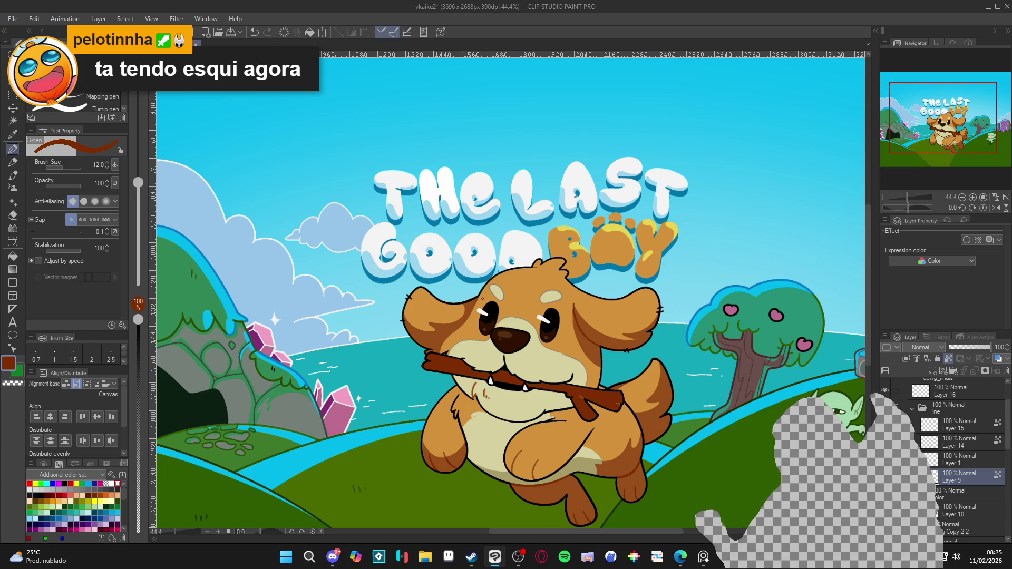
{"action": "key", "text": "bracketright"}
{"action": "key", "text": "bracketright"}
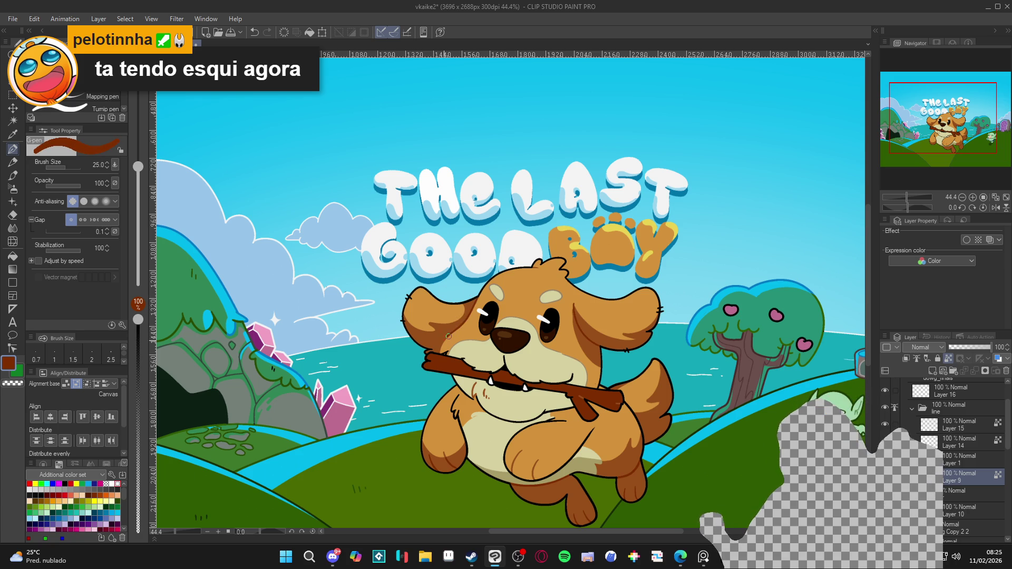
{"action": "key", "text": "bracketleft"}
{"action": "key", "text": "bracketleft"}
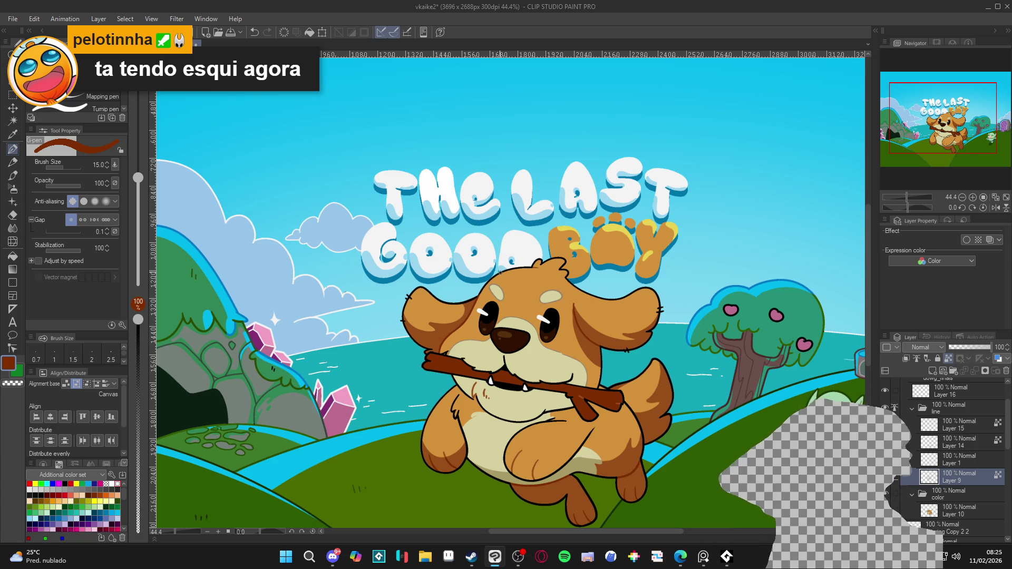
{"action": "scroll", "coordinate": [500, 273], "scroll_direction": "down", "scroll_amount": 3}
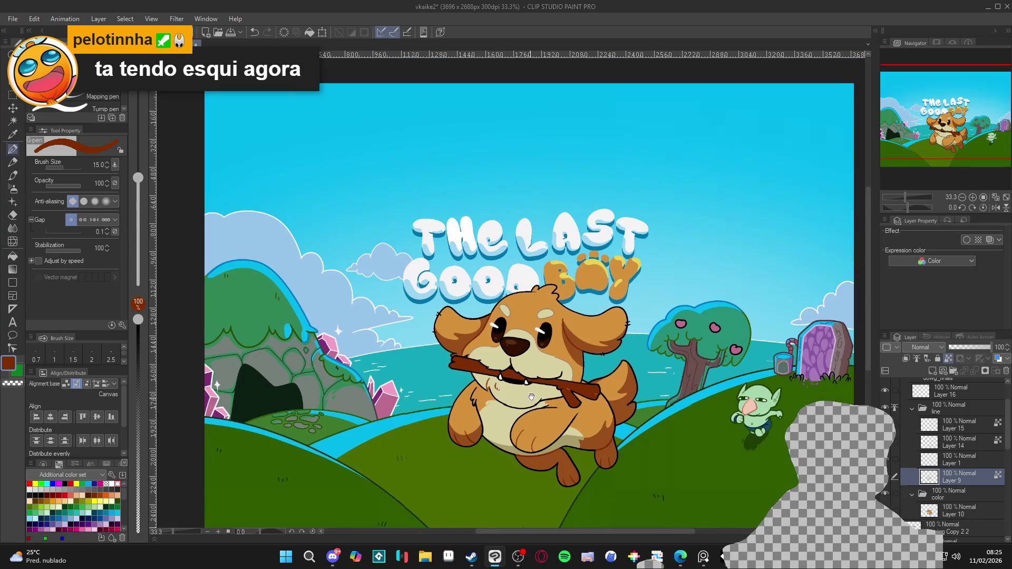
Save the illustration and nudge the view slightly to the right
{"action": "key", "text": "ctrl+s"}
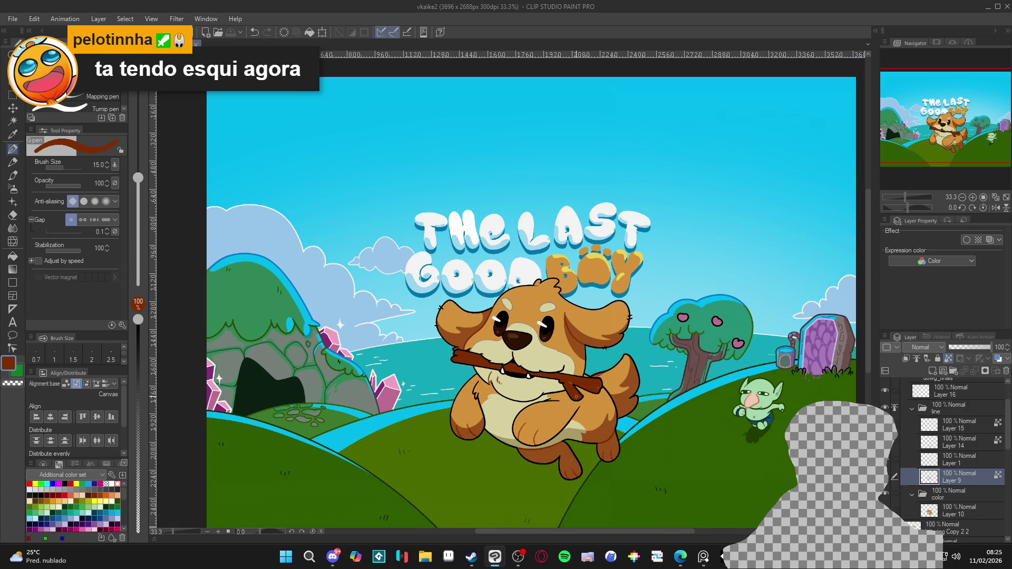
{"action": "left_click_drag", "start_coordinate": [595, 390], "coordinate": [604, 392]}
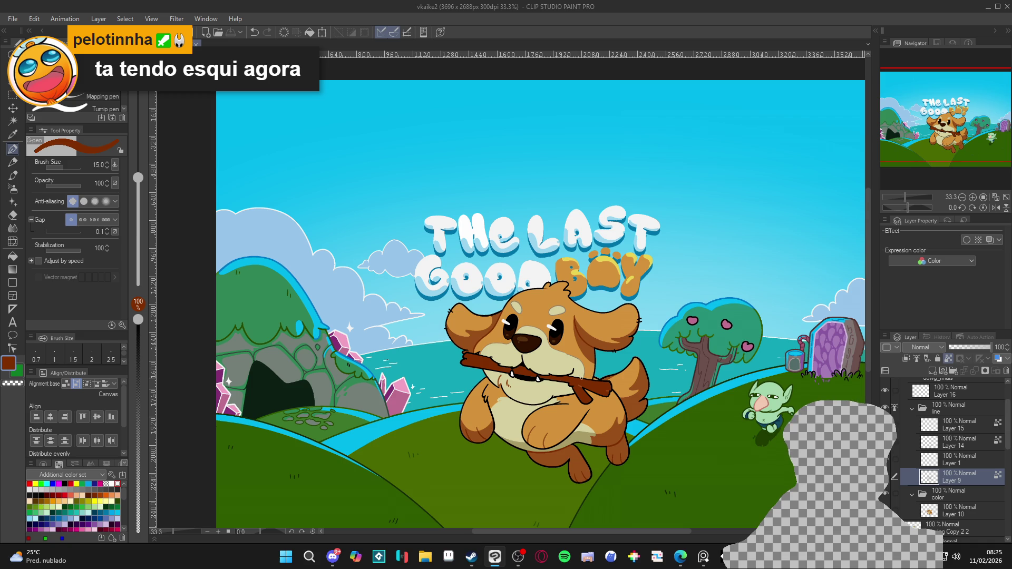
{"action": "mouse_move", "coordinate": [587, 457]}
{"action": "left_mouse_down"}
{"action": "mouse_move", "coordinate": [601, 452]}
{"action": "mouse_move", "coordinate": [577, 434]}
{"action": "left_mouse_up"}
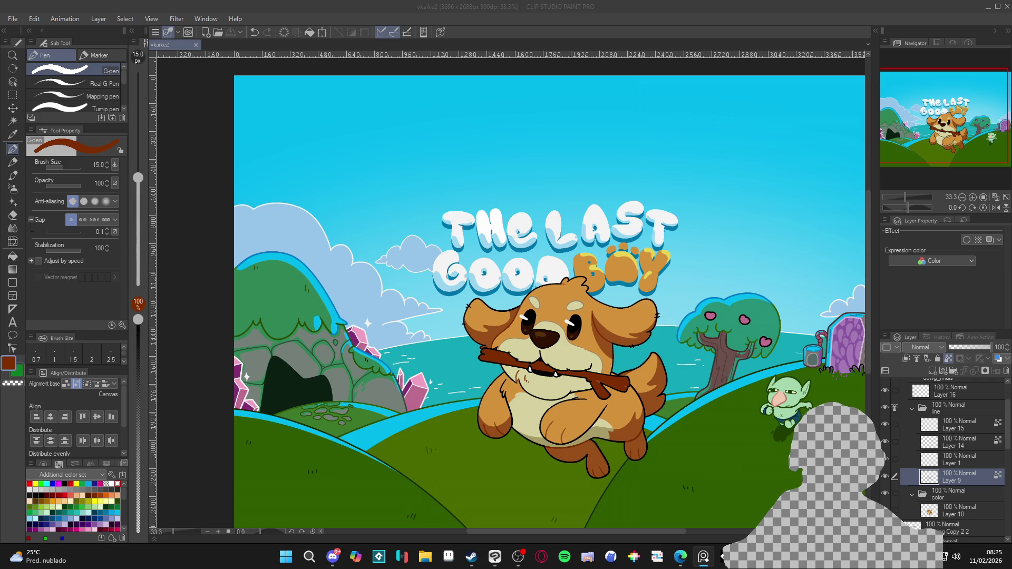
Return from the browser and streaming software and collapse the 'line' layer folder
{"action": "left_click", "coordinate": [681, 557]}
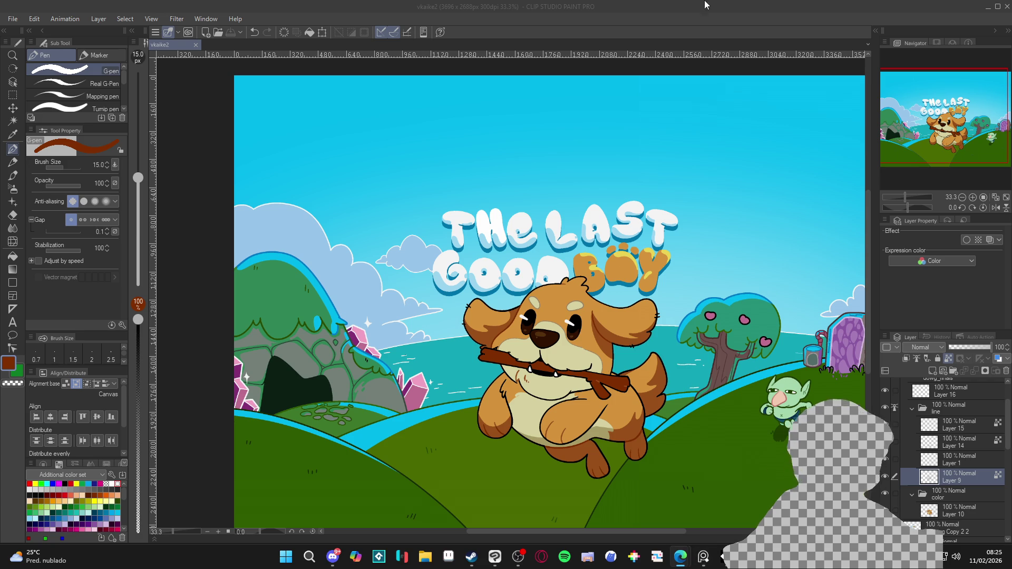
{"action": "scroll", "coordinate": [548, 300], "scroll_direction": "down", "scroll_amount": 1}
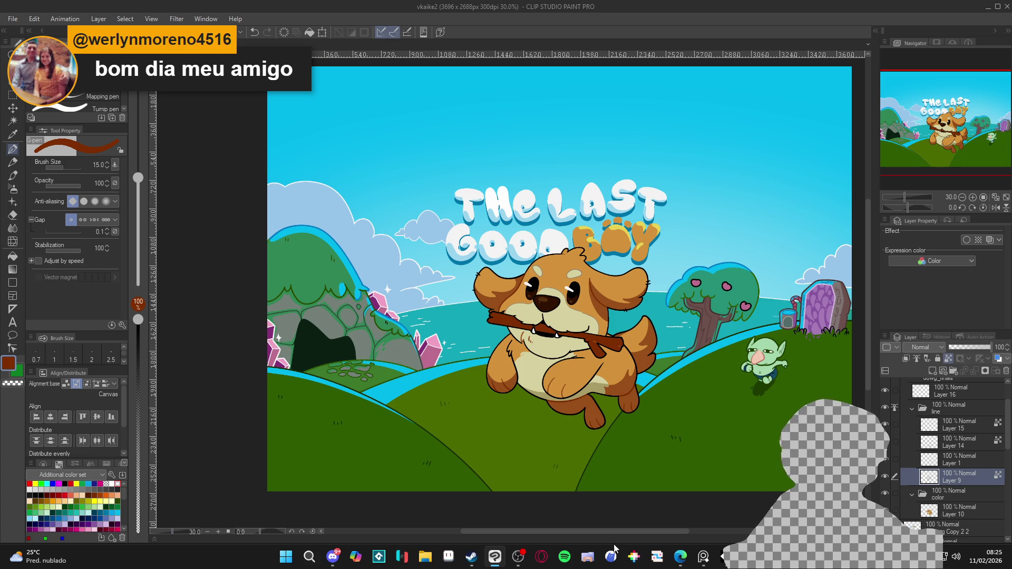
{"action": "left_click", "coordinate": [520, 560]}
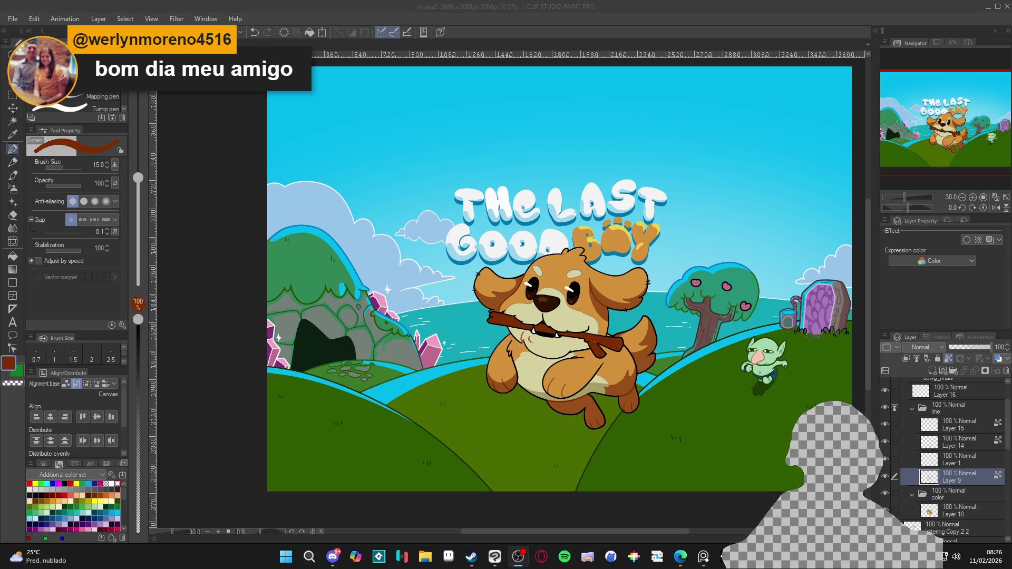
{"action": "key", "text": "alt+Tab"}
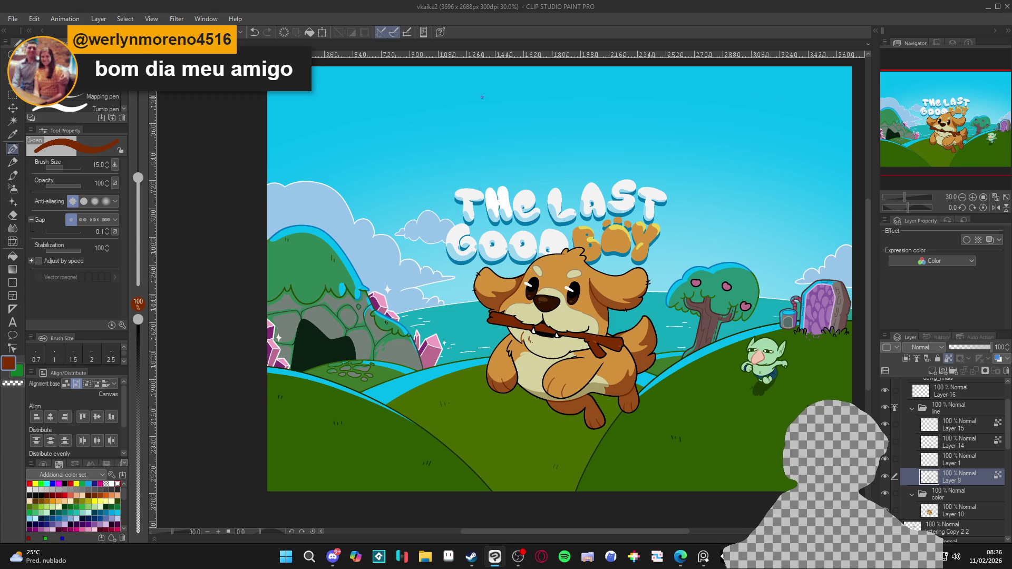
{"action": "scroll", "coordinate": [584, 357], "scroll_direction": "down", "scroll_amount": 1}
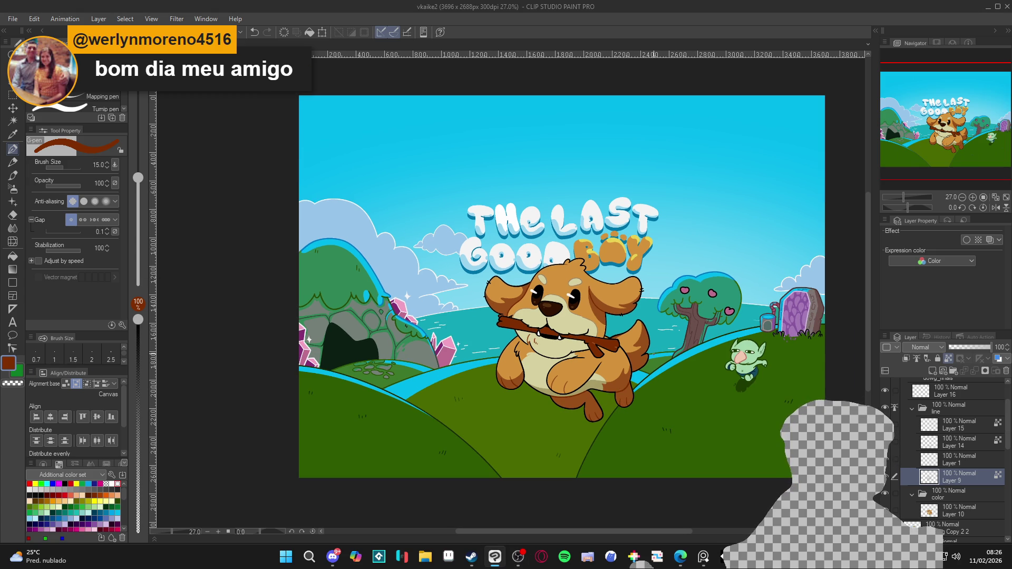
{"action": "scroll", "coordinate": [632, 357], "scroll_direction": "up", "scroll_amount": 2}
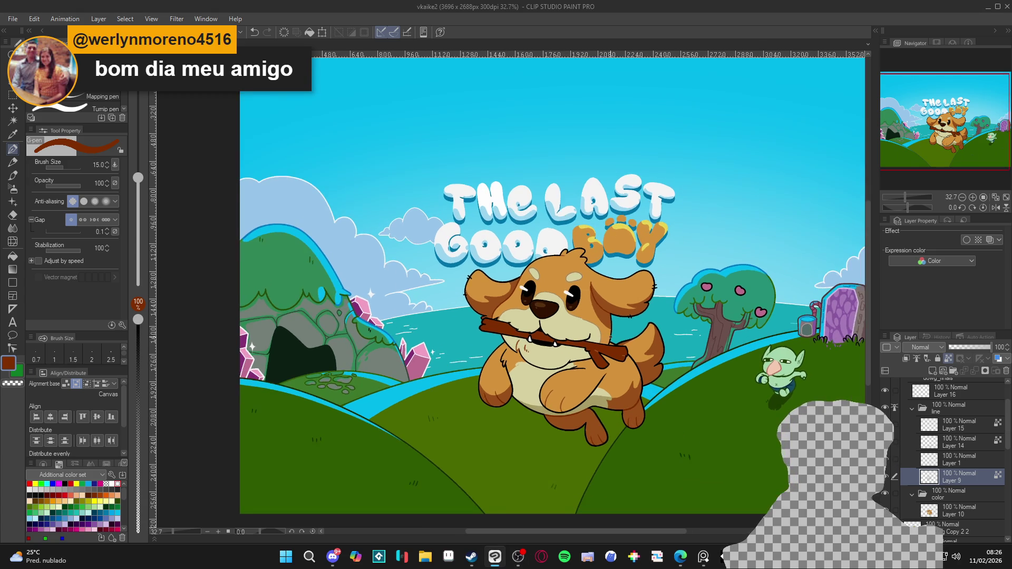
{"action": "scroll", "coordinate": [632, 357], "scroll_direction": "down", "scroll_amount": 1}
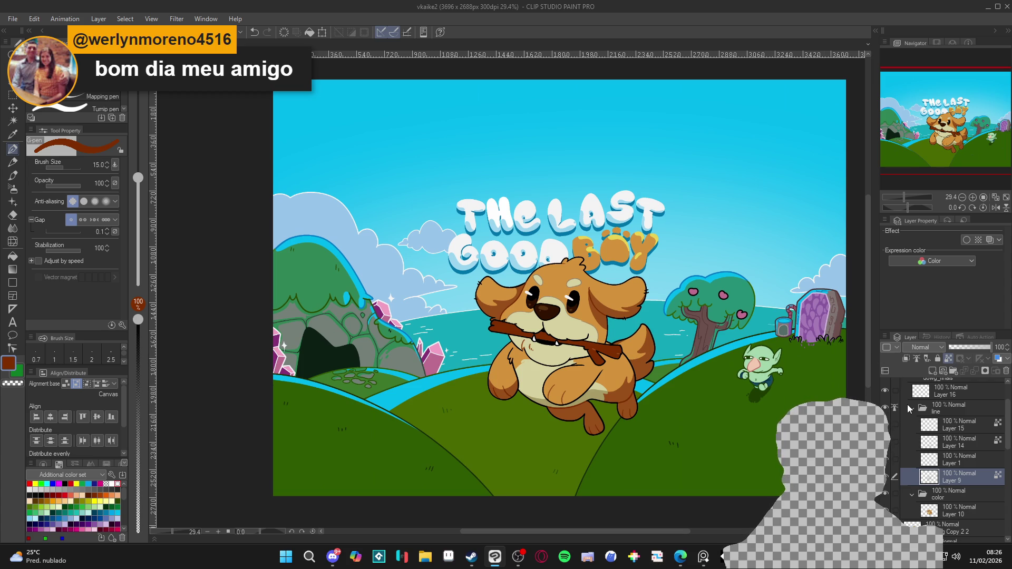
{"action": "left_click", "coordinate": [912, 409]}
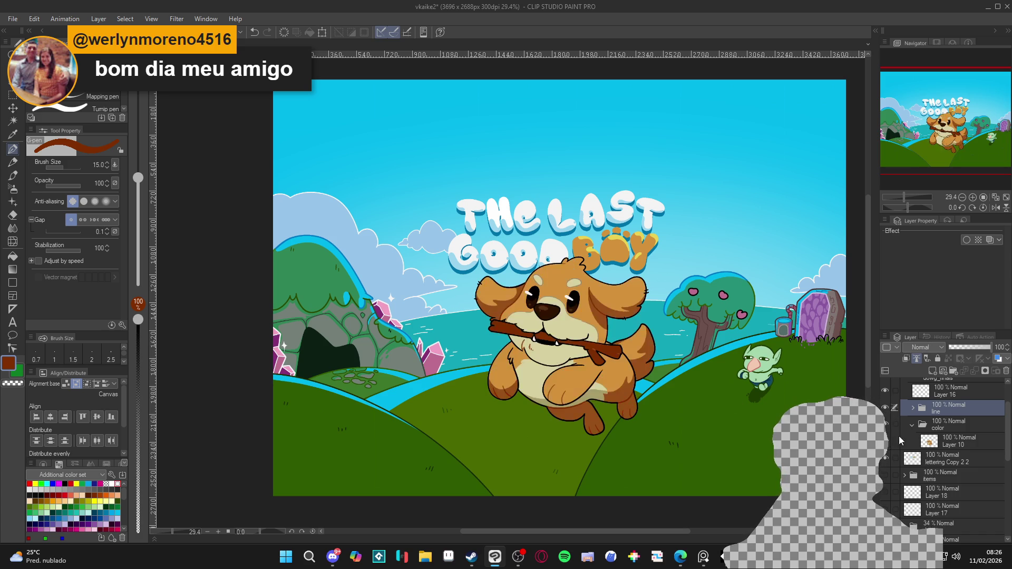
Select Layer 10, test-select the cream chest and muzzle, then eyedrop the beige body colour
{"action": "left_click", "coordinate": [936, 438]}
{"action": "key", "text": "w"}
{"action": "left_click", "coordinate": [524, 348]}
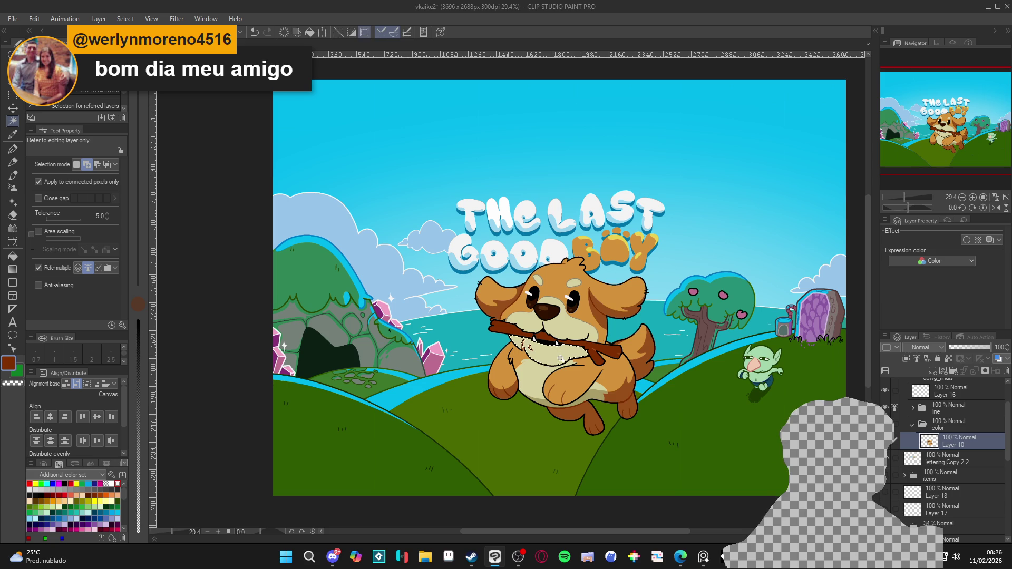
{"action": "left_click", "coordinate": [546, 324]}
{"action": "key", "text": "ctrl+d"}
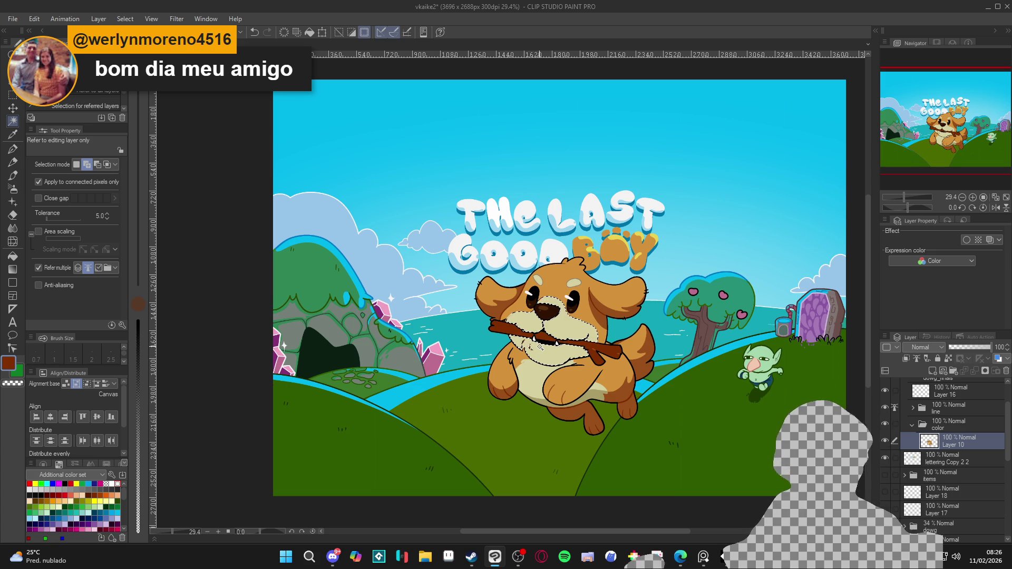
{"action": "key", "text": "p"}
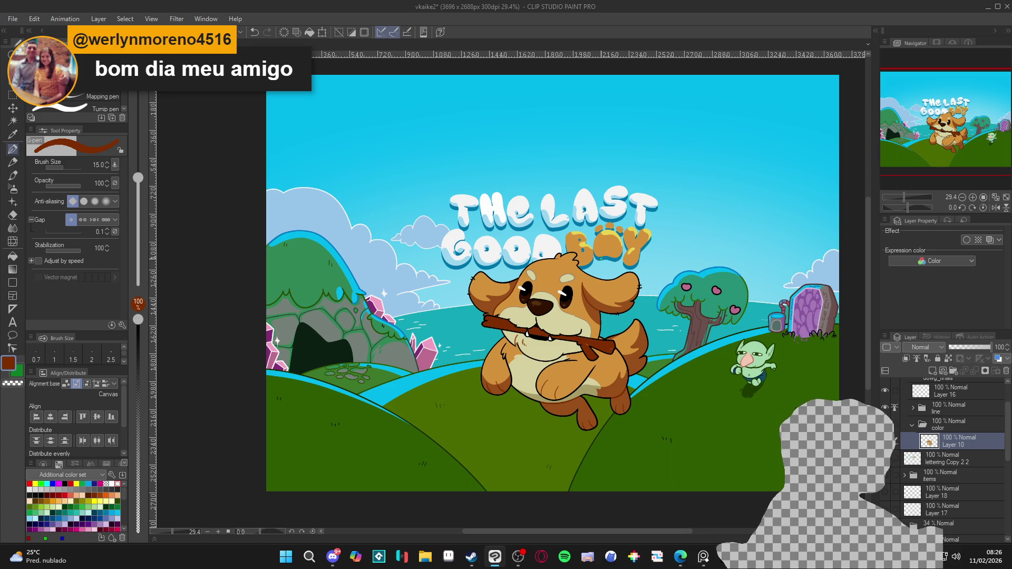
{"action": "scroll", "coordinate": [567, 339], "scroll_direction": "up", "scroll_amount": 2}
{"action": "left_click", "coordinate": [567, 339], "text": "alt"}
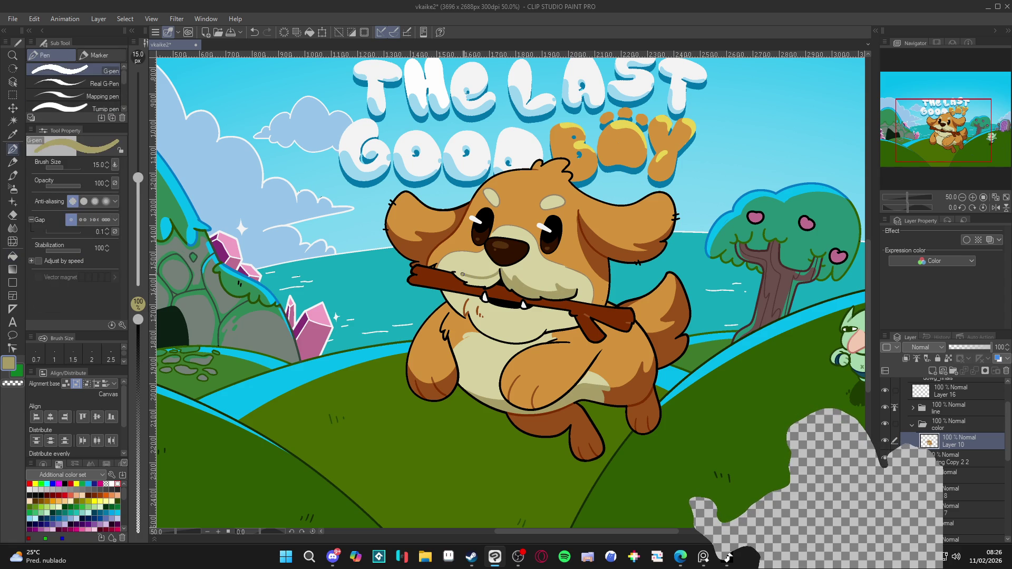
Tilt the canvas view and draw a short G-pen stroke on the dog's chest
{"action": "key", "text": "g"}
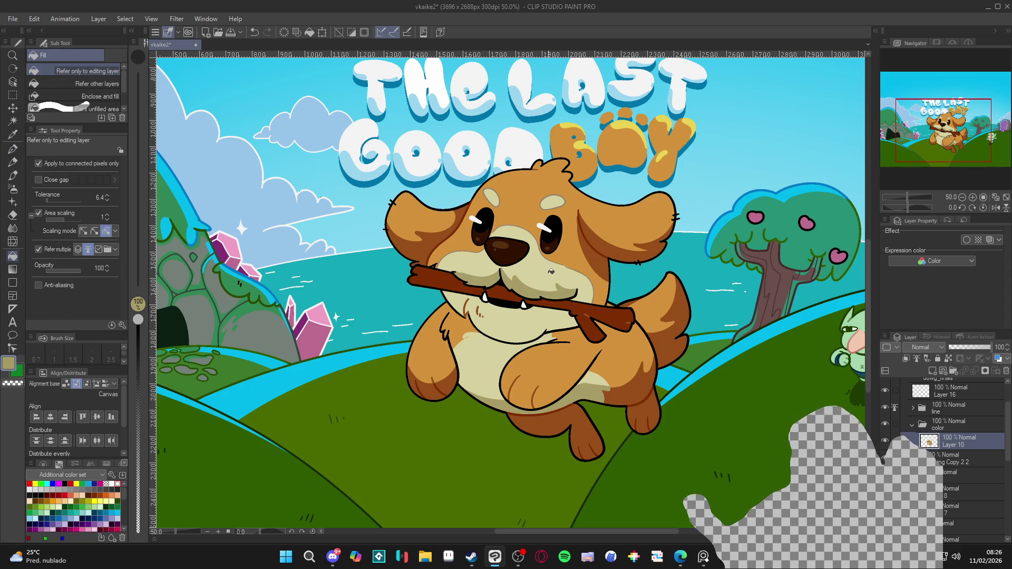
{"action": "key", "text": "p"}
{"action": "left_click_drag", "start_coordinate": [551, 272], "coordinate": [551, 245]}
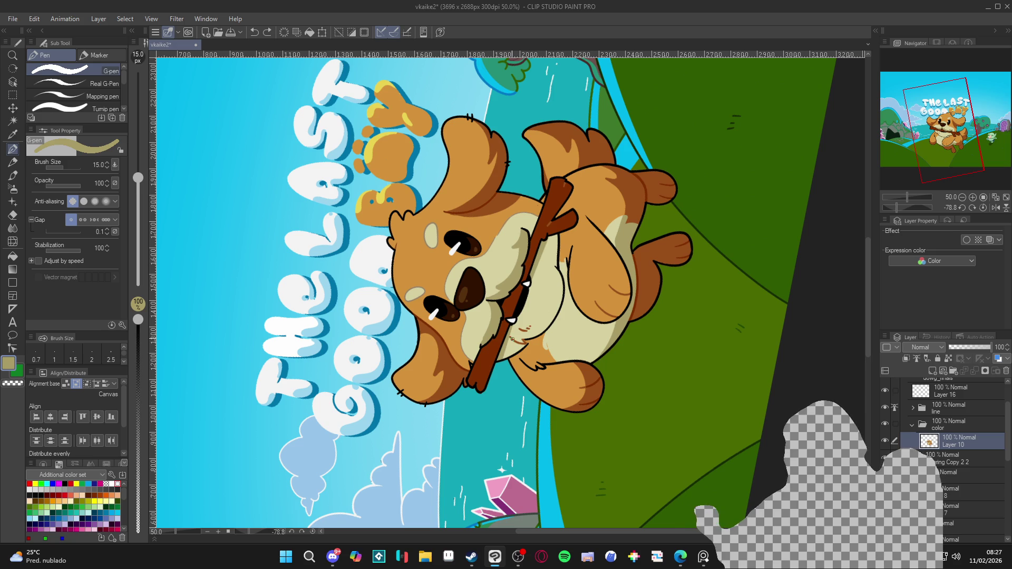
{"action": "left_click_drag", "start_coordinate": [516, 343], "coordinate": [525, 342]}
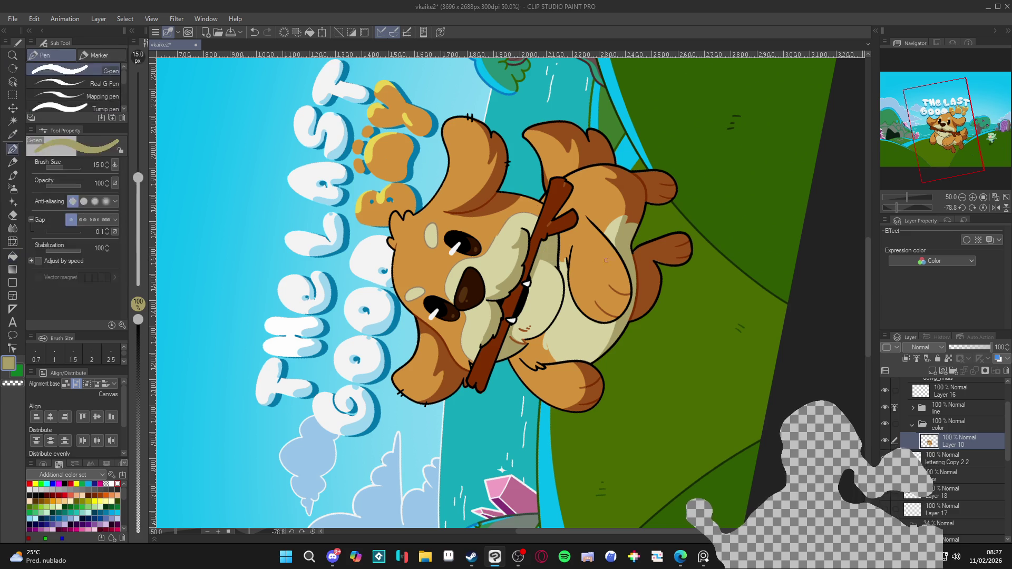
{"action": "key", "text": "ctrl+@"}
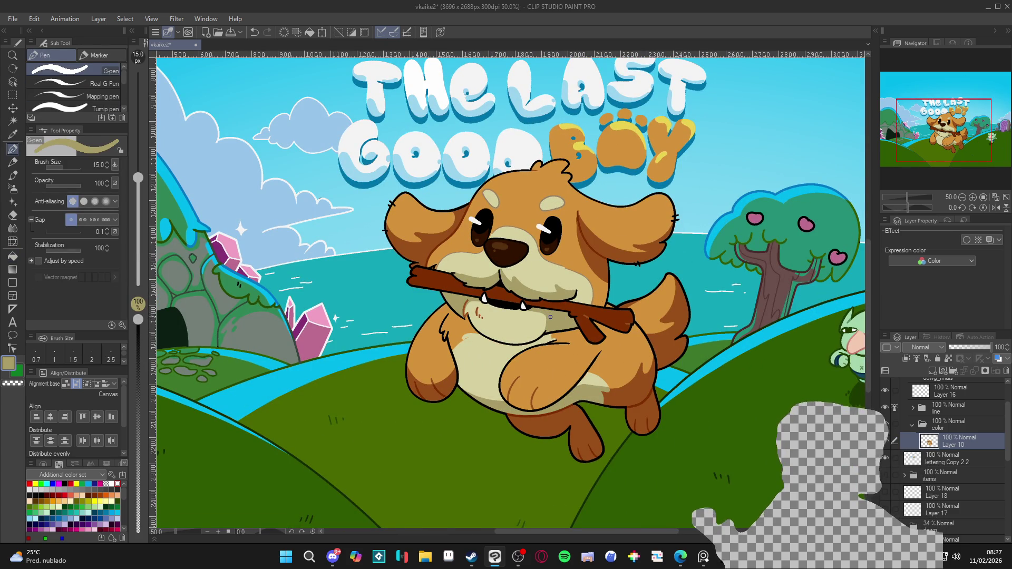
Sample the khaki and pale cream fur colours, undo the stray stroke, and level the view
{"action": "left_click_drag", "start_coordinate": [600, 342], "coordinate": [559, 286]}
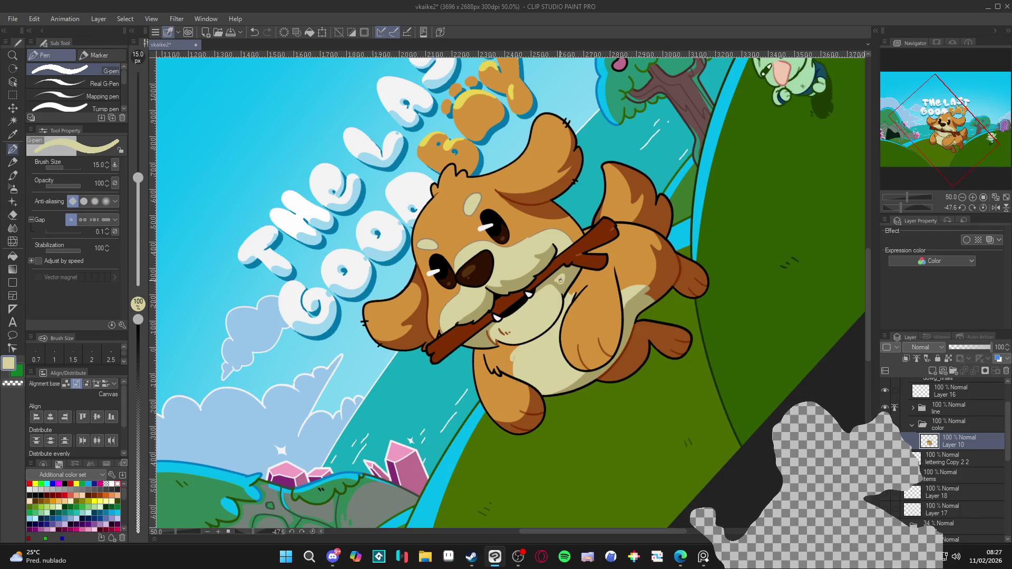
{"action": "left_click", "coordinate": [561, 282], "text": "alt"}
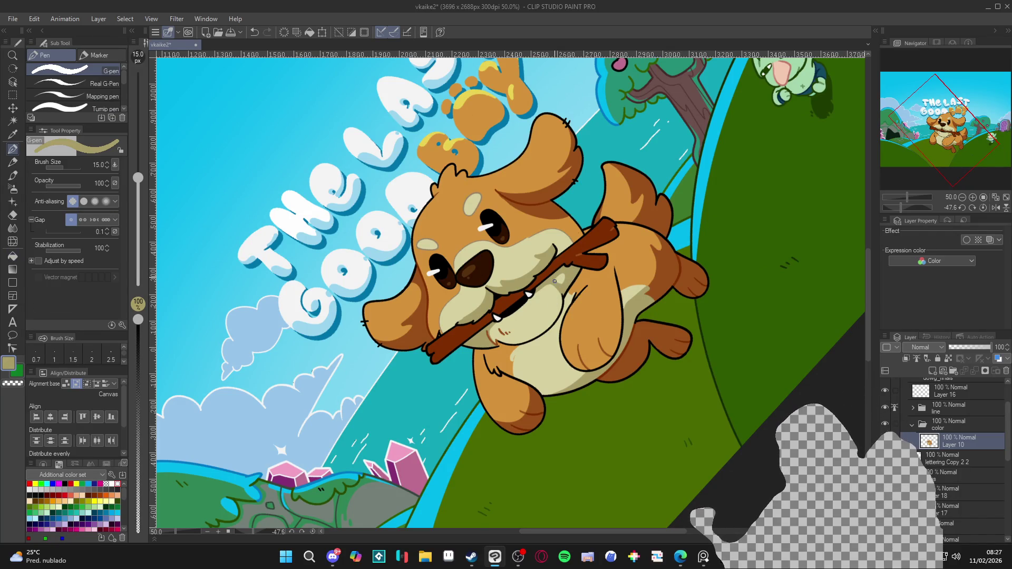
{"action": "left_click", "coordinate": [548, 283], "text": "alt"}
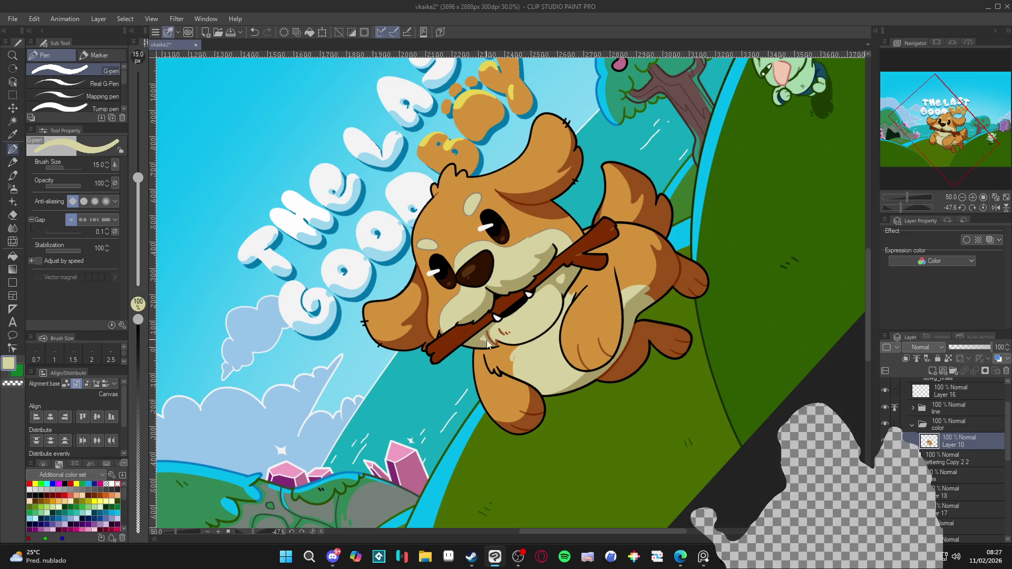
{"action": "key", "text": "ctrl+z"}
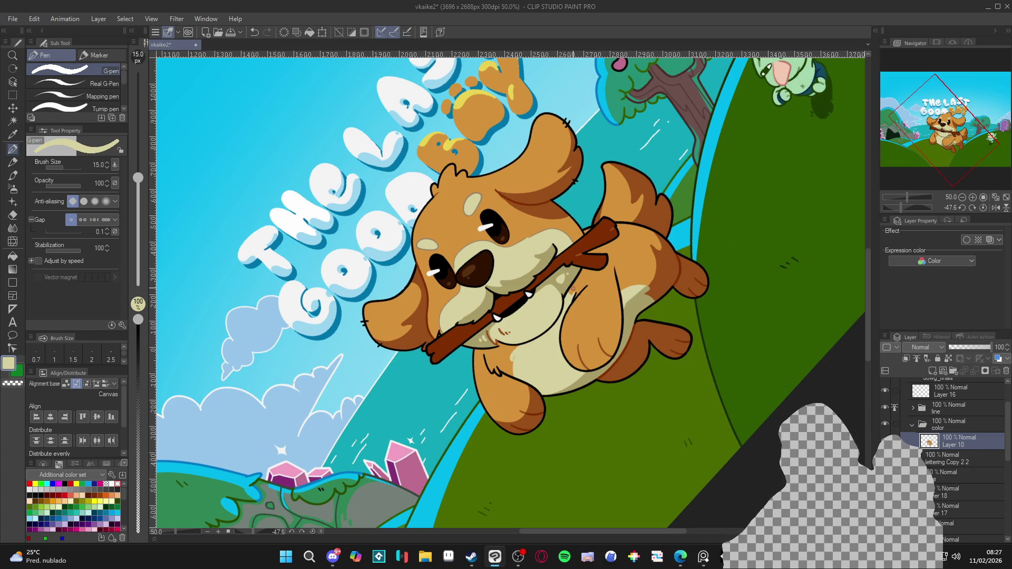
{"action": "double_click", "coordinate": [589, 403]}
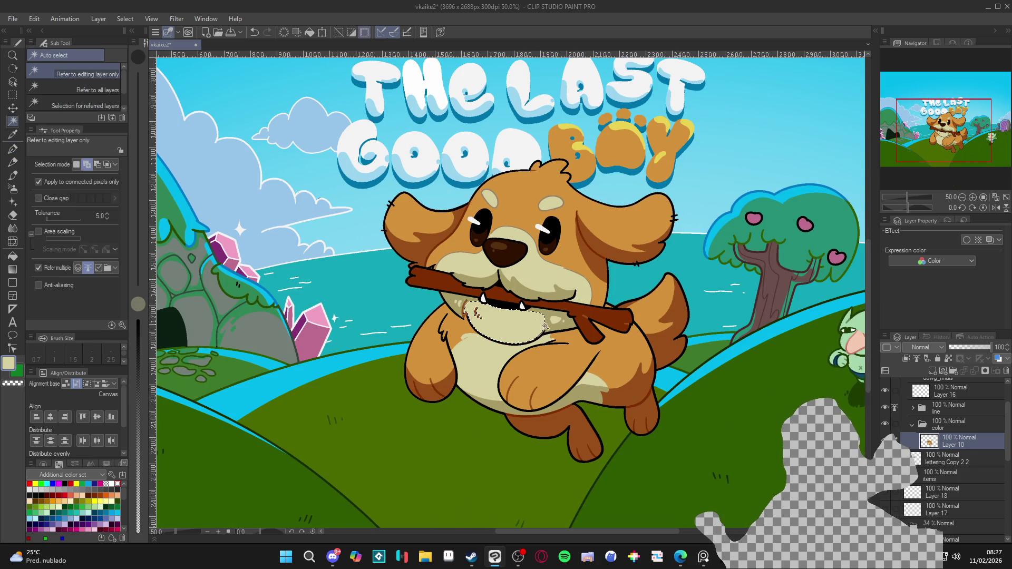
Sample khaki, then the brown outline colour, tilting the view to stroke the dog's body edge
{"action": "left_click_drag", "start_coordinate": [544, 331], "coordinate": [560, 285]}
{"action": "left_click", "coordinate": [557, 288], "text": "alt"}
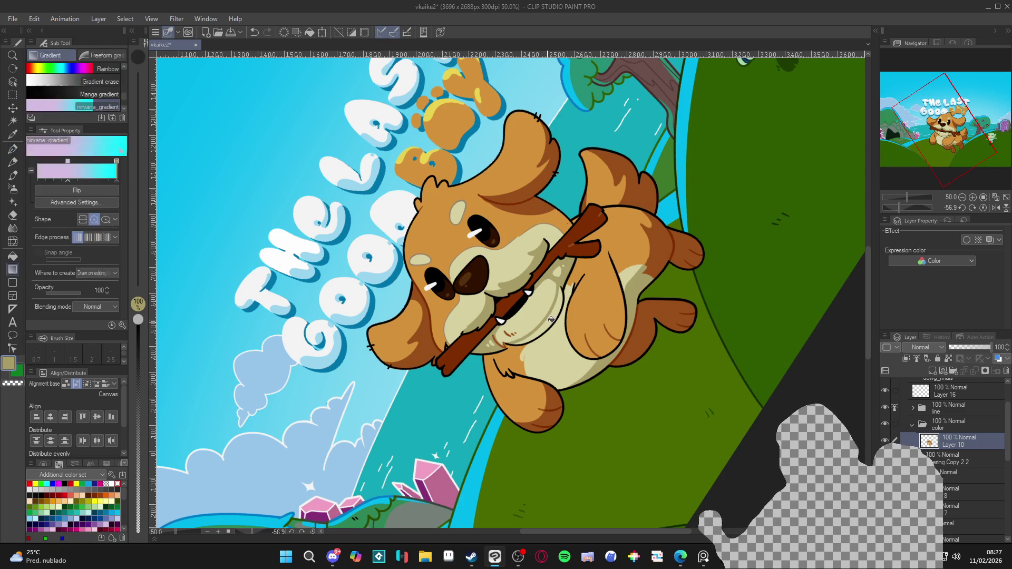
{"action": "double_click", "coordinate": [524, 338]}
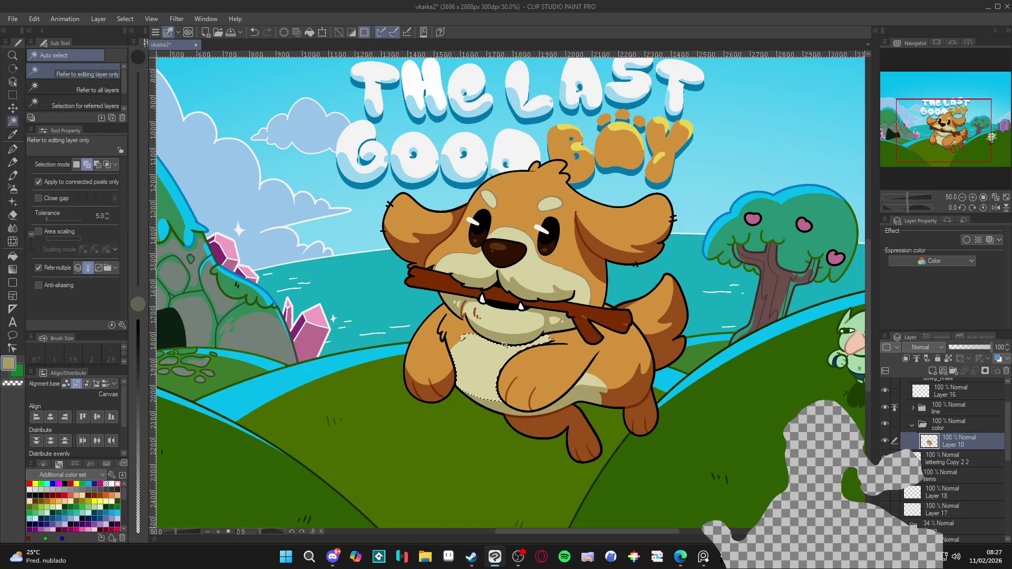
{"action": "mouse_move", "coordinate": [475, 324]}
{"action": "left_mouse_down"}
{"action": "mouse_move", "coordinate": [463, 303]}
{"action": "mouse_move", "coordinate": [472, 263]}
{"action": "left_mouse_up"}
{"action": "key", "text": "p"}
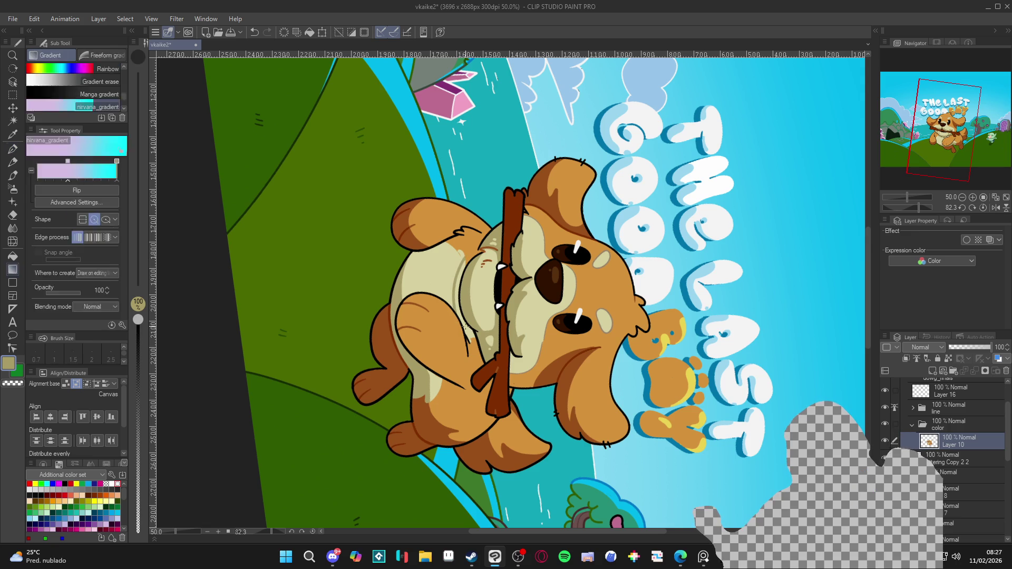
{"action": "key", "text": "r"}
{"action": "double_click", "coordinate": [644, 245]}
{"action": "key", "text": "p"}
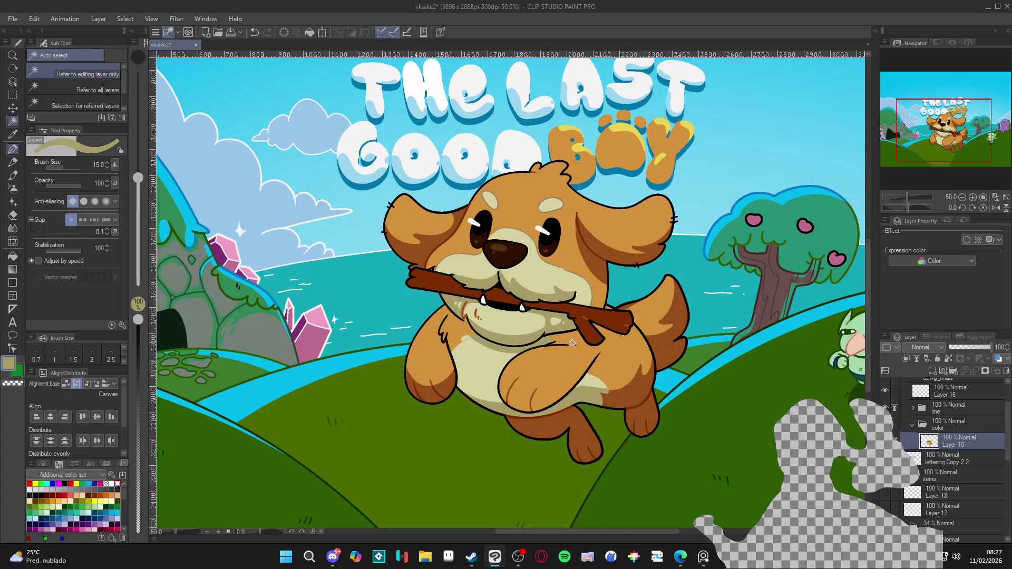
{"action": "left_click", "coordinate": [644, 385], "text": "alt"}
{"action": "mouse_move", "coordinate": [644, 384]}
{"action": "left_mouse_down"}
{"action": "mouse_move", "coordinate": [527, 369]}
{"action": "mouse_move", "coordinate": [487, 273]}
{"action": "mouse_move", "coordinate": [447, 337]}
{"action": "mouse_move", "coordinate": [634, 252]}
{"action": "mouse_move", "coordinate": [444, 294]}
{"action": "left_mouse_up"}
{"action": "key", "text": "r"}
{"action": "key", "text": "p"}
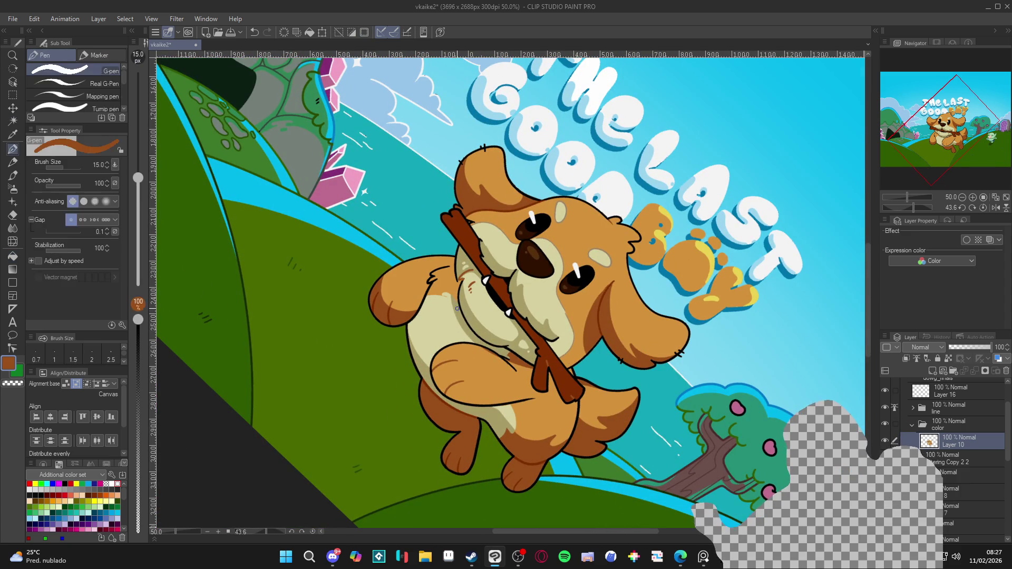
Clear the selection, darken the dog's left leg outline, and reset the view upright
{"action": "double_click", "coordinate": [466, 263]}
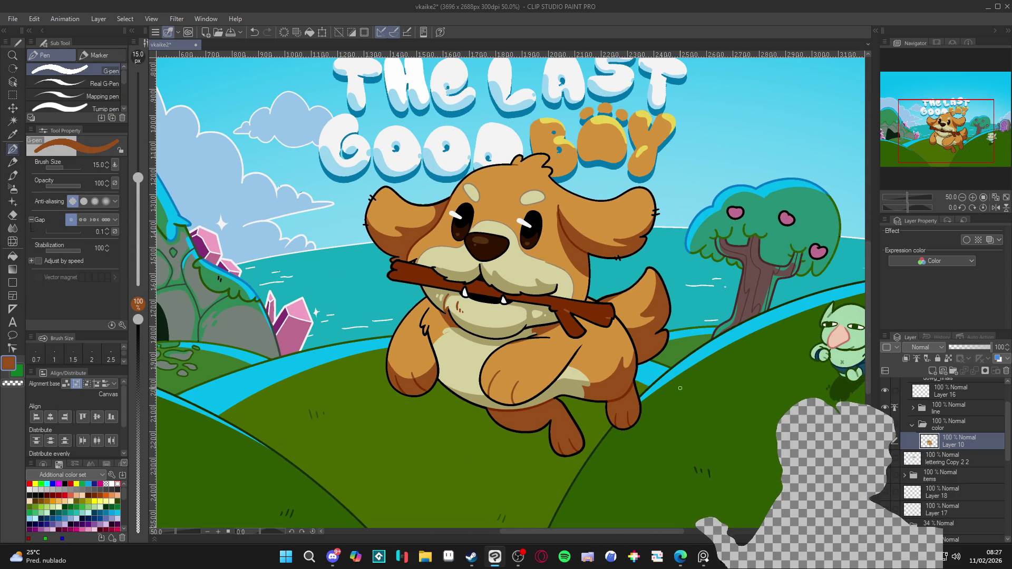
{"action": "key", "text": "p"}
{"action": "key", "text": "p"}
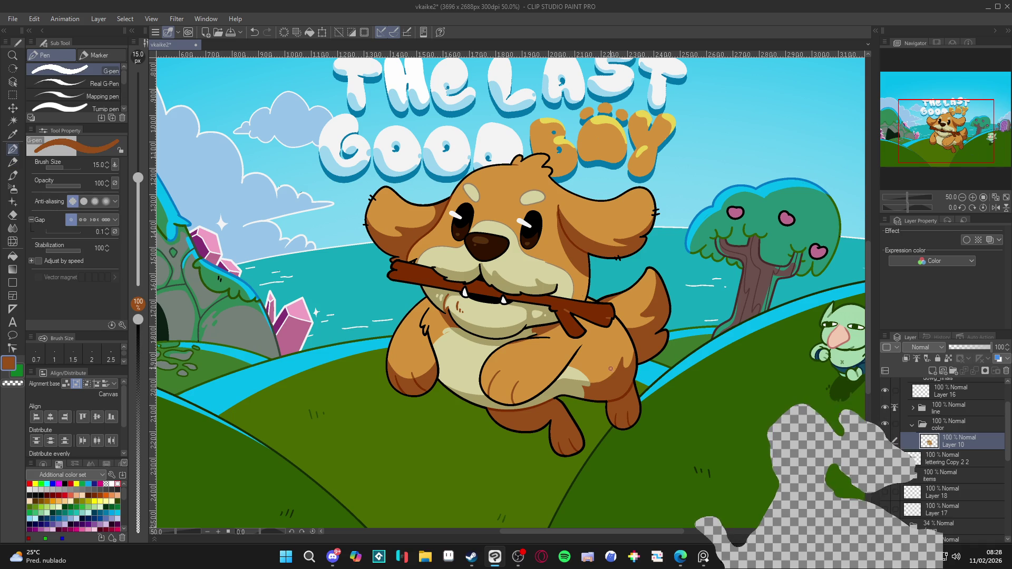
{"action": "key", "text": "ctrl+d"}
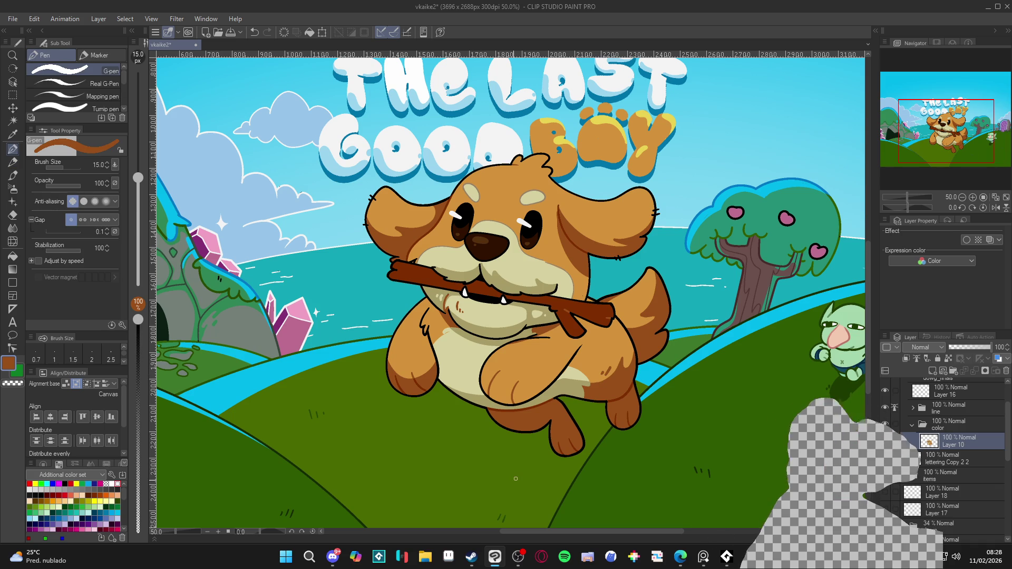
{"action": "left_click_drag", "start_coordinate": [390, 356], "coordinate": [394, 362]}
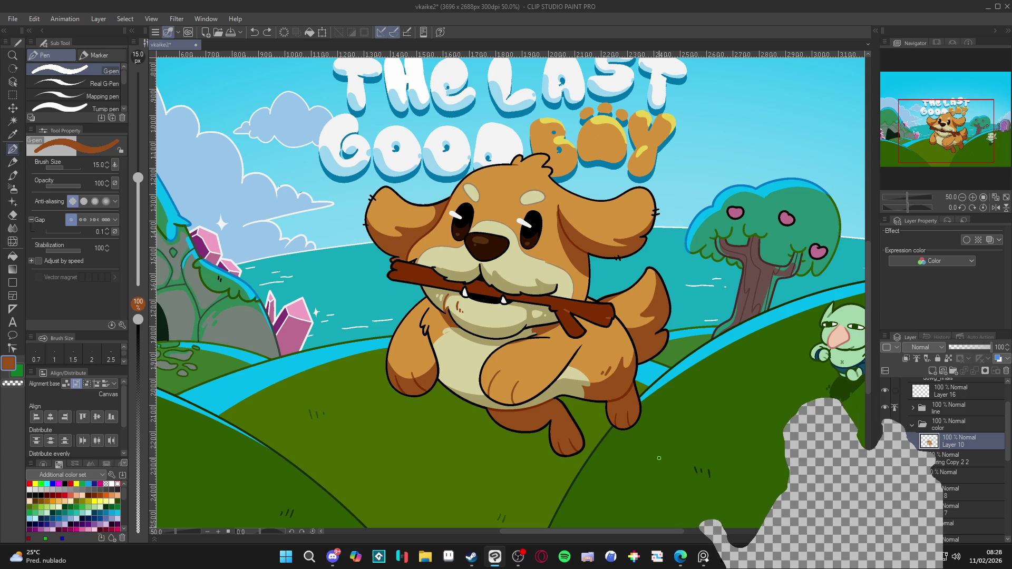
{"action": "key", "text": "w"}
{"action": "key", "text": "p"}
{"action": "left_click_drag", "start_coordinate": [525, 378], "coordinate": [447, 276]}
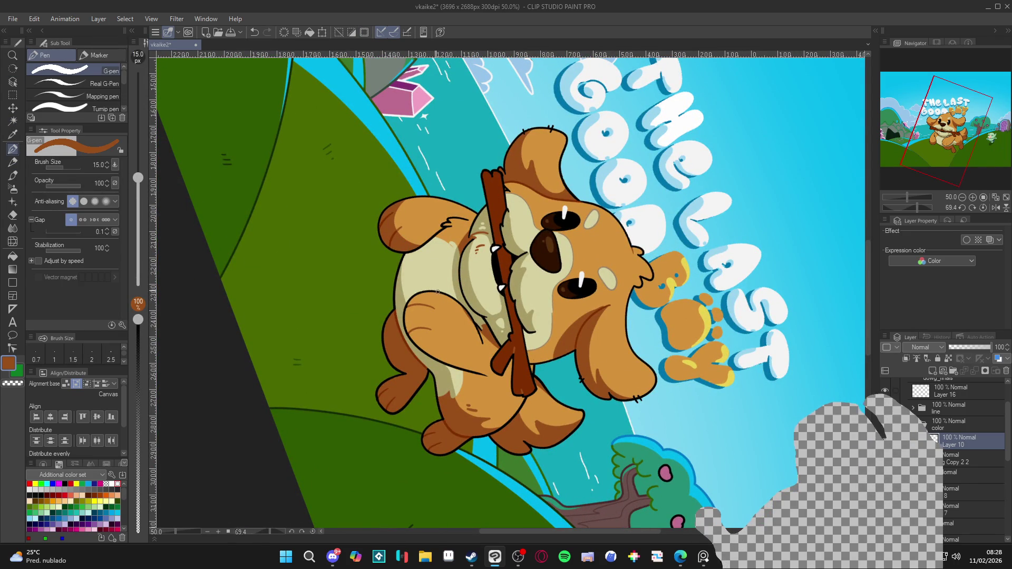
{"action": "key", "text": "g"}
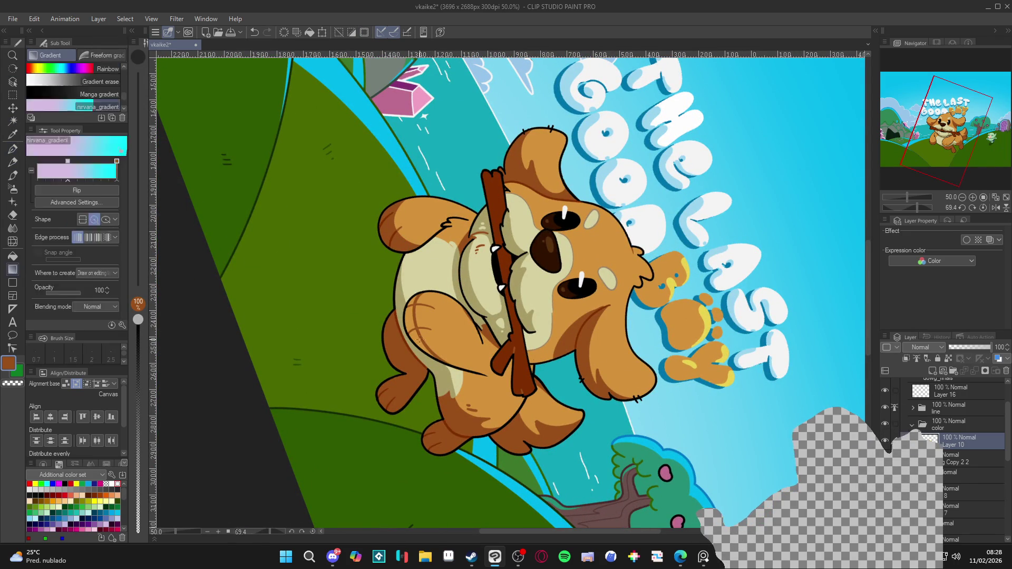
{"action": "key", "text": "r"}
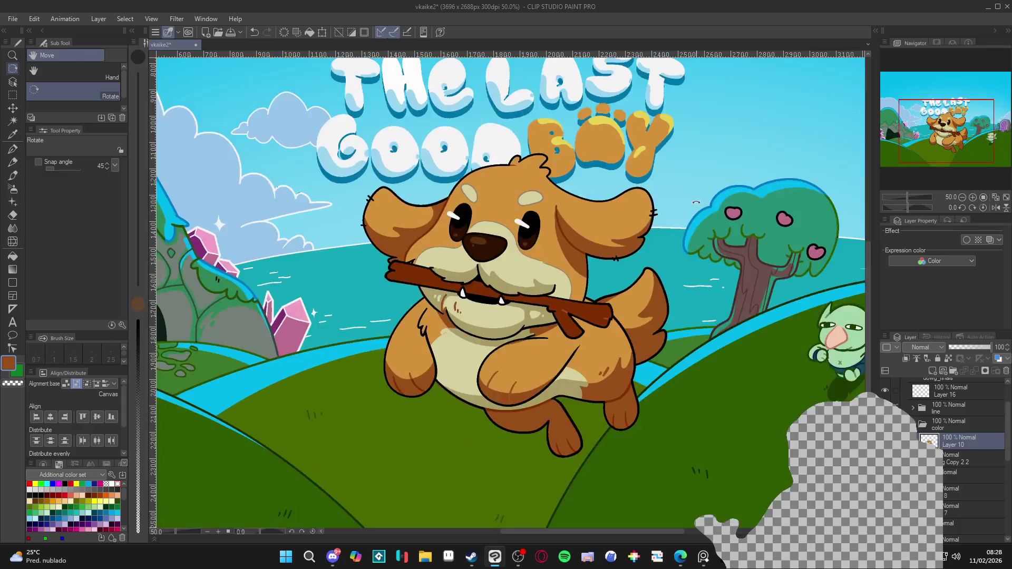
{"action": "key", "text": "p"}
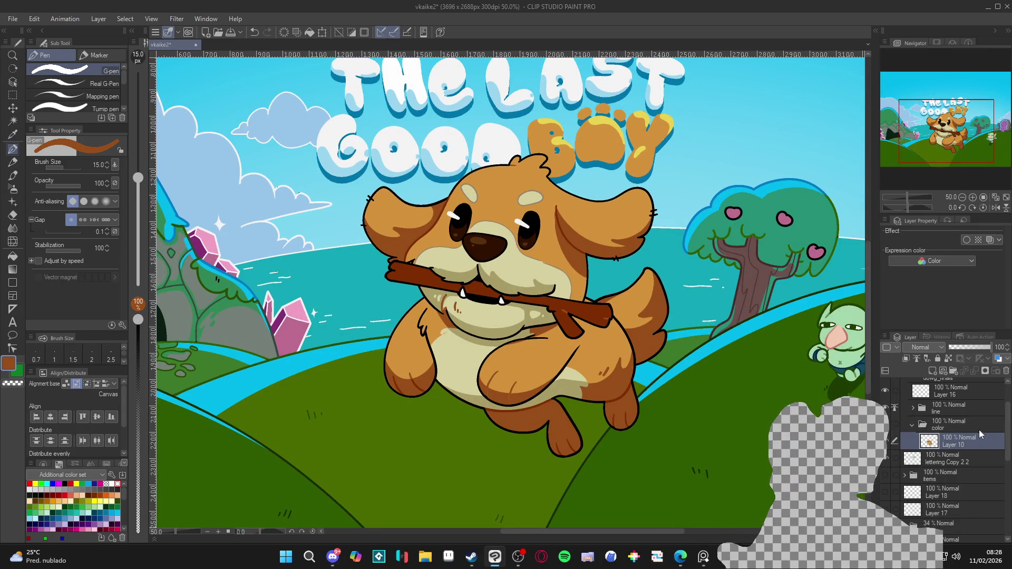
Expand the line folder, sample the dog's dark red-brown and black paw colours, and save
{"action": "left_click", "coordinate": [913, 409]}
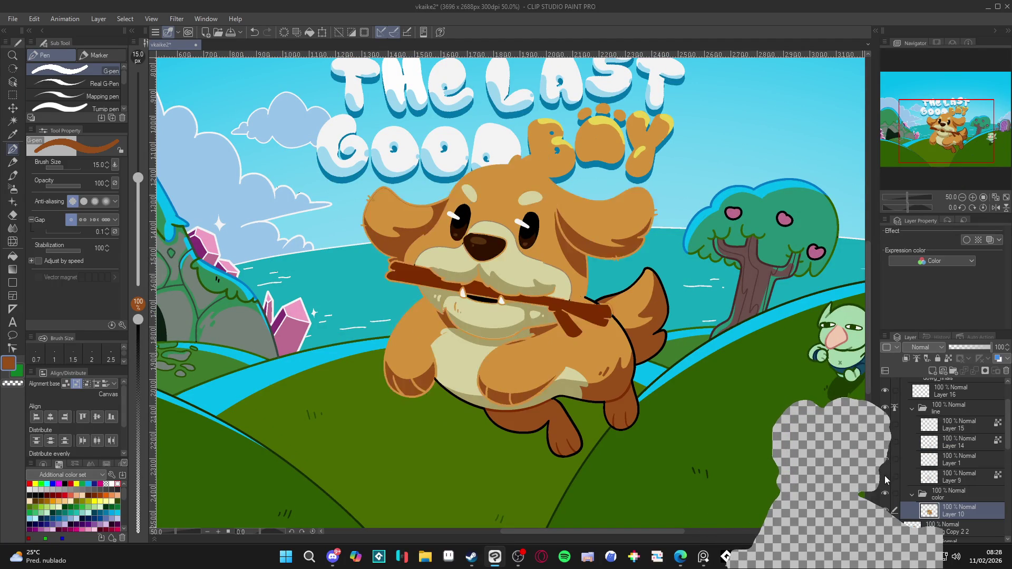
{"action": "left_click", "coordinate": [908, 475]}
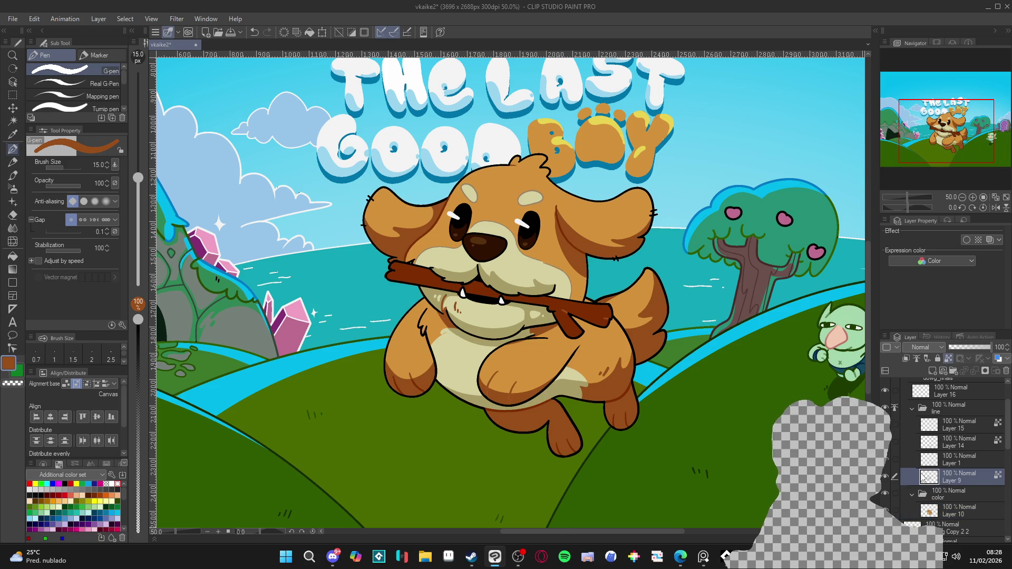
{"action": "left_click", "coordinate": [541, 401], "text": "alt"}
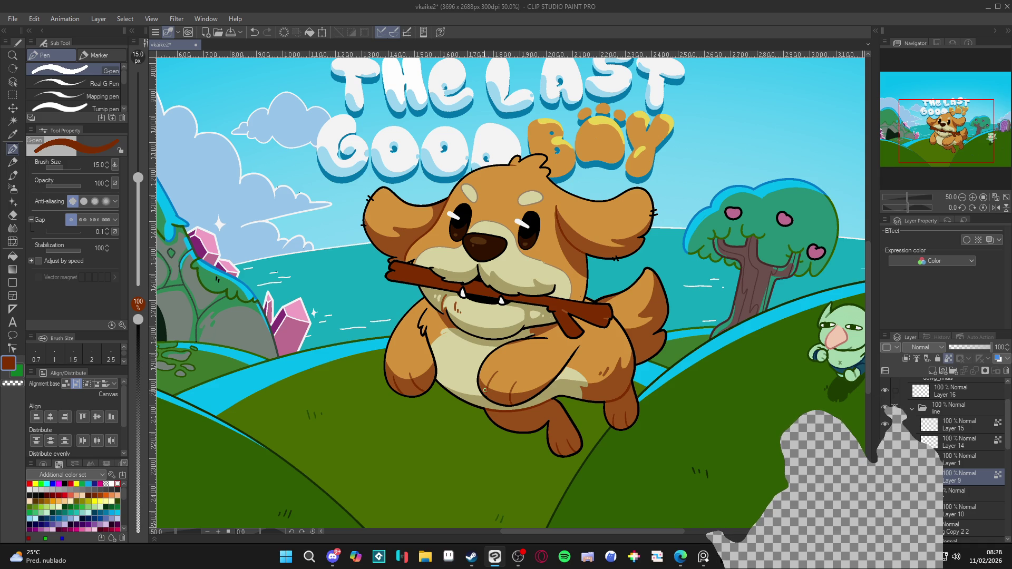
{"action": "left_click", "coordinate": [489, 389], "text": "alt"}
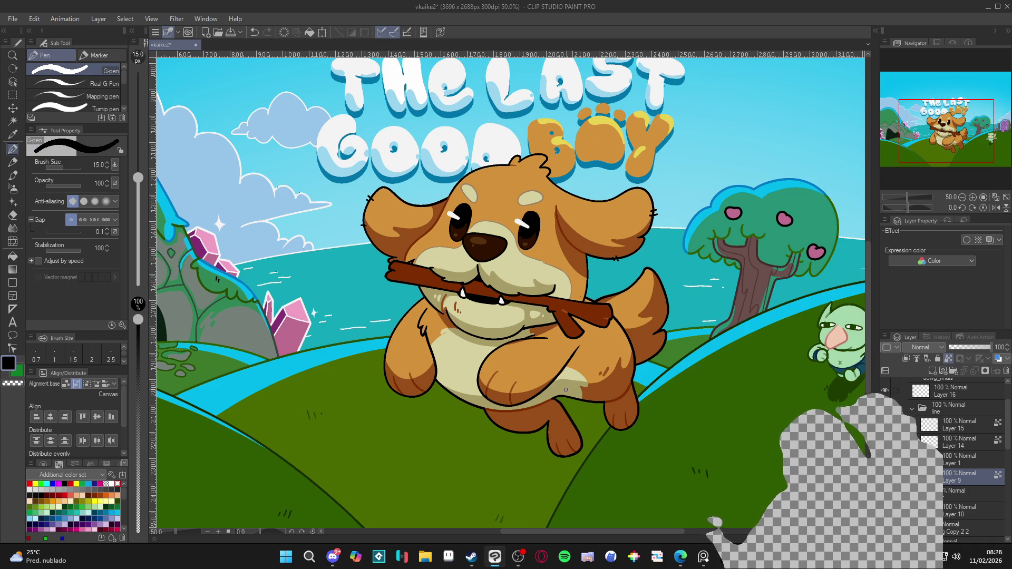
{"action": "scroll", "coordinate": [489, 231], "scroll_direction": "down", "scroll_amount": 2}
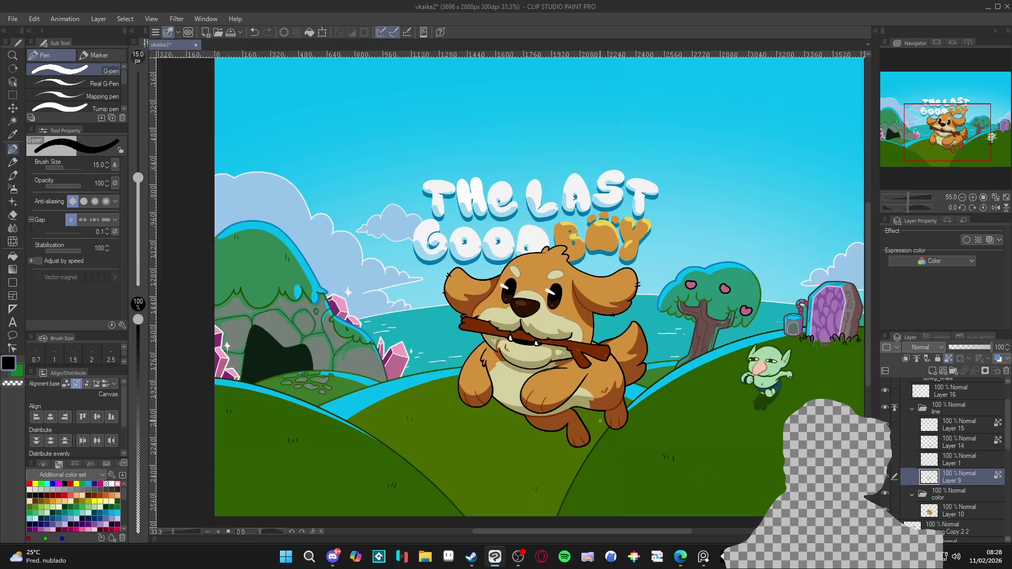
{"action": "scroll", "coordinate": [610, 433], "scroll_direction": "up", "scroll_amount": 1}
{"action": "key", "text": "ctrl+s"}
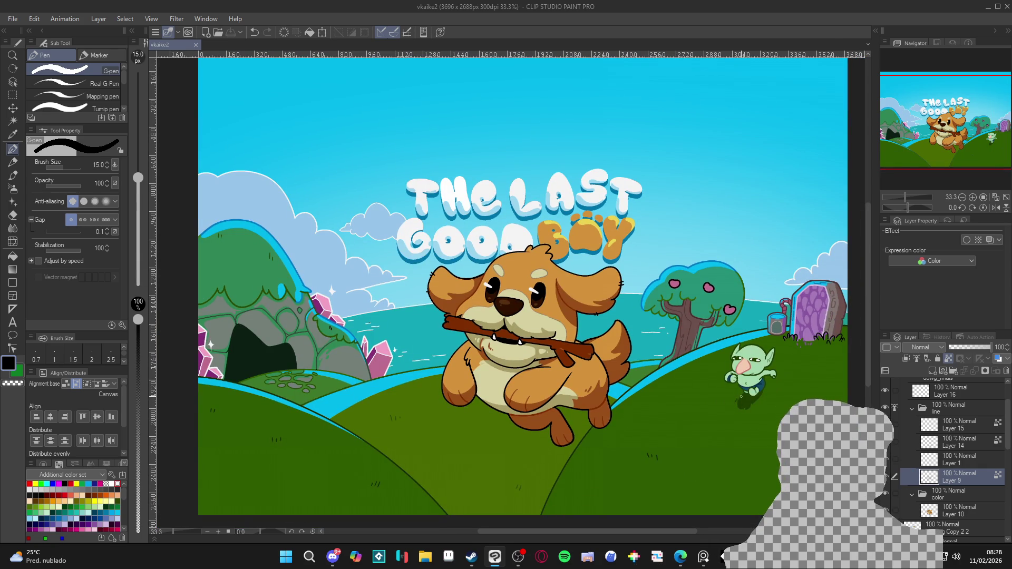
Toggle the dog's lower-body layers off and on to compare the artwork
{"action": "scroll", "coordinate": [582, 422], "scroll_direction": "up", "scroll_amount": 2}
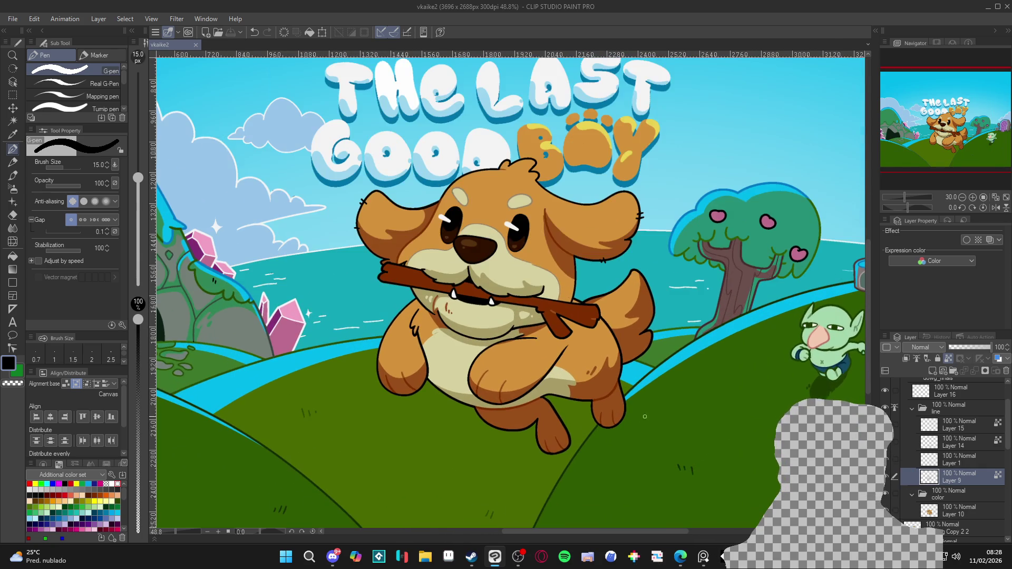
{"action": "left_click", "coordinate": [888, 464]}
{"action": "left_click", "coordinate": [889, 464]}
{"action": "left_click", "coordinate": [889, 464]}
{"action": "left_click", "coordinate": [889, 463]}
{"action": "left_click", "coordinate": [889, 448]}
{"action": "left_click", "coordinate": [888, 449]}
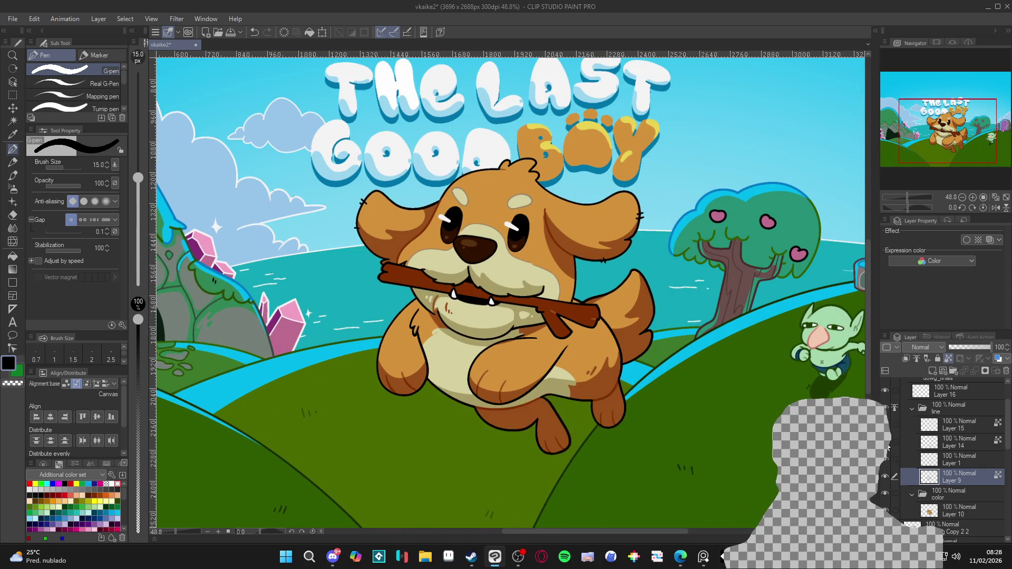
{"action": "left_click", "coordinate": [889, 447]}
{"action": "left_click", "coordinate": [891, 445]}
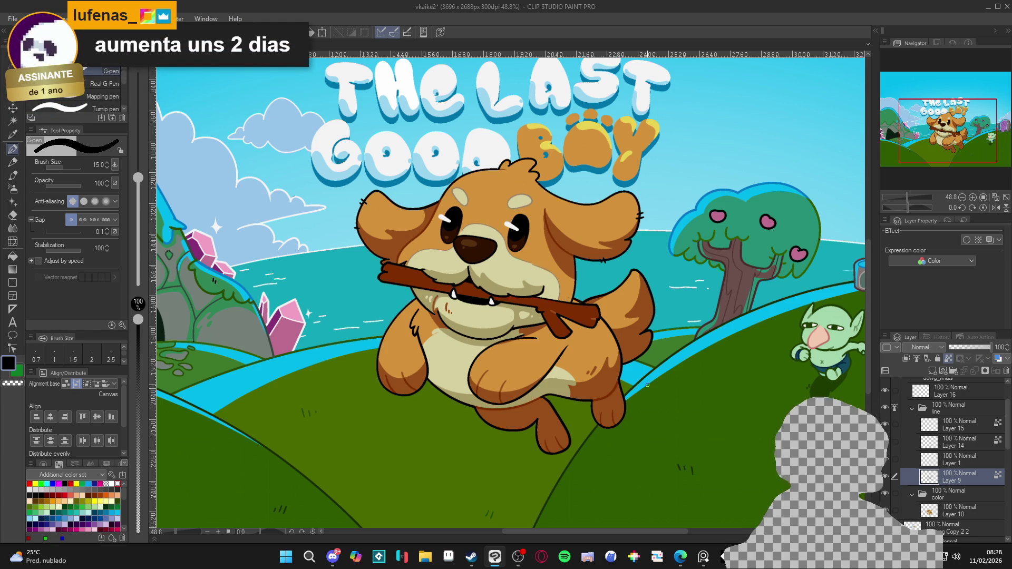
{"action": "scroll", "coordinate": [596, 384], "scroll_direction": "up", "scroll_amount": 4}
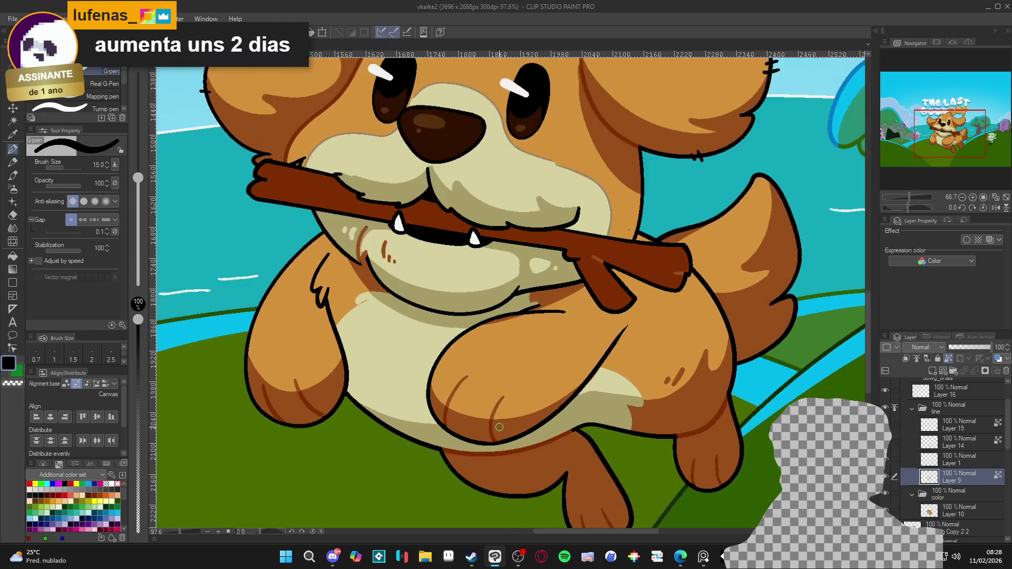
{"action": "scroll", "coordinate": [500, 427], "scroll_direction": "up", "scroll_amount": 1}
Sample the paw's brown, draw a crease line down the dog's front leg, and save
{"action": "left_click", "coordinate": [499, 427], "text": "alt"}
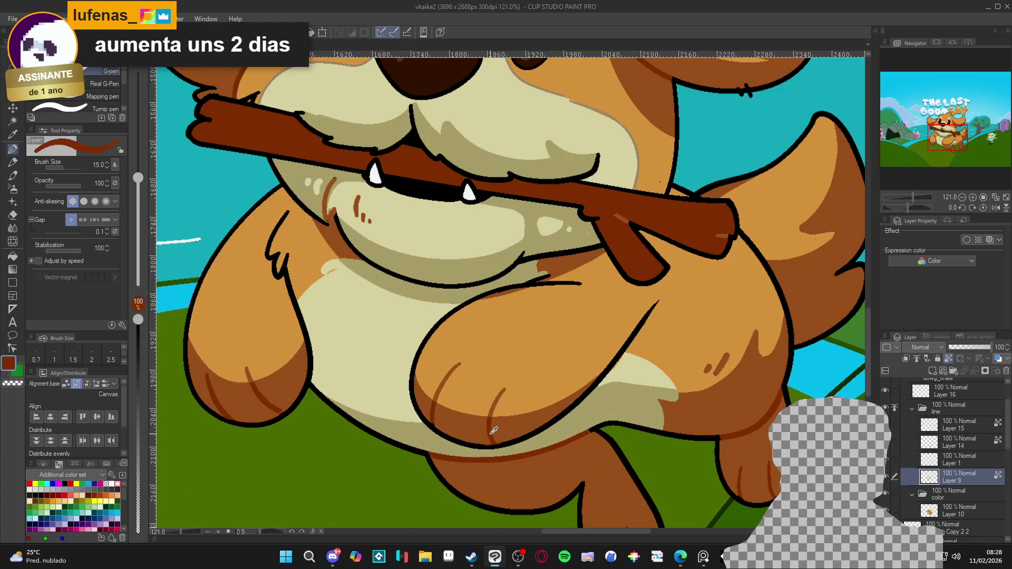
{"action": "scroll", "coordinate": [550, 379], "scroll_direction": "down", "scroll_amount": 2}
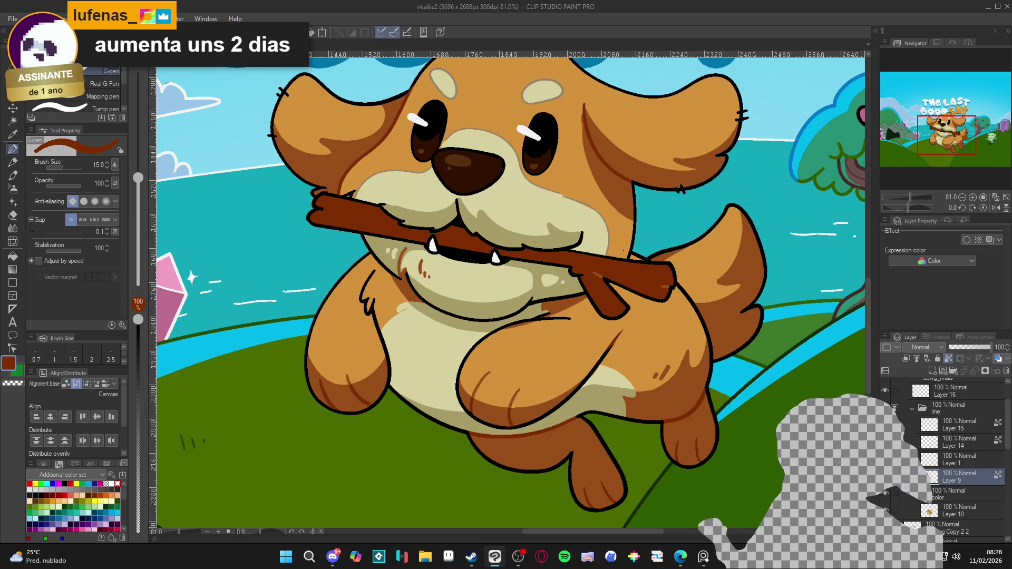
{"action": "left_click_drag", "start_coordinate": [622, 334], "coordinate": [570, 379]}
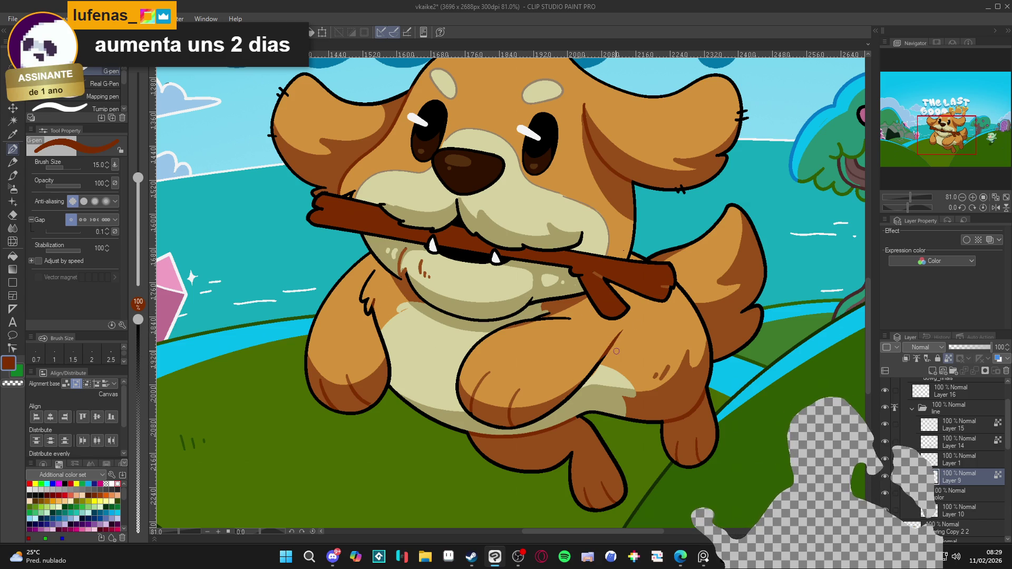
{"action": "scroll", "coordinate": [616, 351], "scroll_direction": "down", "scroll_amount": 5}
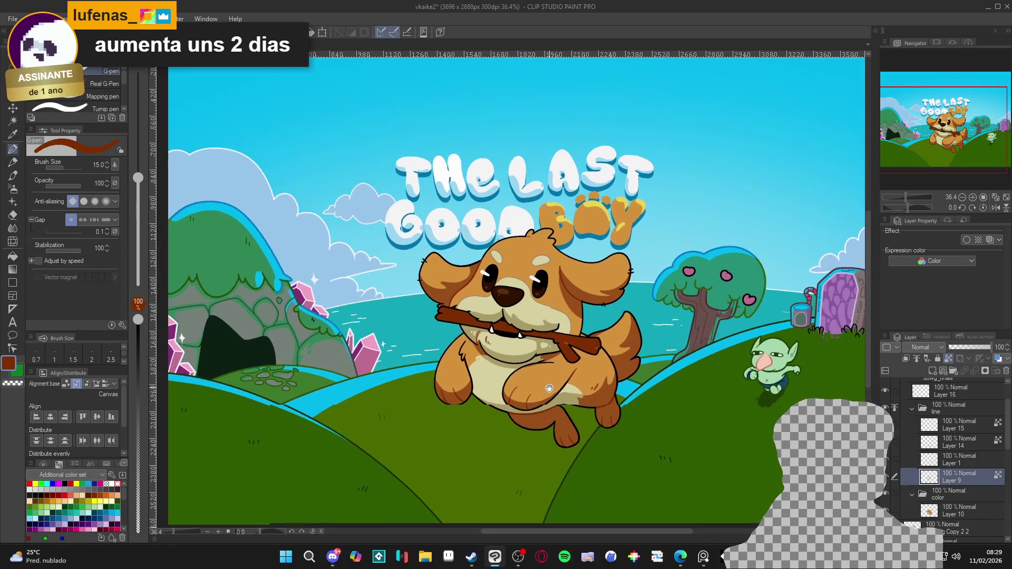
{"action": "key", "text": "ctrl+s"}
{"action": "scroll", "coordinate": [555, 364], "scroll_direction": "up", "scroll_amount": 1}
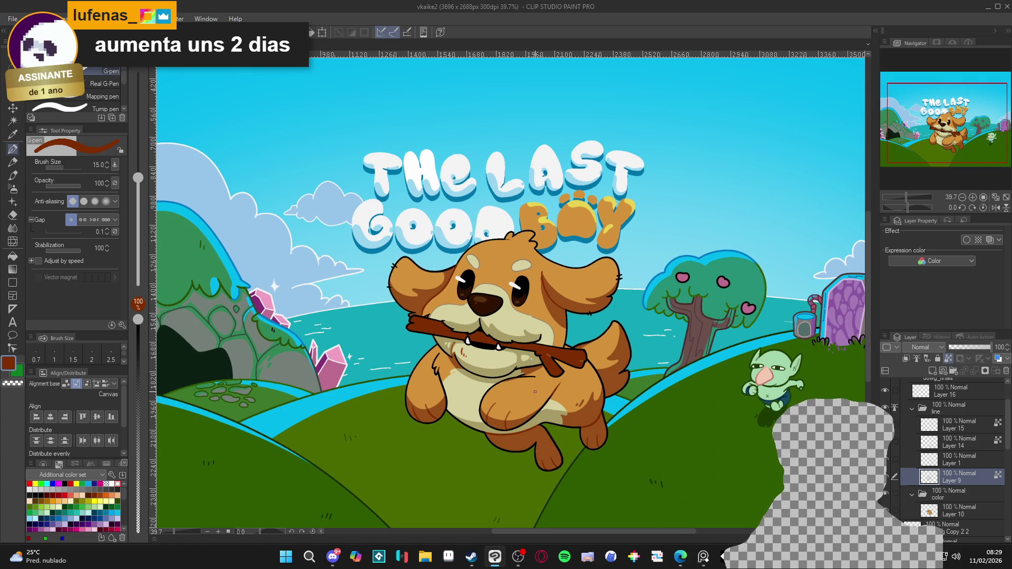
{"action": "scroll", "coordinate": [535, 392], "scroll_direction": "up", "scroll_amount": 1}
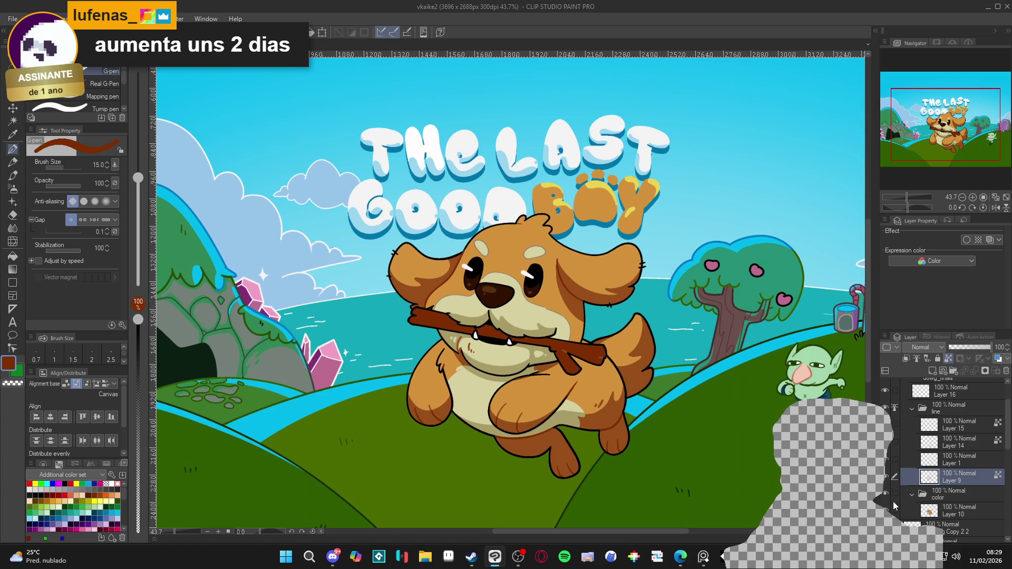
On Layer 10, auto-select both parts of the stick, then clear the selection
{"action": "left_click", "coordinate": [954, 511]}
{"action": "key", "text": "w"}
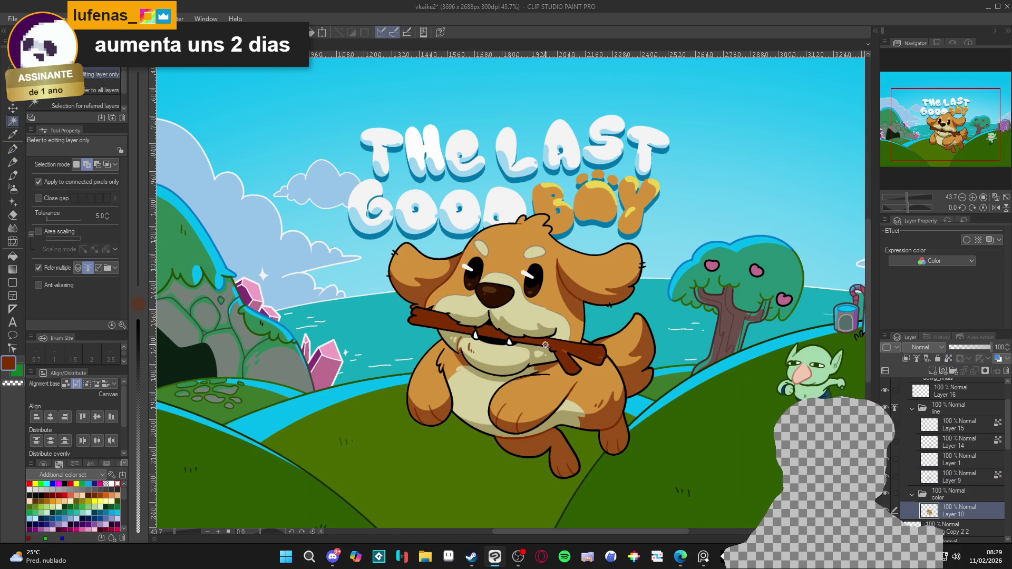
{"action": "left_click", "coordinate": [549, 343]}
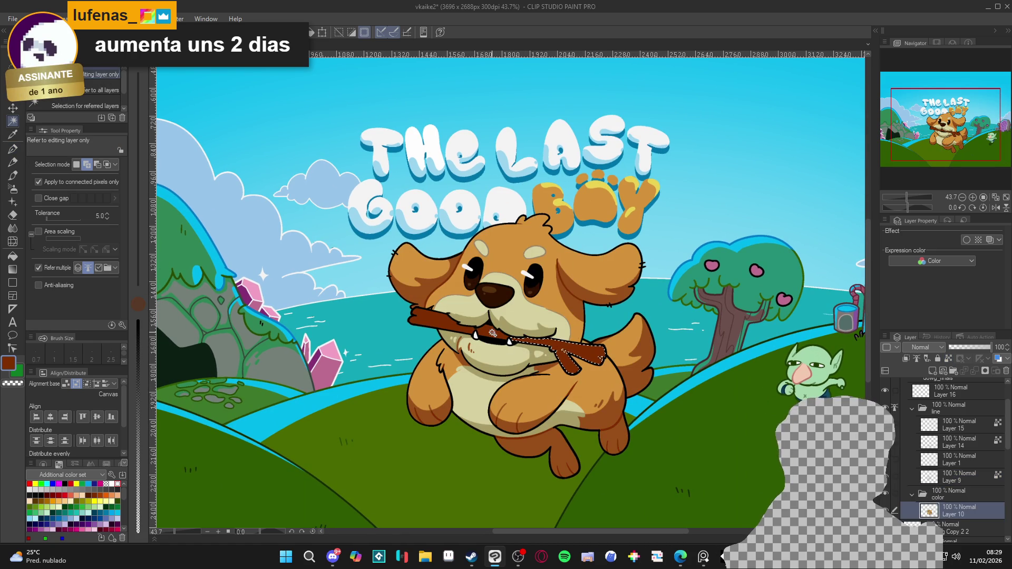
{"action": "left_click", "coordinate": [484, 328]}
{"action": "key", "text": "alt+BackSpace"}
{"action": "key", "text": "ctrl+d"}
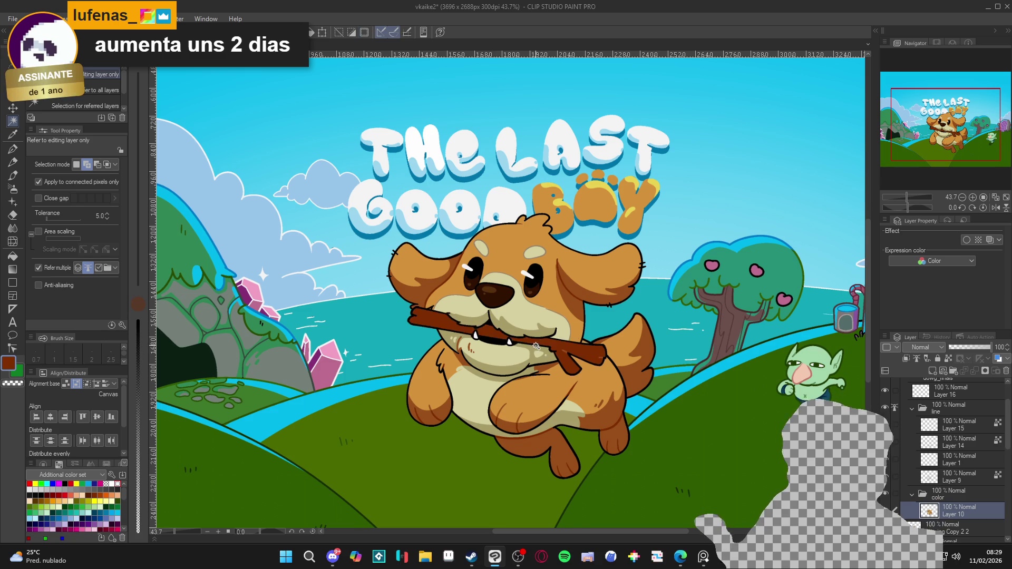
{"action": "key", "text": "p"}
Set a deeper brown and draw a shading line along the stick in a tilted view
{"action": "left_click", "coordinate": [9, 362]}
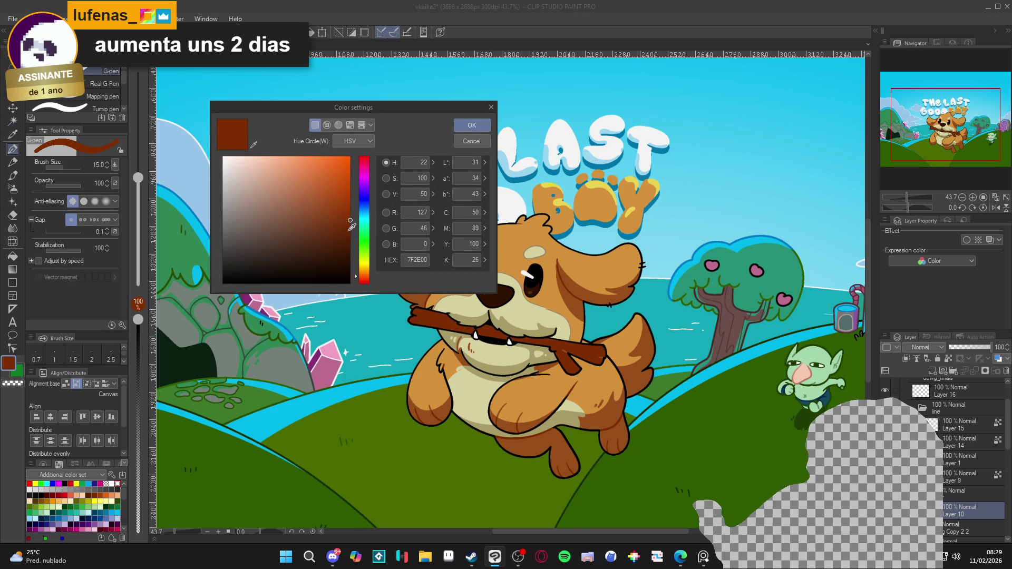
{"action": "left_click", "coordinate": [351, 233]}
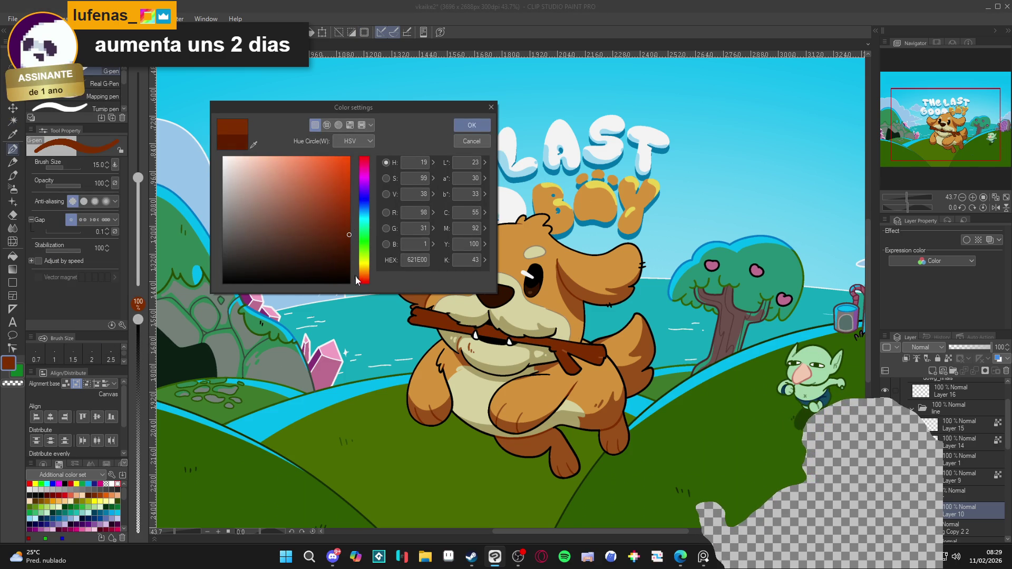
{"action": "left_click", "coordinate": [464, 127]}
{"action": "key", "text": "shift+space"}
{"action": "left_click_drag", "start_coordinate": [607, 370], "coordinate": [466, 297]}
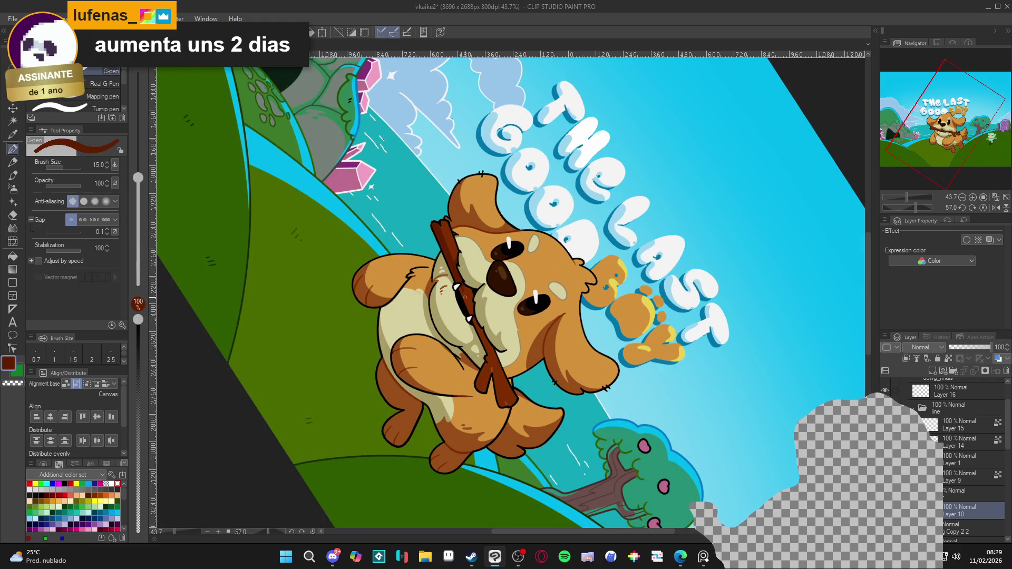
{"action": "left_click_drag", "start_coordinate": [462, 289], "coordinate": [488, 355]}
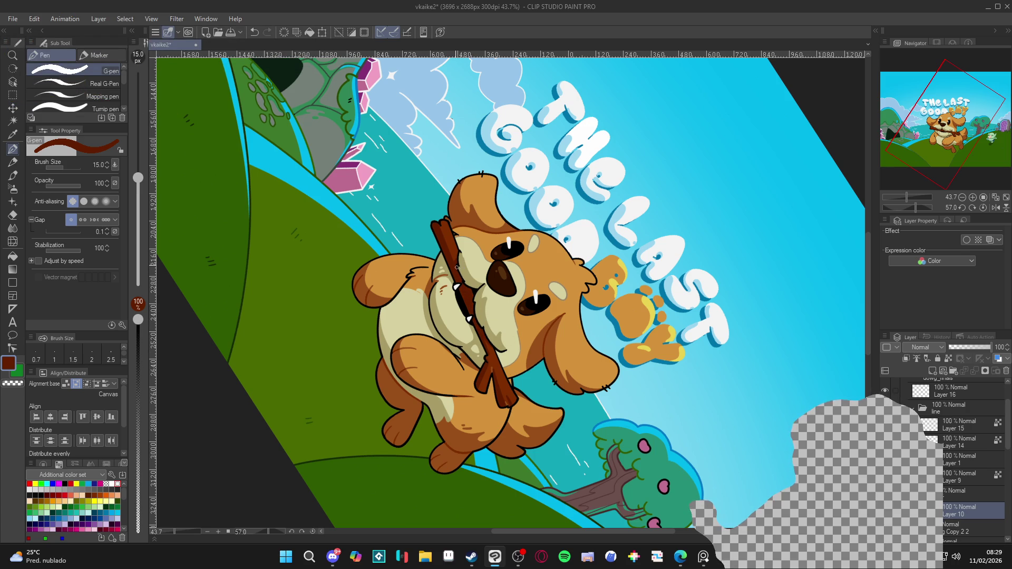
{"action": "key", "text": "ctrl+@"}
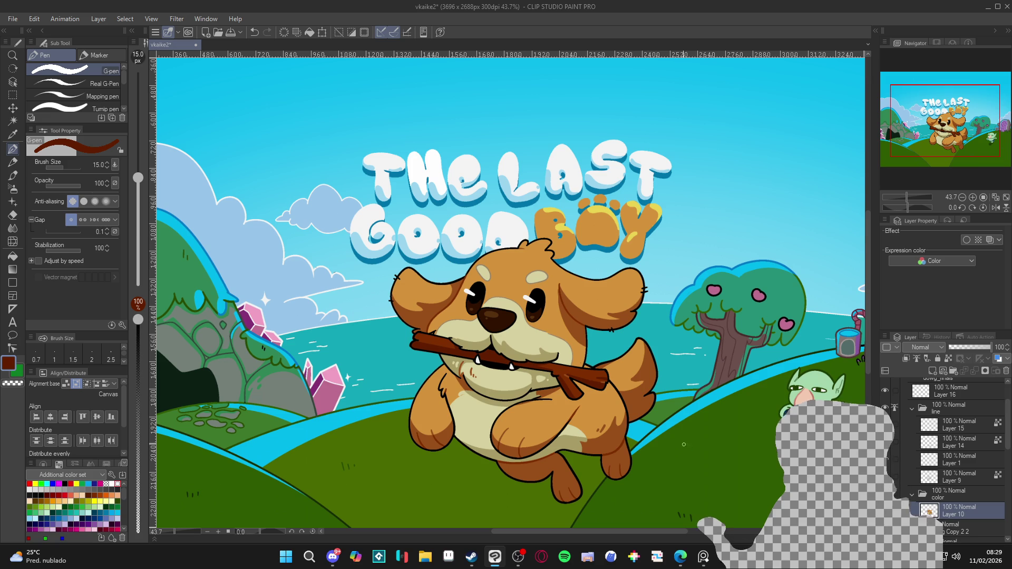
{"action": "left_click", "coordinate": [8, 363]}
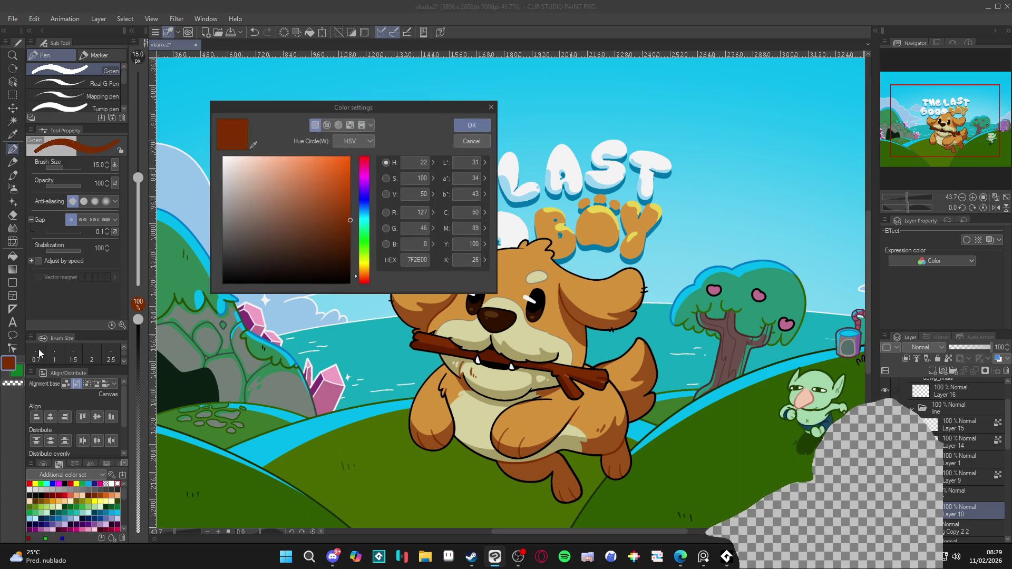
{"action": "left_click", "coordinate": [348, 210]}
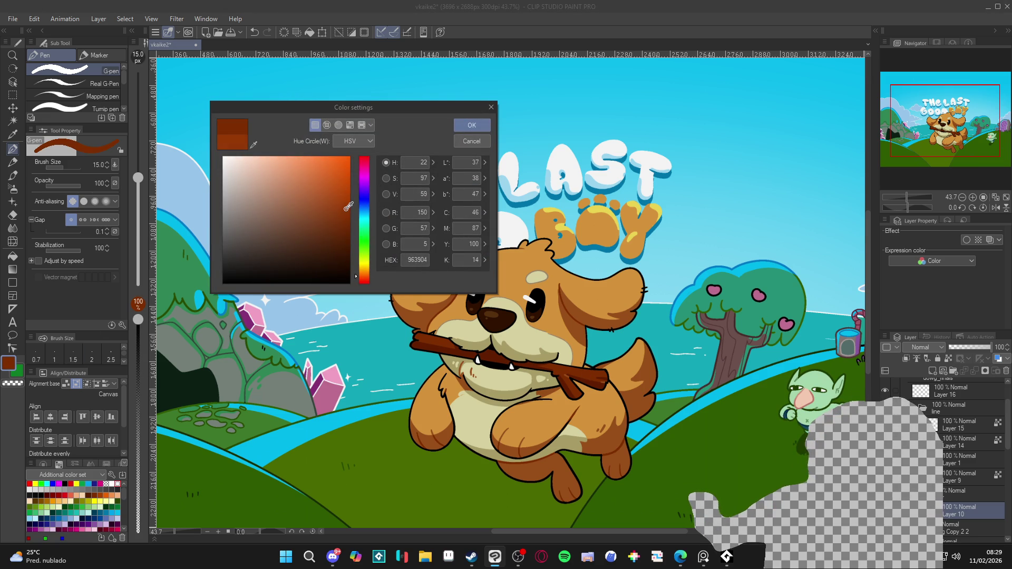
{"action": "left_click", "coordinate": [364, 272]}
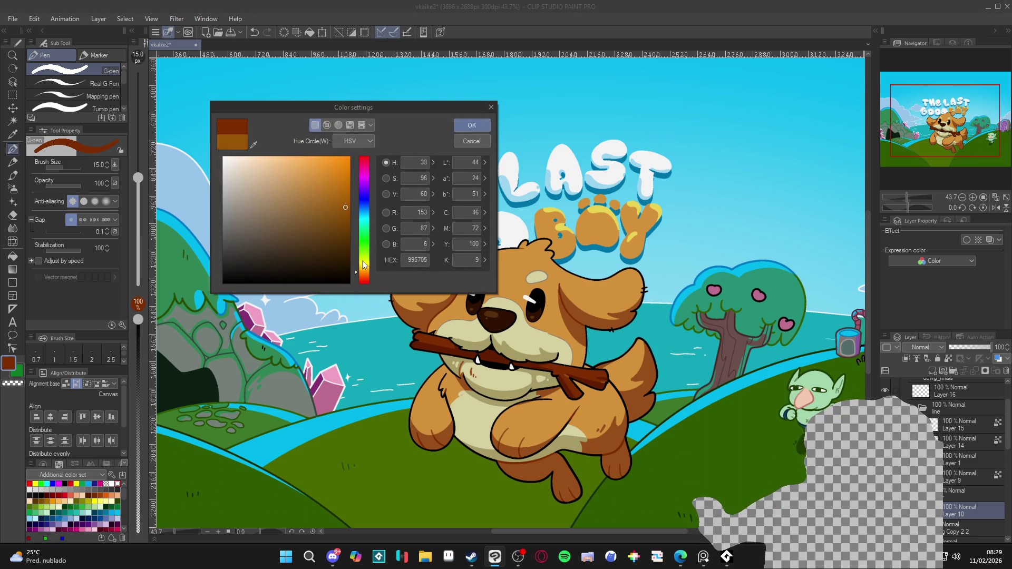
{"action": "left_click", "coordinate": [472, 126]}
{"action": "left_click_drag", "start_coordinate": [425, 338], "coordinate": [416, 272]}
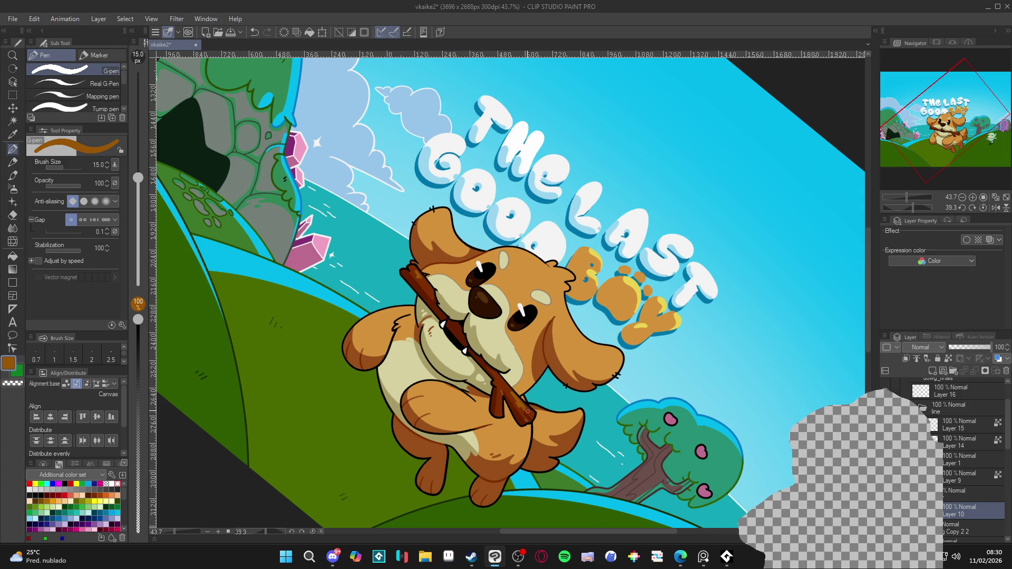
{"action": "left_click", "coordinate": [522, 407], "text": "alt"}
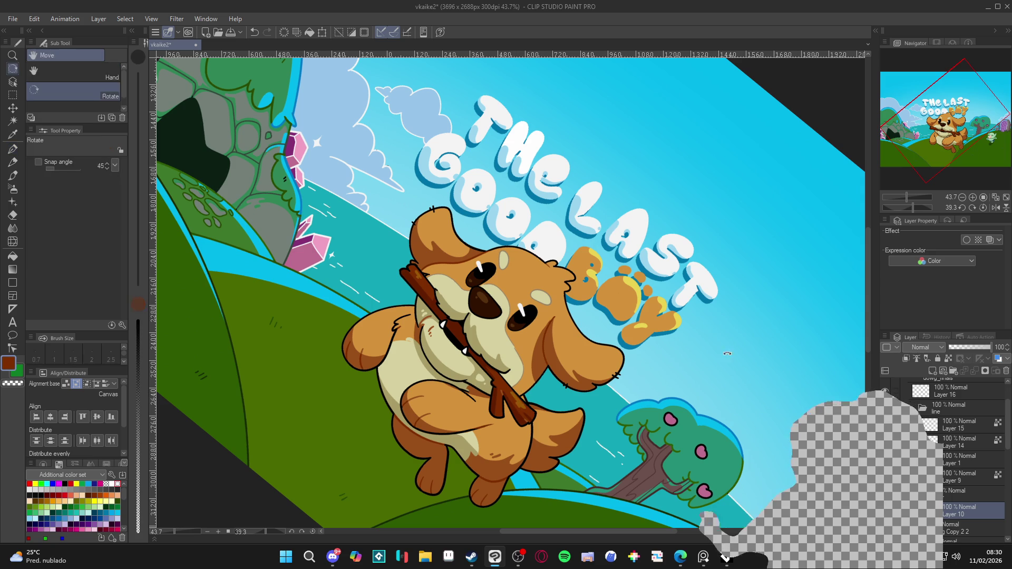
{"action": "key", "text": "ctrl+@"}
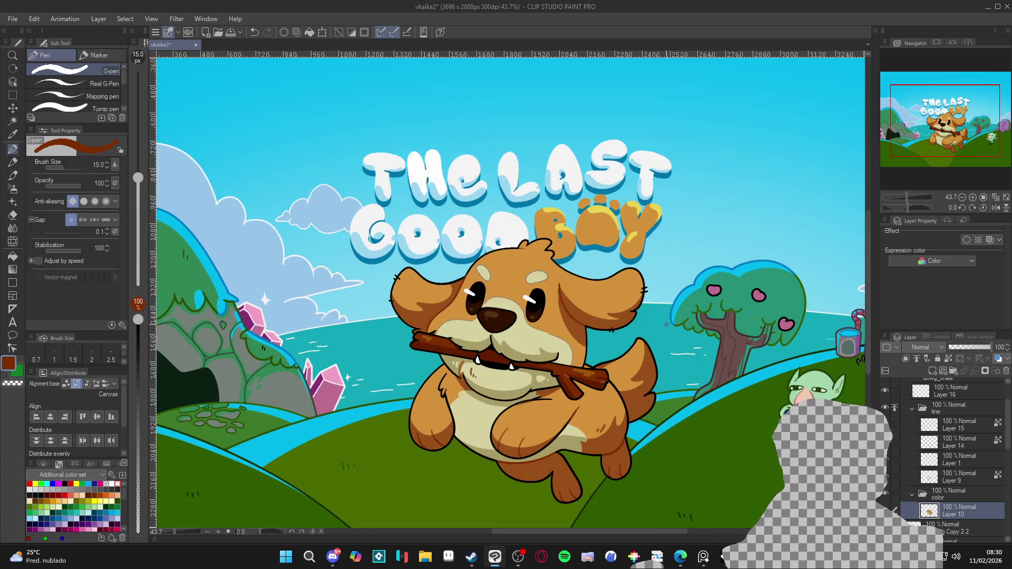
{"action": "key", "text": "ctrl+0"}
{"action": "key", "text": "ctrl+s"}
{"action": "scroll", "coordinate": [672, 289], "scroll_direction": "down", "scroll_amount": 1}
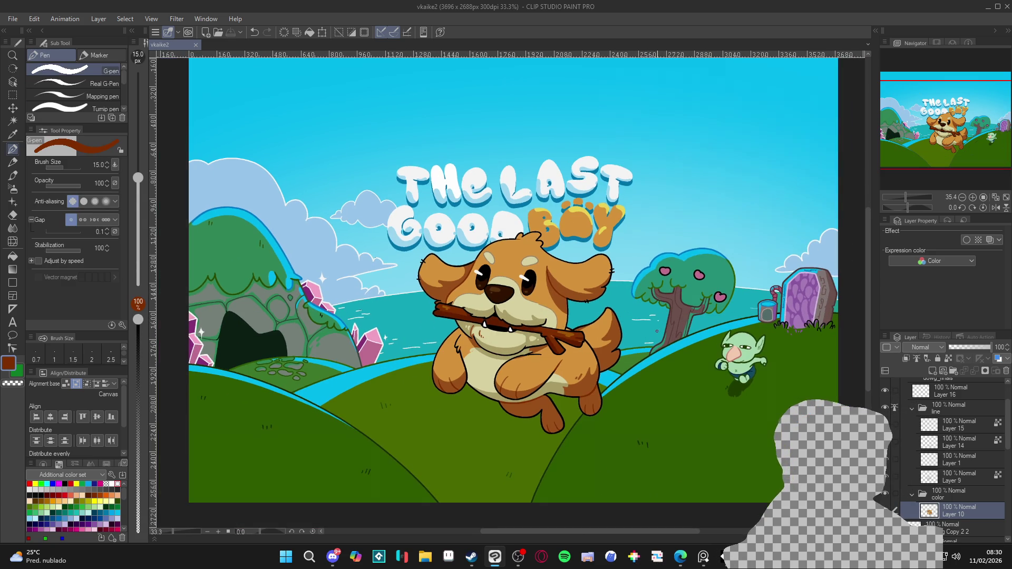
{"action": "scroll", "coordinate": [610, 353], "scroll_direction": "down", "scroll_amount": 2}
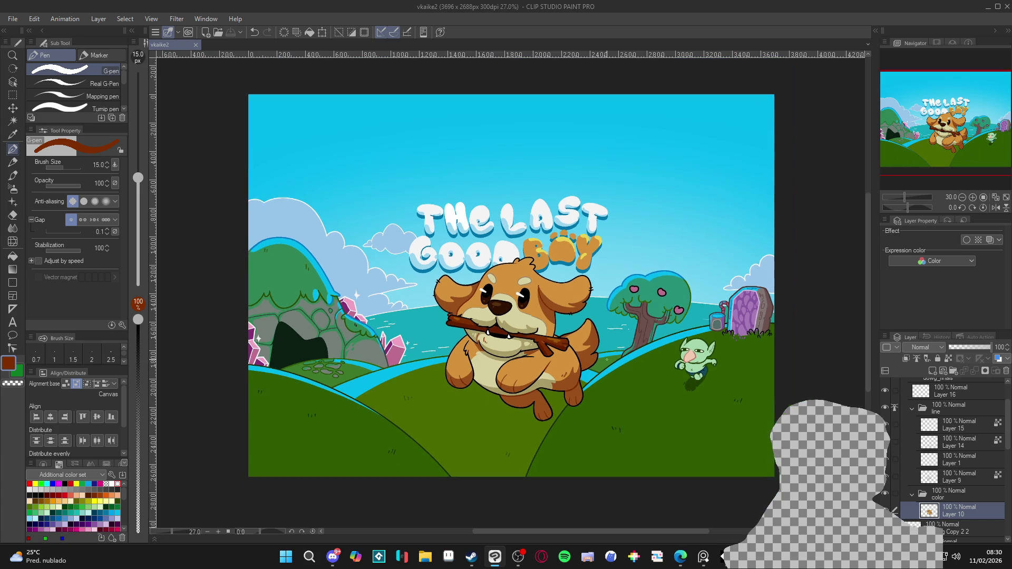
{"action": "scroll", "coordinate": [576, 353], "scroll_direction": "up", "scroll_amount": 1}
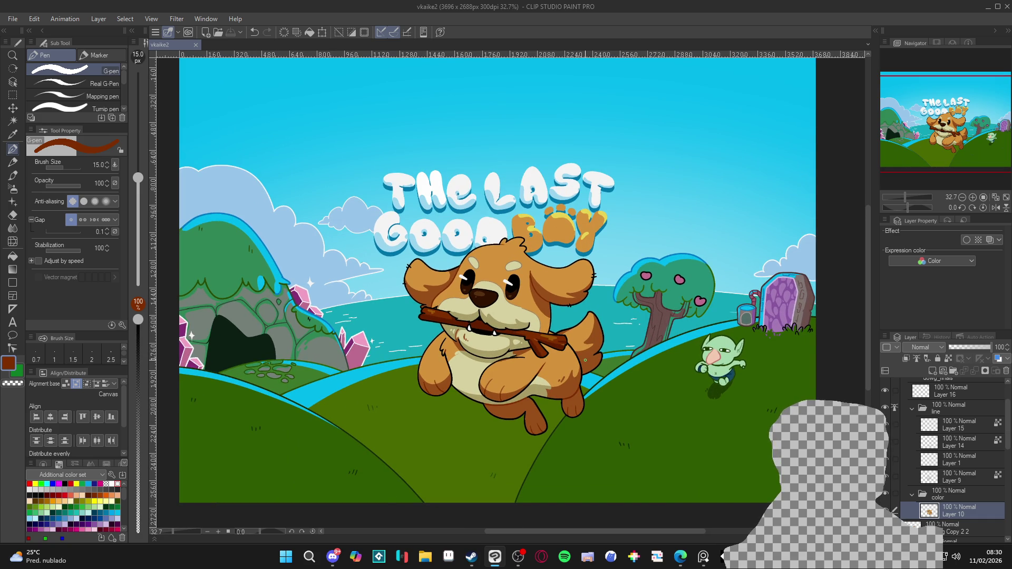
{"action": "scroll", "coordinate": [531, 276], "scroll_direction": "up", "scroll_amount": 1}
{"action": "key", "text": "w"}
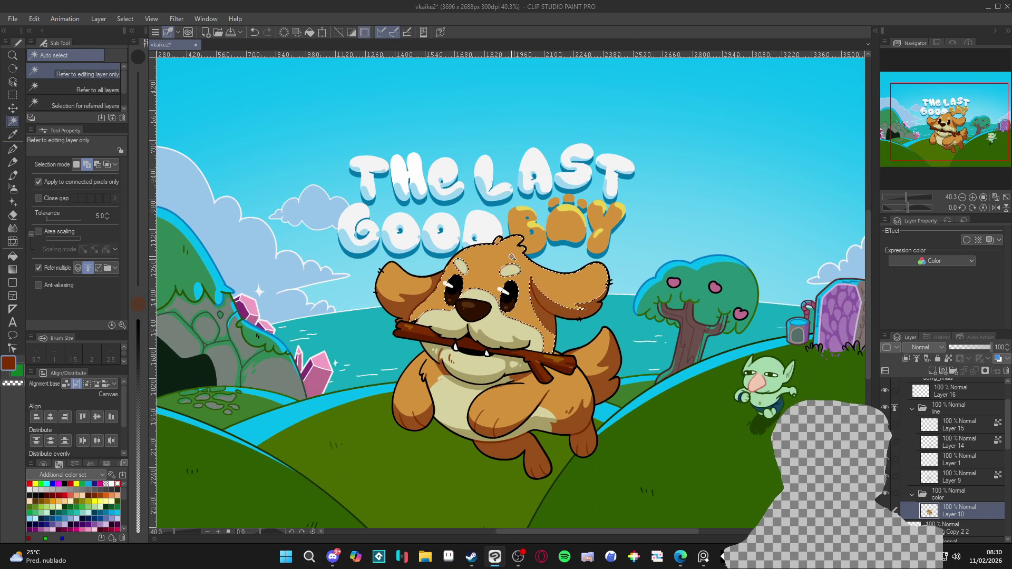
{"action": "key", "text": "p"}
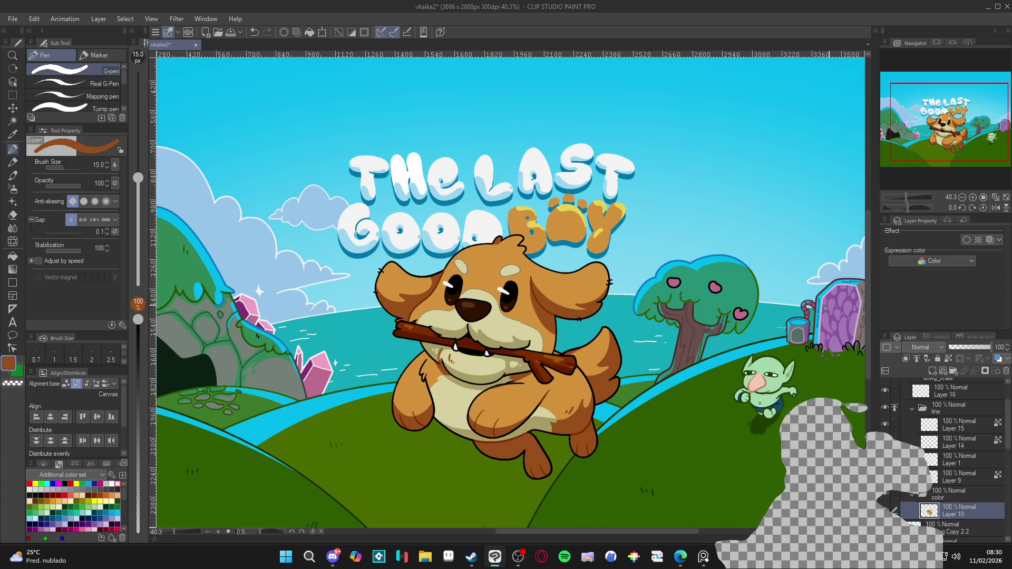
Save the key art with Ctrl+S
{"action": "scroll", "coordinate": [602, 317], "scroll_direction": "down", "scroll_amount": 2}
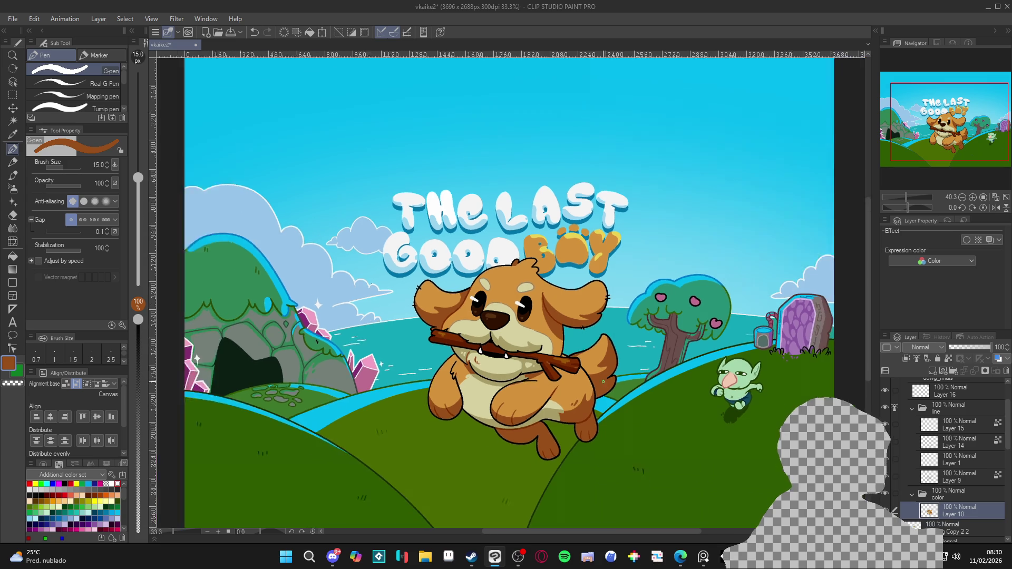
{"action": "key", "text": "ctrl+s"}
{"action": "scroll", "coordinate": [576, 407], "scroll_direction": "up", "scroll_amount": 1}
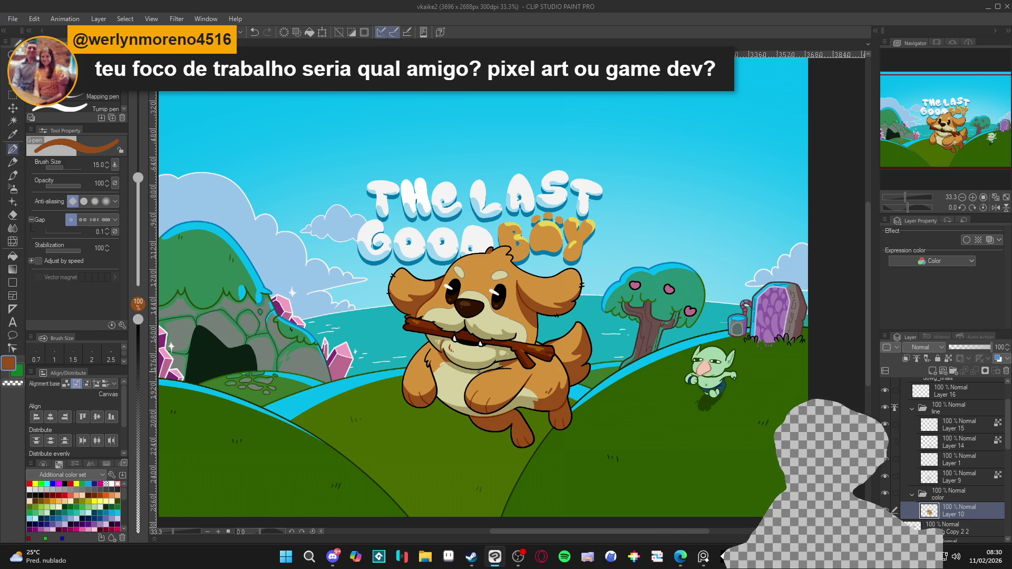
{"action": "scroll", "coordinate": [556, 414], "scroll_direction": "down", "scroll_amount": 1}
{"action": "scroll", "coordinate": [483, 367], "scroll_direction": "up", "scroll_amount": 1}
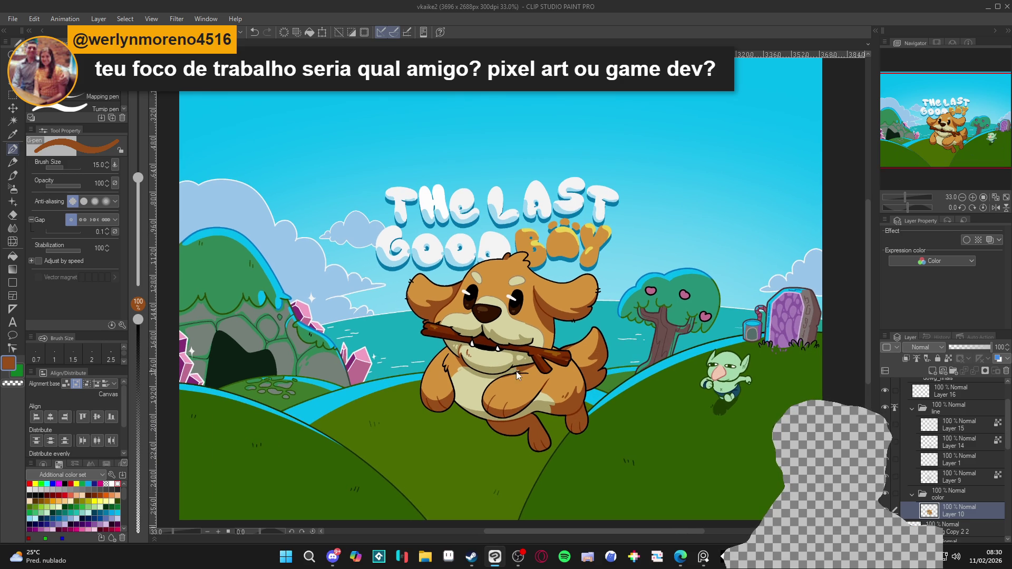
{"action": "scroll", "coordinate": [516, 372], "scroll_direction": "down", "scroll_amount": 1}
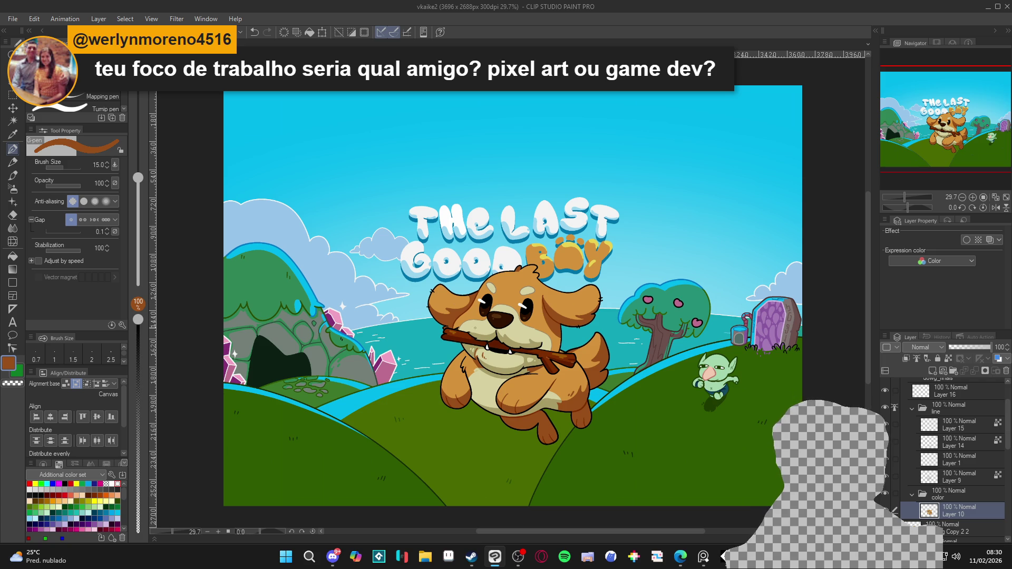
{"action": "scroll", "coordinate": [475, 328], "scroll_direction": "up", "scroll_amount": 1}
{"action": "scroll", "coordinate": [493, 383], "scroll_direction": "down", "scroll_amount": 1}
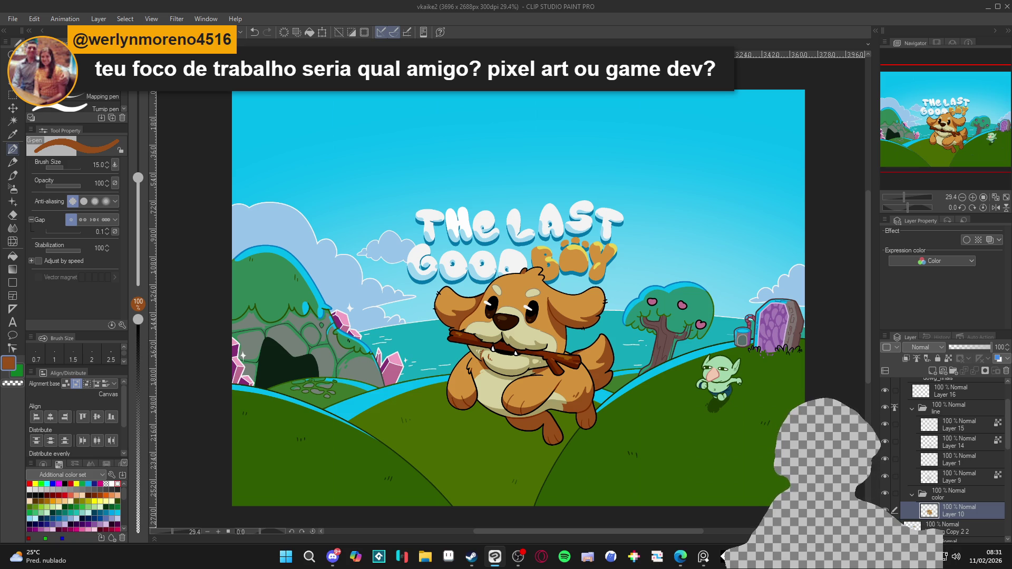
{"action": "scroll", "coordinate": [802, 348], "scroll_direction": "down", "scroll_amount": 1}
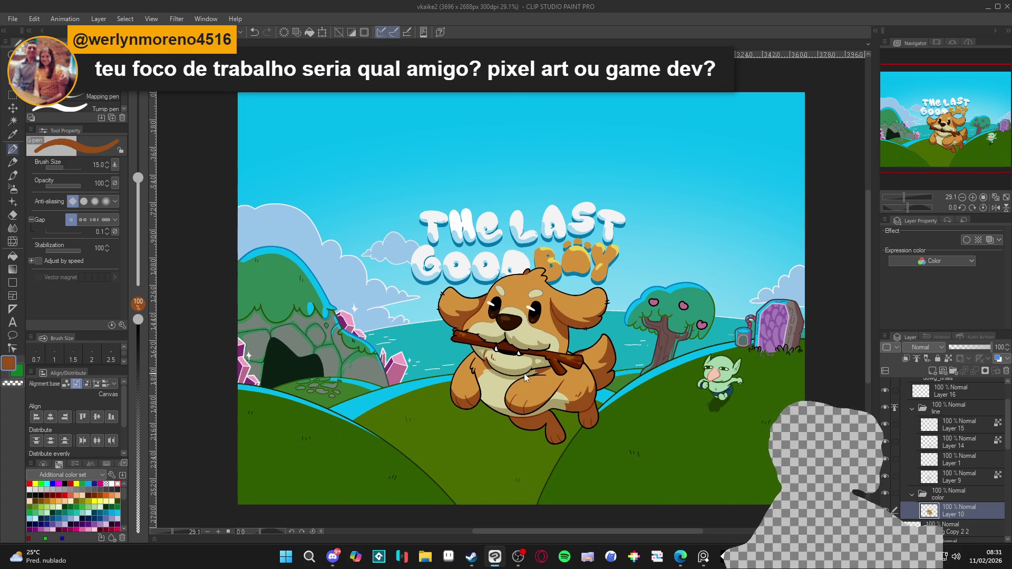
Toggle a dog line layer's visibility and collapse the dog's line and color folders
{"action": "left_click", "coordinate": [886, 423]}
{"action": "left_click", "coordinate": [886, 423]}
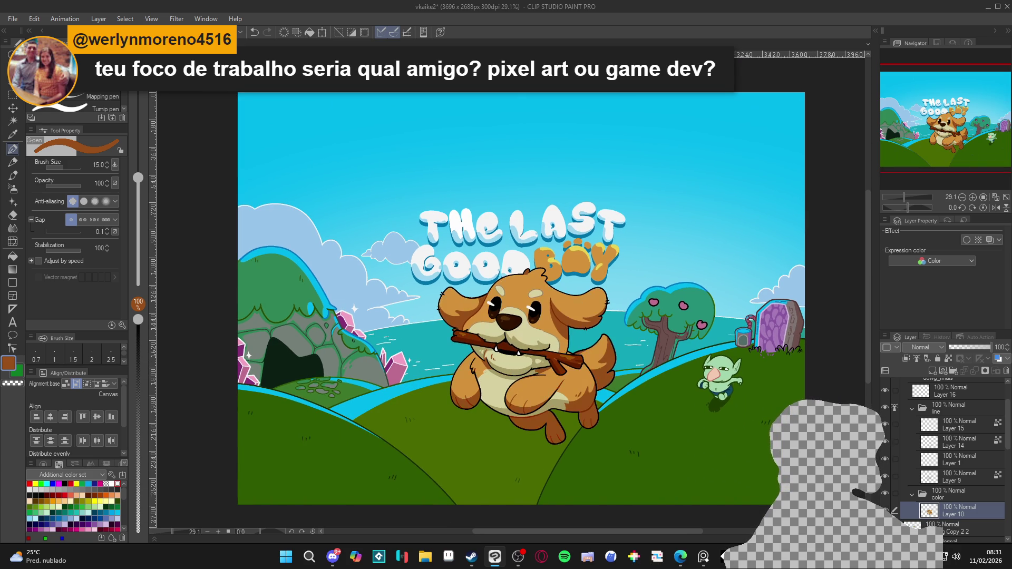
{"action": "left_click", "coordinate": [887, 409]}
{"action": "left_click", "coordinate": [886, 409]}
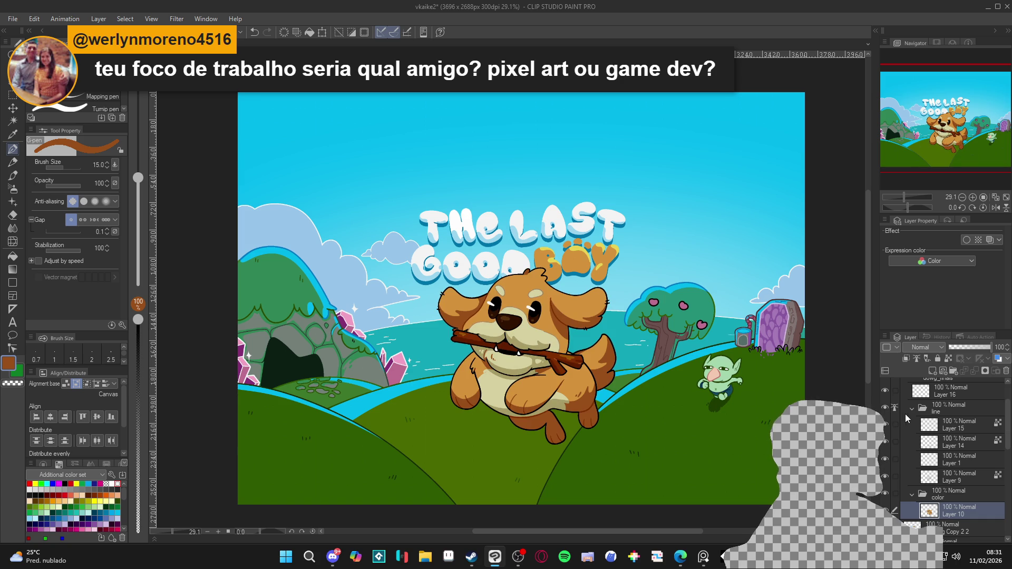
{"action": "left_click", "coordinate": [912, 409]}
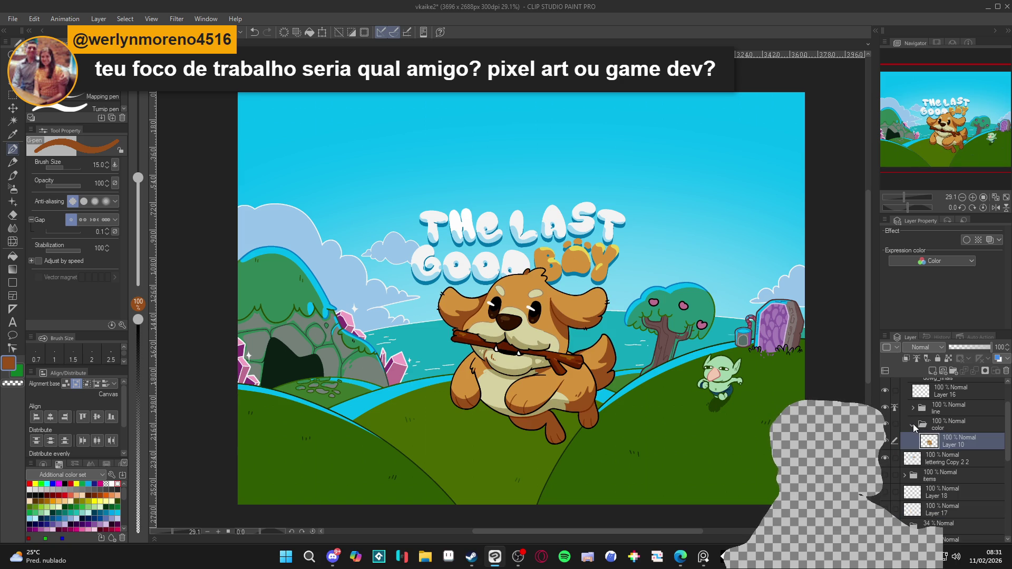
{"action": "left_click", "coordinate": [914, 427]}
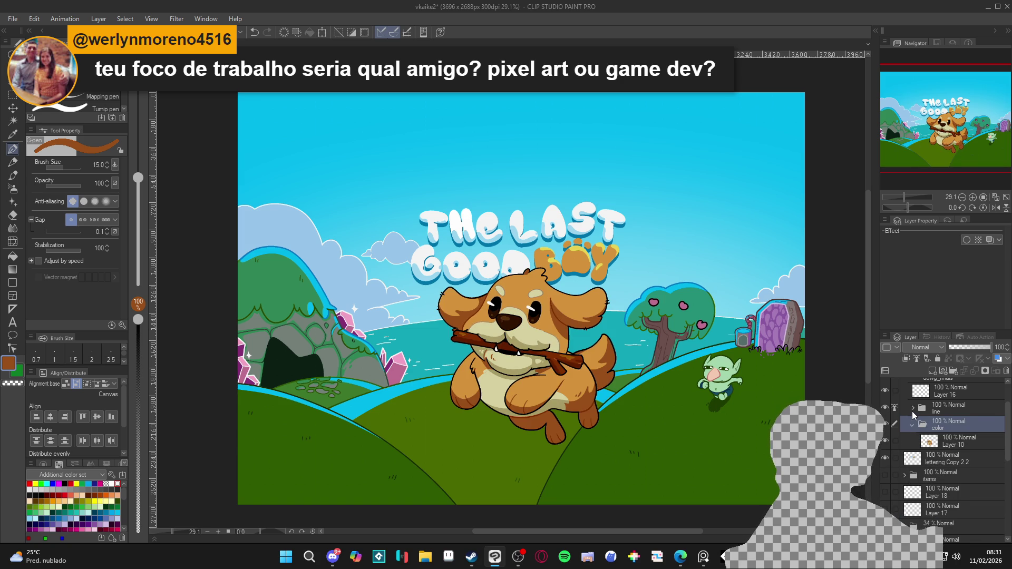
{"action": "left_click", "coordinate": [912, 411]}
{"action": "left_click", "coordinate": [912, 411]}
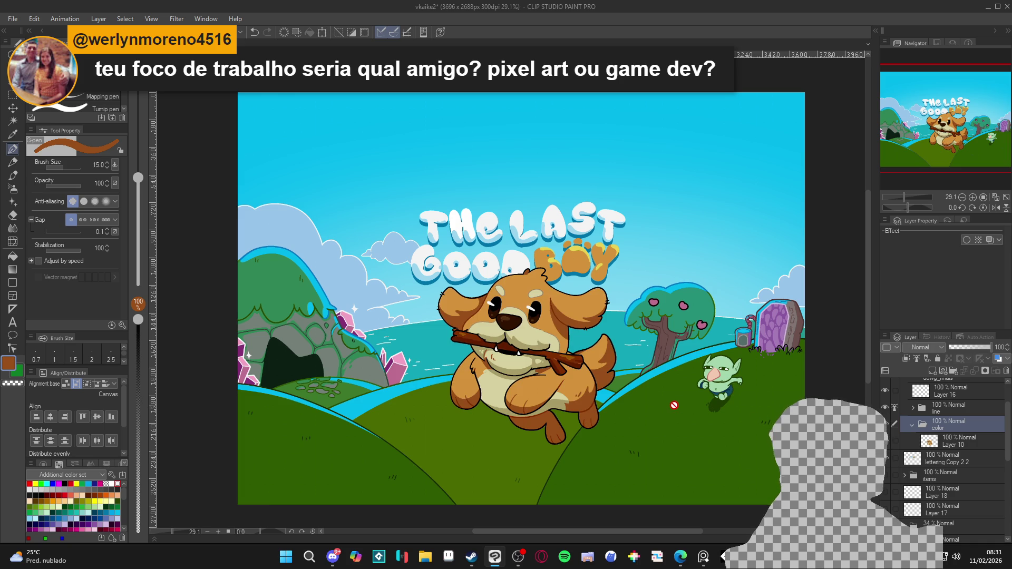
{"action": "scroll", "coordinate": [668, 404], "scroll_direction": "down", "scroll_amount": 1}
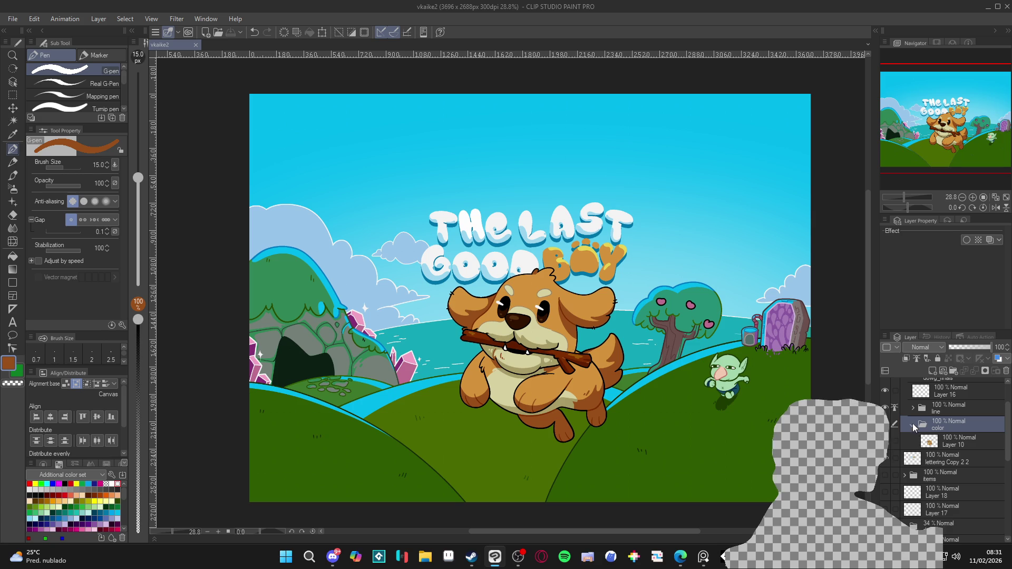
{"action": "left_click", "coordinate": [912, 425]}
{"action": "scroll", "coordinate": [622, 409], "scroll_direction": "up", "scroll_amount": 1}
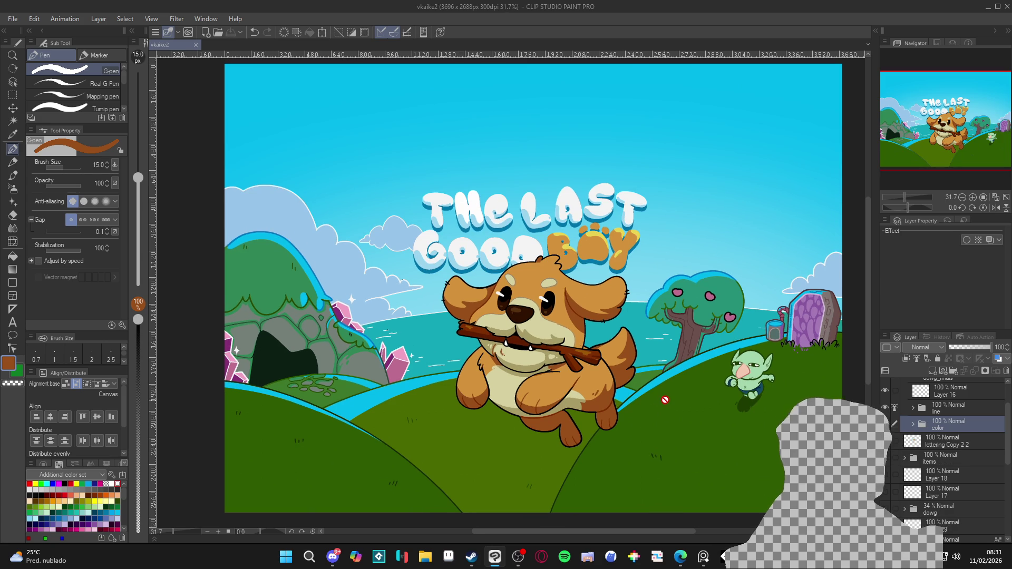
{"action": "scroll", "coordinate": [667, 400], "scroll_direction": "down", "scroll_amount": 2}
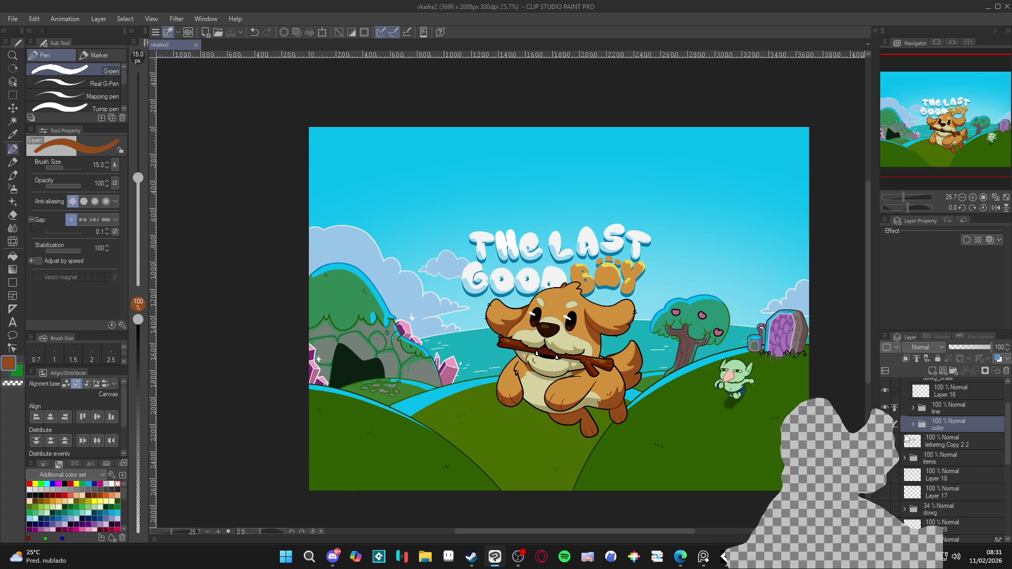
{"action": "scroll", "coordinate": [920, 415], "scroll_direction": "up", "scroll_amount": 2}
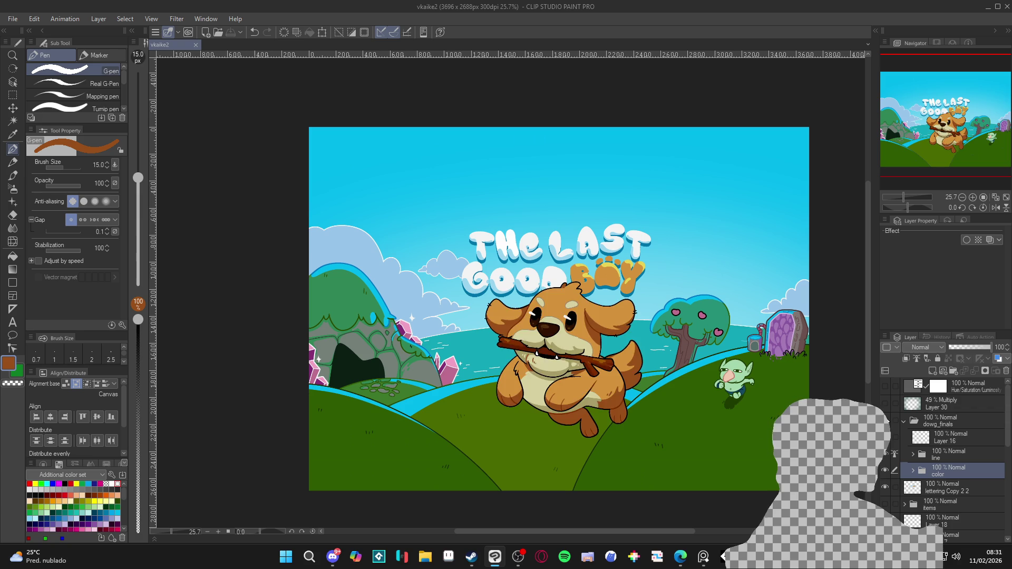
Select Layer 16 and briefly hide the dog's colours to check the line art
{"action": "left_click", "coordinate": [889, 442]}
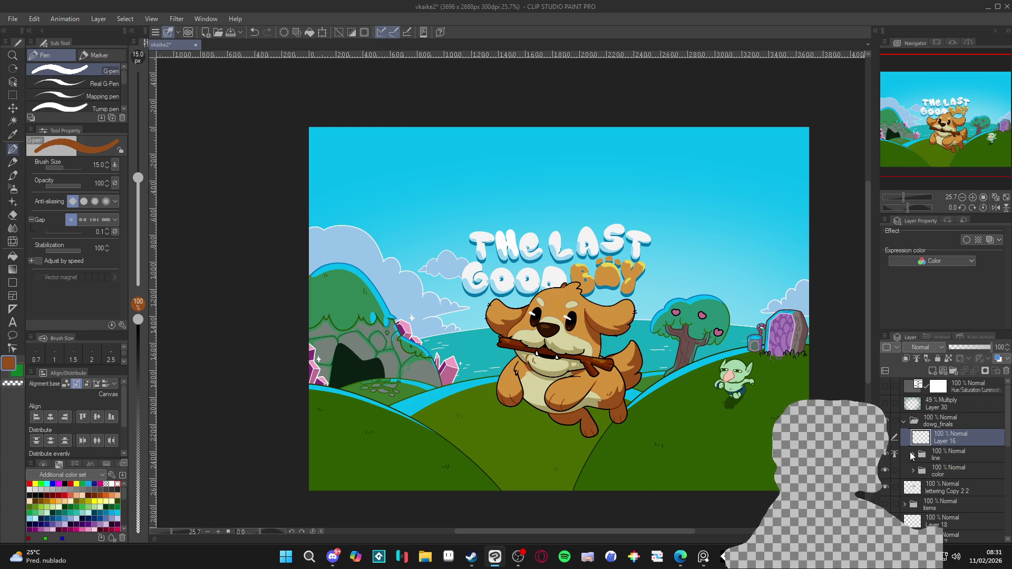
{"action": "left_click", "coordinate": [886, 470]}
{"action": "left_click", "coordinate": [887, 469]}
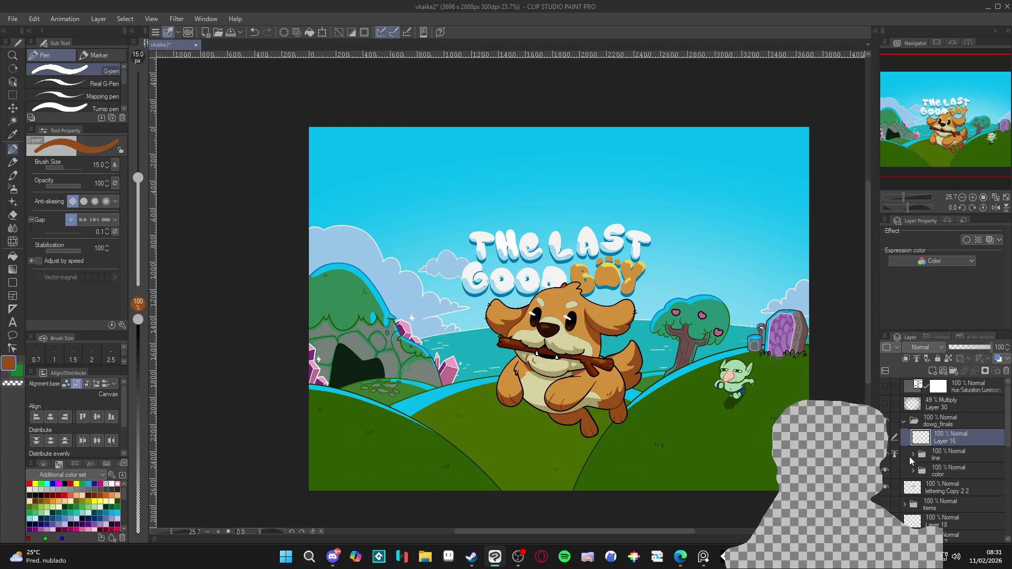
{"action": "left_click", "coordinate": [912, 455]}
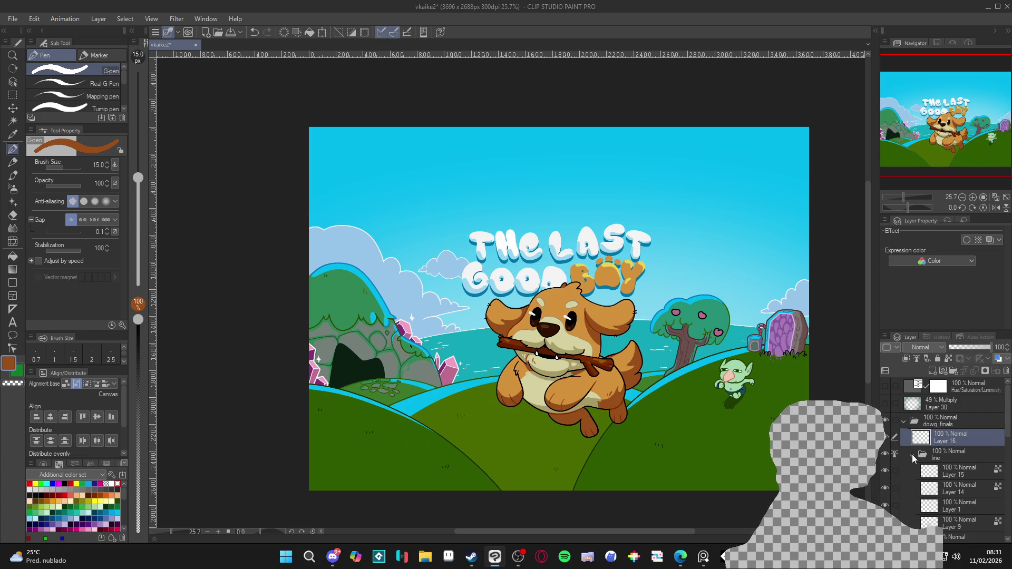
{"action": "left_click", "coordinate": [913, 454]}
{"action": "scroll", "coordinate": [607, 388], "scroll_direction": "up", "scroll_amount": 2}
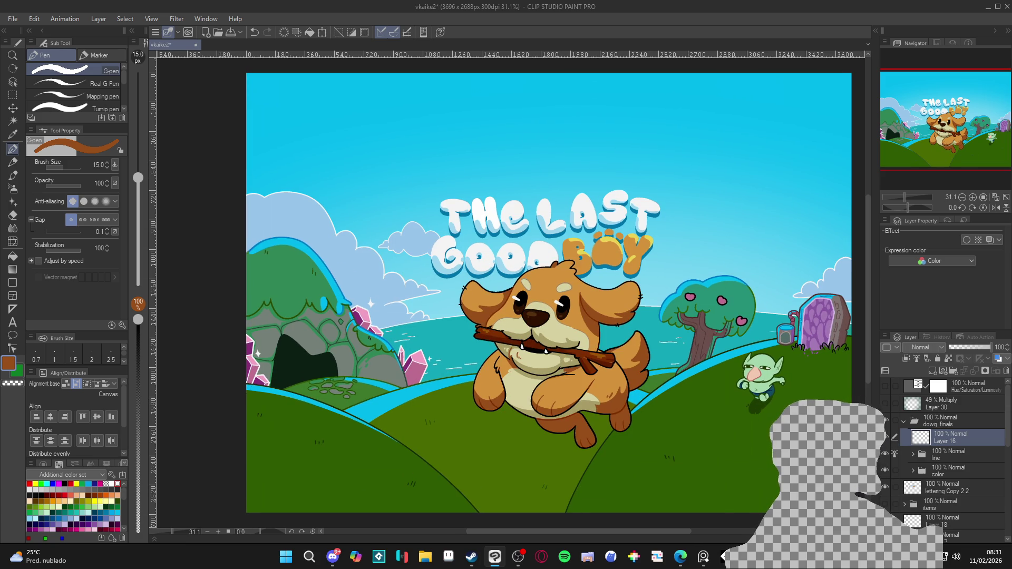
{"action": "scroll", "coordinate": [764, 412], "scroll_direction": "down", "scroll_amount": 1}
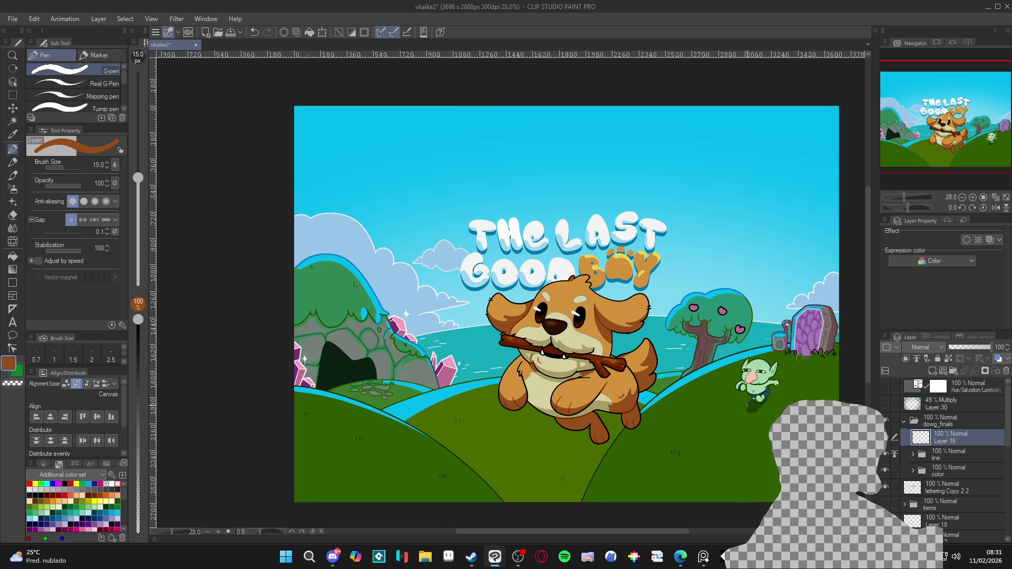
{"action": "scroll", "coordinate": [753, 406], "scroll_direction": "up", "scroll_amount": 1}
Save, set the line folder as reference, collapse dowg_finals, and toggle the title lettering
{"action": "key", "text": "ctrl+s"}
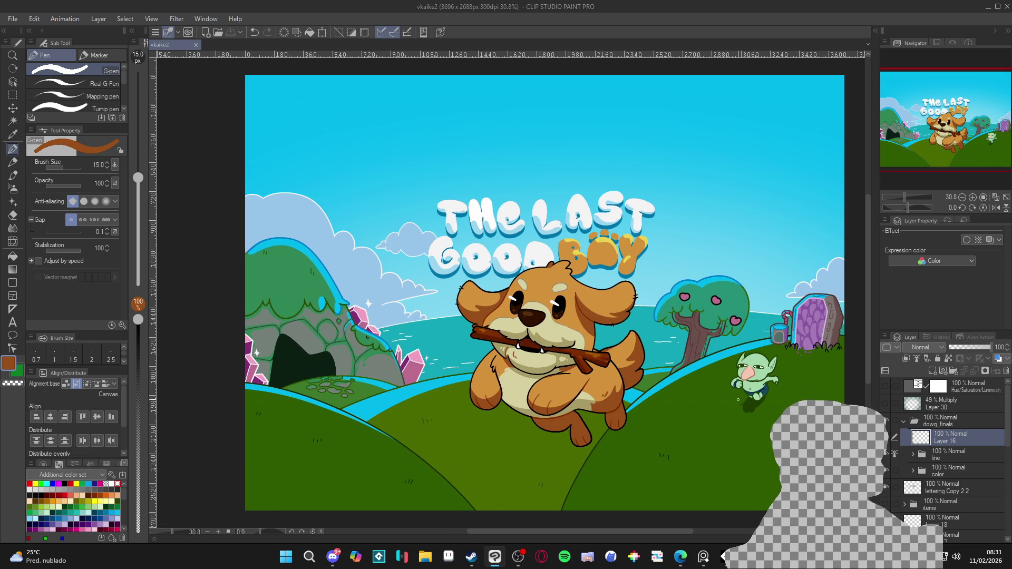
{"action": "scroll", "coordinate": [738, 399], "scroll_direction": "down", "scroll_amount": 1}
{"action": "scroll", "coordinate": [738, 400], "scroll_direction": "up", "scroll_amount": 1}
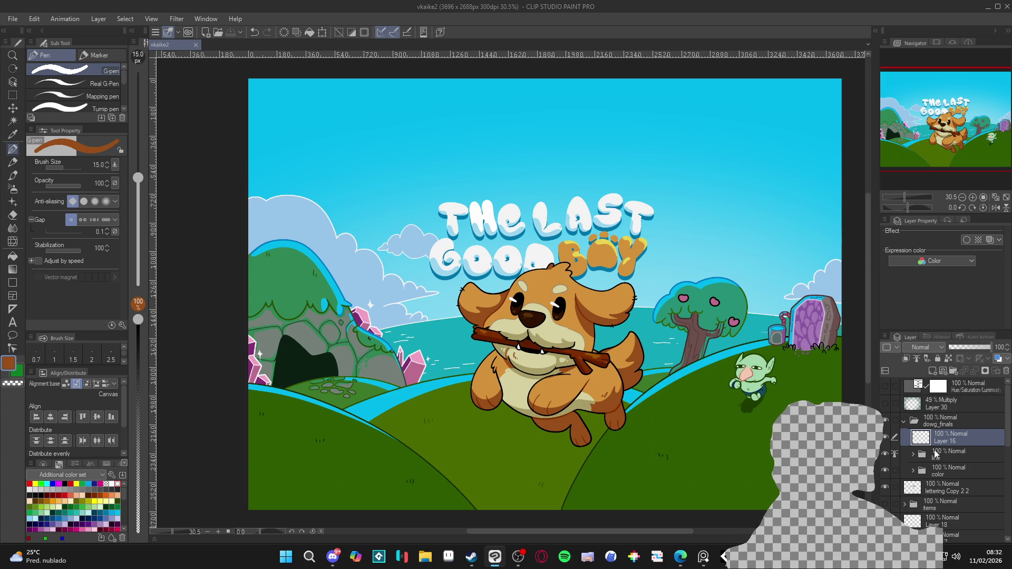
{"action": "left_click", "coordinate": [895, 452]}
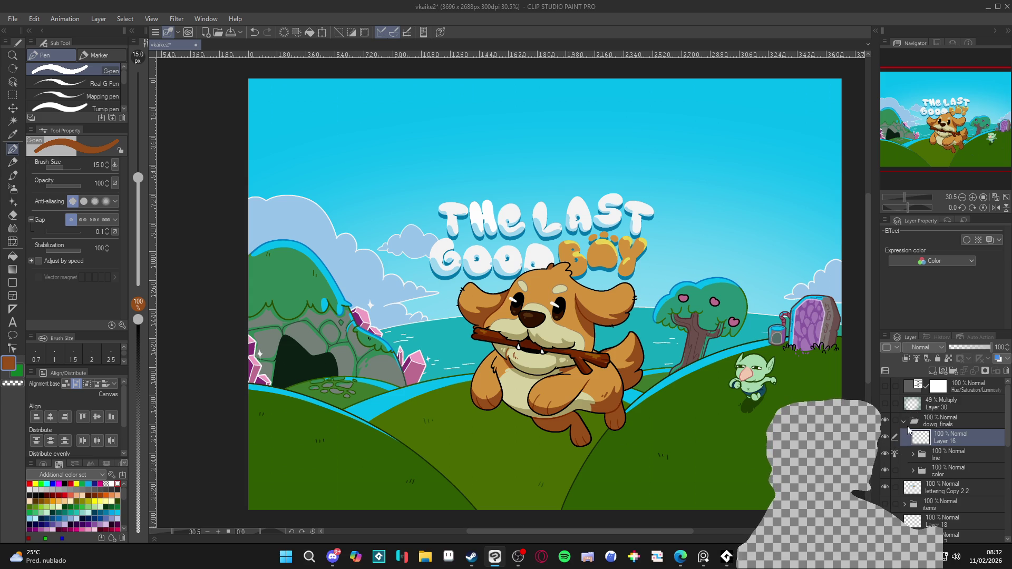
{"action": "left_click", "coordinate": [907, 424]}
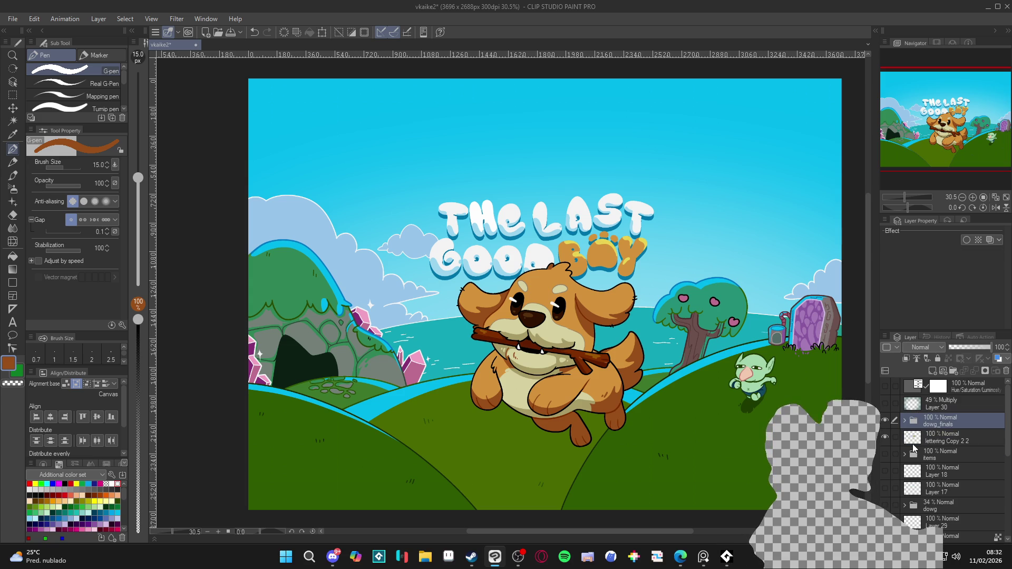
{"action": "left_click", "coordinate": [887, 438]}
{"action": "left_click", "coordinate": [886, 438]}
Move the lettering_original folder above lettering Copy 2 2 and hide that copy
{"action": "left_click", "coordinate": [887, 437]}
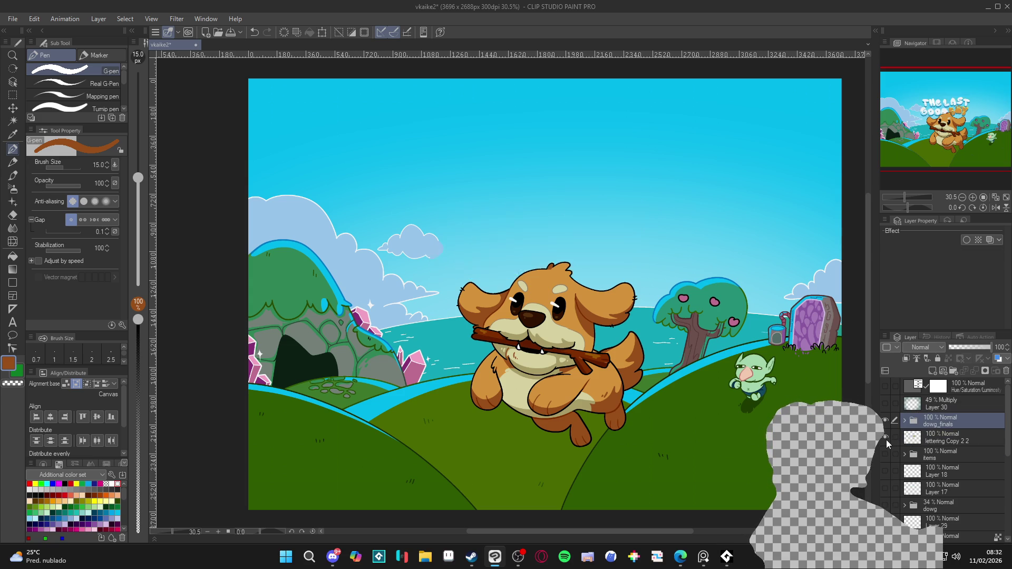
{"action": "left_click", "coordinate": [887, 438]}
{"action": "scroll", "coordinate": [923, 447], "scroll_direction": "down", "scroll_amount": 10}
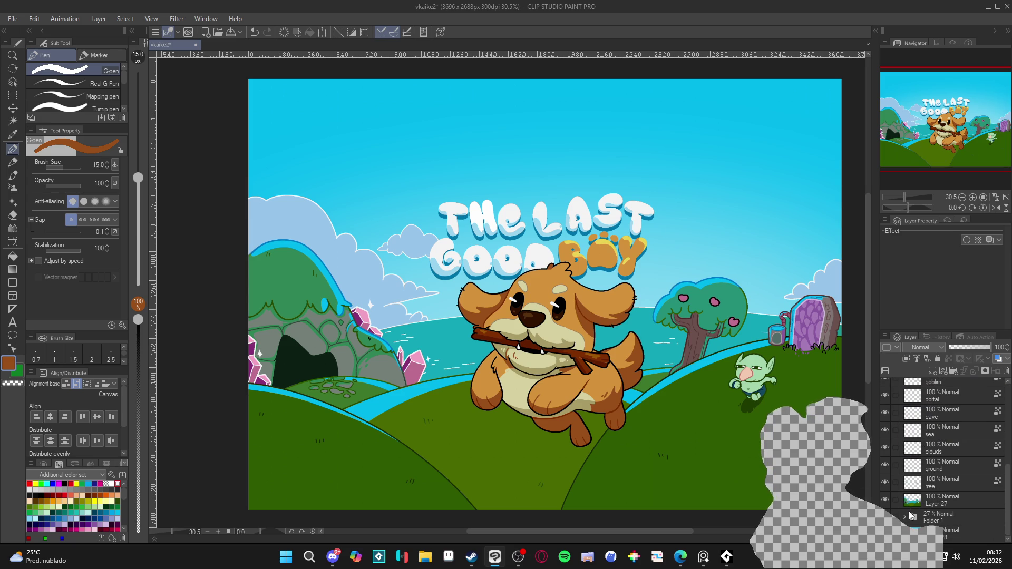
{"action": "scroll", "coordinate": [901, 503], "scroll_direction": "up", "scroll_amount": 3}
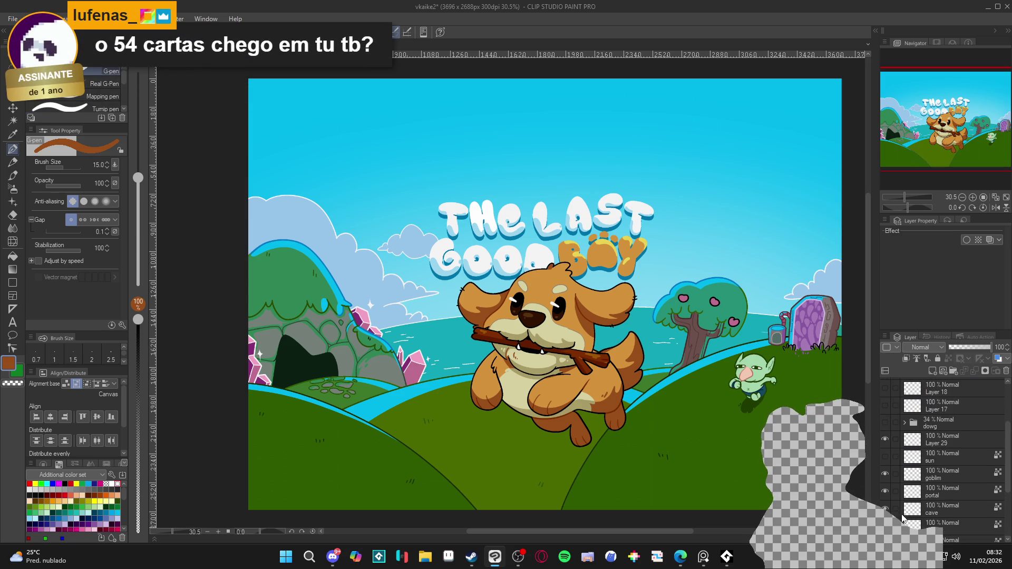
{"action": "scroll", "coordinate": [902, 506], "scroll_direction": "down", "scroll_amount": 4}
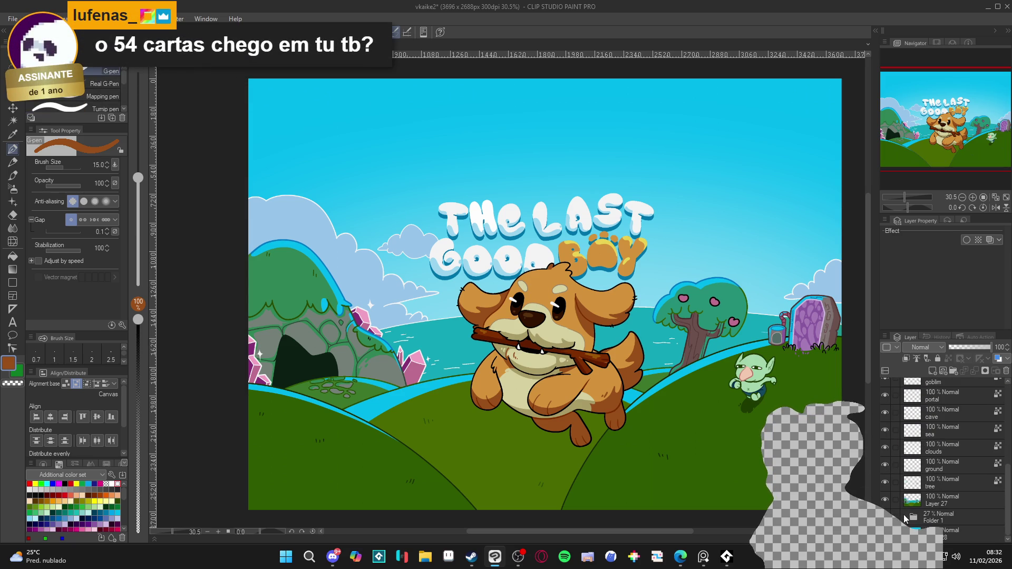
{"action": "scroll", "coordinate": [906, 519], "scroll_direction": "down", "scroll_amount": 3}
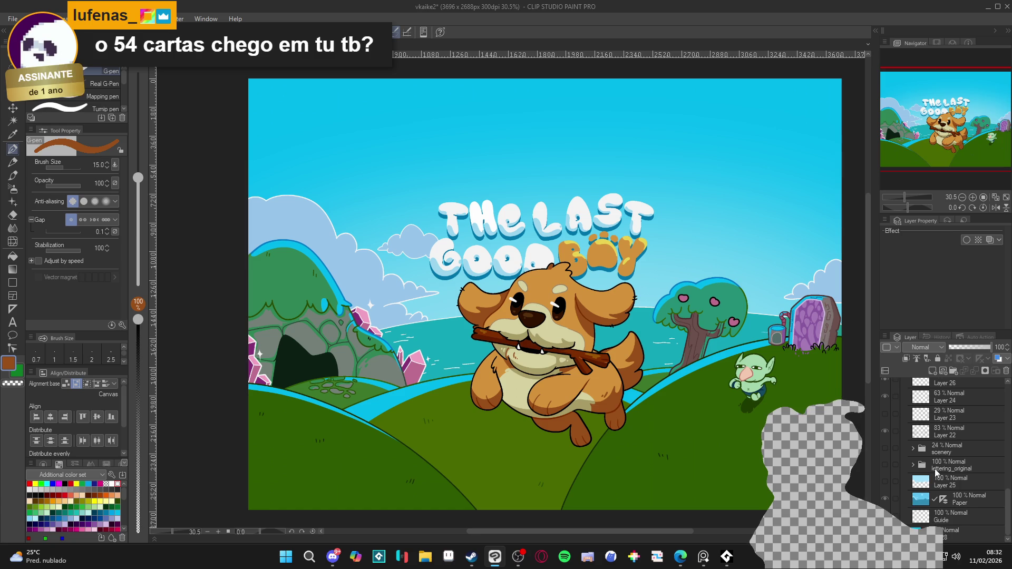
{"action": "left_click", "coordinate": [936, 470]}
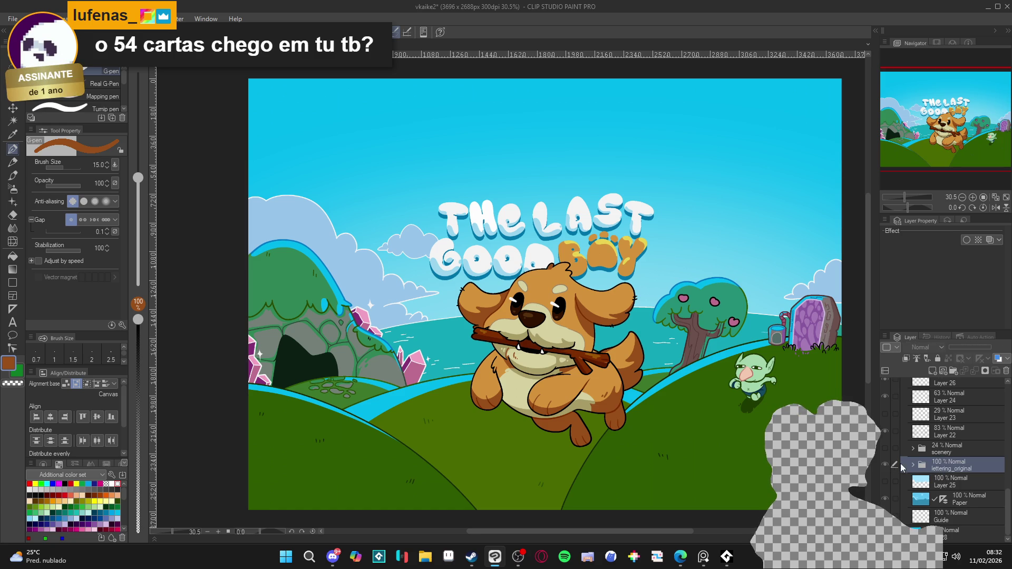
{"action": "mouse_move", "coordinate": [903, 467]}
{"action": "left_mouse_down"}
{"action": "mouse_move", "coordinate": [906, 393]}
{"action": "mouse_move", "coordinate": [945, 385]}
{"action": "mouse_move", "coordinate": [929, 469]}
{"action": "mouse_move", "coordinate": [938, 375]}
{"action": "mouse_move", "coordinate": [945, 539]}
{"action": "mouse_move", "coordinate": [928, 433]}
{"action": "mouse_move", "coordinate": [709, 175]}
{"action": "mouse_move", "coordinate": [681, 268]}
{"action": "mouse_move", "coordinate": [944, 400]}
{"action": "mouse_move", "coordinate": [947, 428]}
{"action": "left_mouse_up"}
{"action": "left_click", "coordinate": [885, 416]}
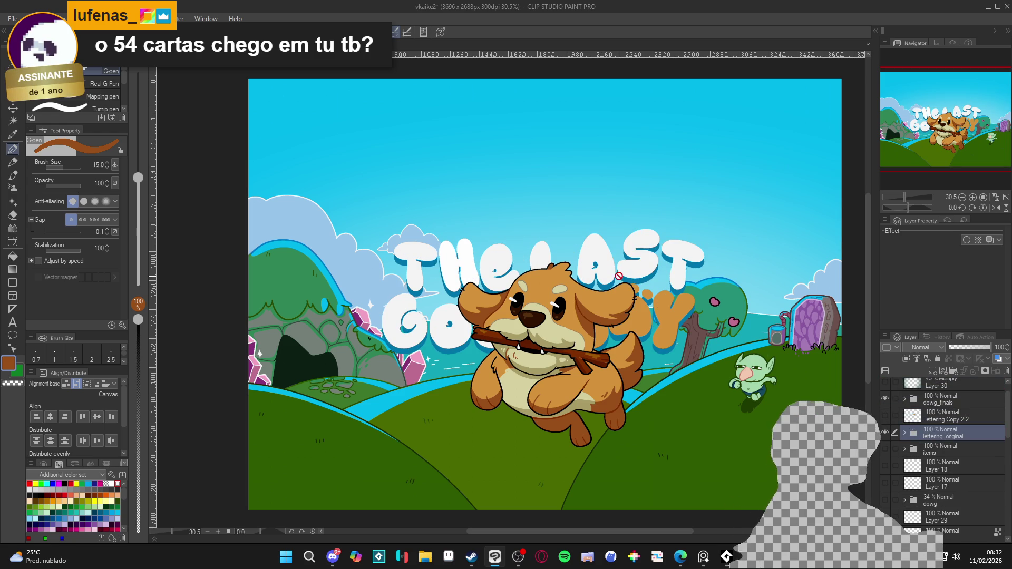
Select Folder 1 and drag its opacity from 27% down to 0%
{"action": "scroll", "coordinate": [908, 439], "scroll_direction": "down", "scroll_amount": 5}
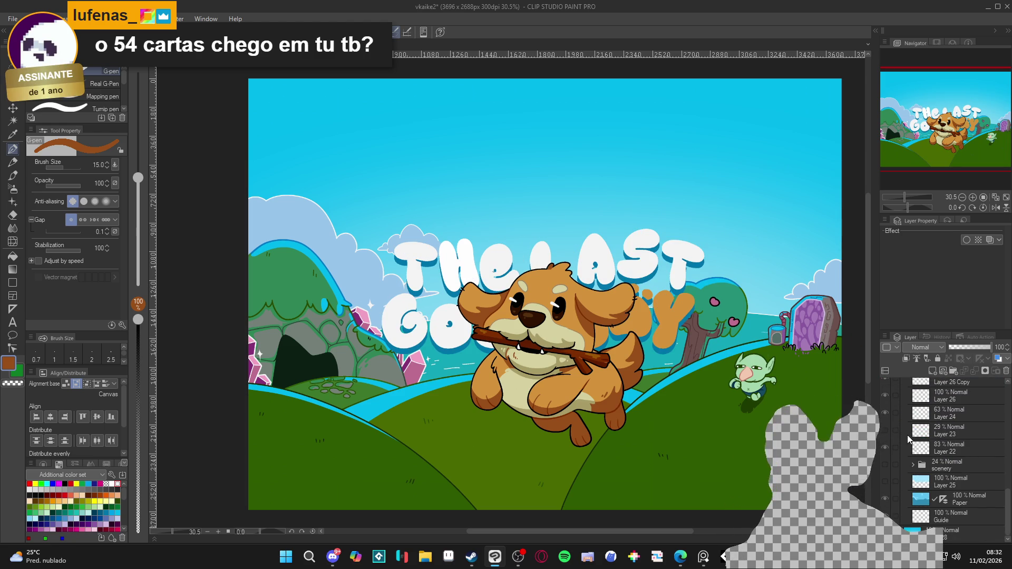
{"action": "scroll", "coordinate": [908, 441], "scroll_direction": "up", "scroll_amount": 2}
{"action": "scroll", "coordinate": [914, 453], "scroll_direction": "down", "scroll_amount": 2}
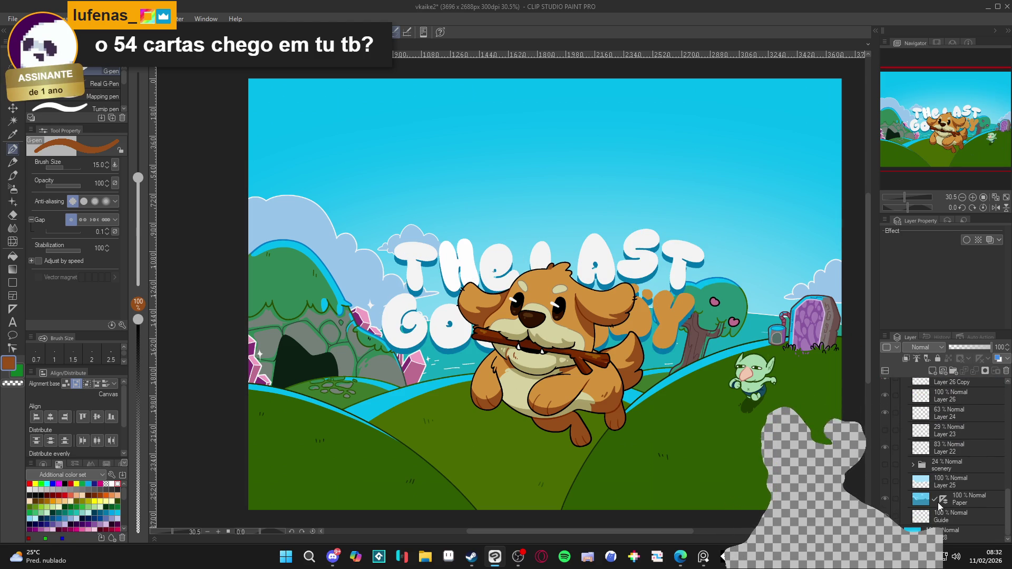
{"action": "left_click", "coordinate": [939, 506]}
{"action": "scroll", "coordinate": [933, 464], "scroll_direction": "up", "scroll_amount": 2}
{"action": "left_click", "coordinate": [885, 415]}
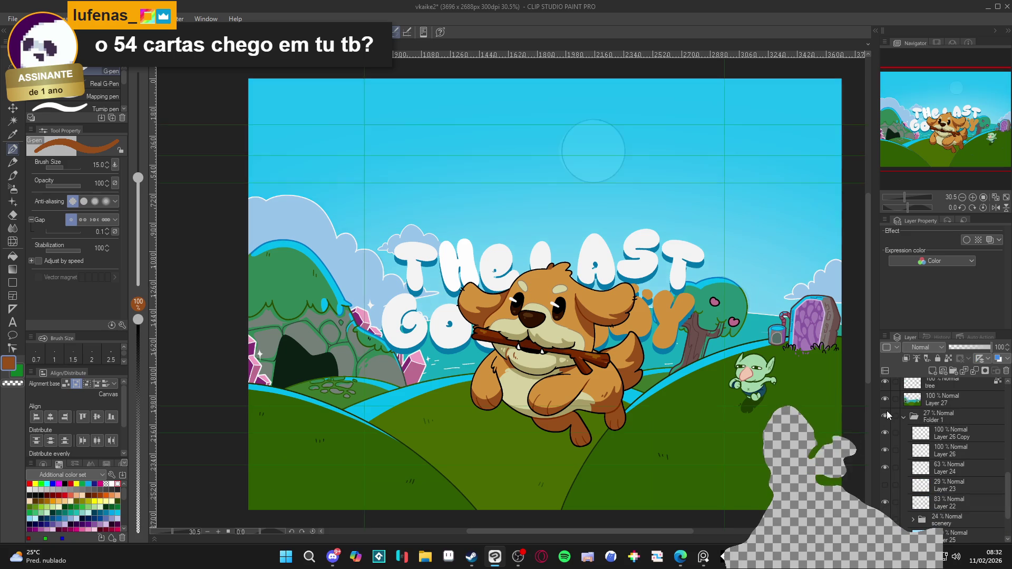
{"action": "left_click", "coordinate": [933, 416]}
{"action": "left_click", "coordinate": [903, 417]}
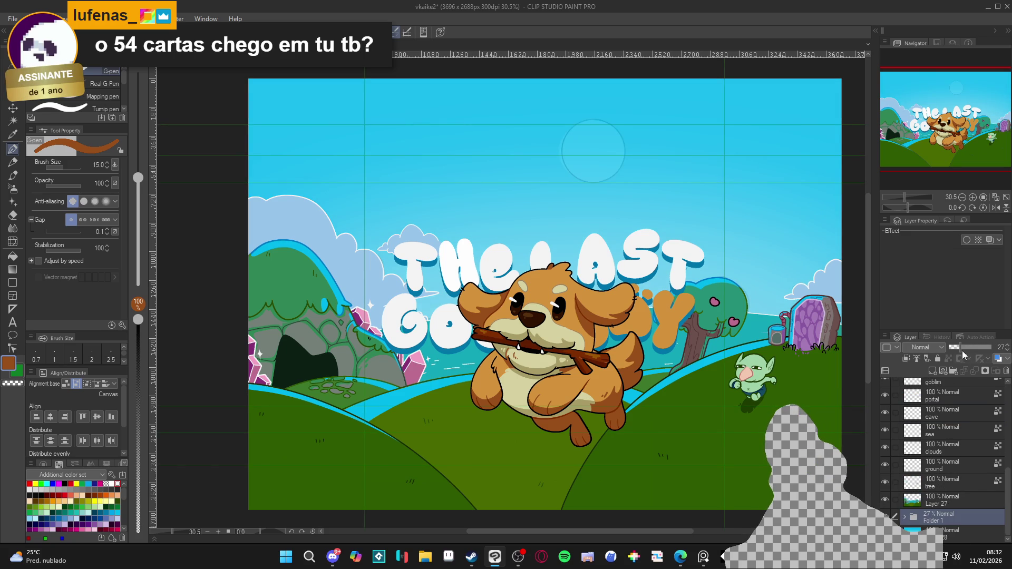
{"action": "left_click_drag", "start_coordinate": [963, 354], "coordinate": [948, 354]}
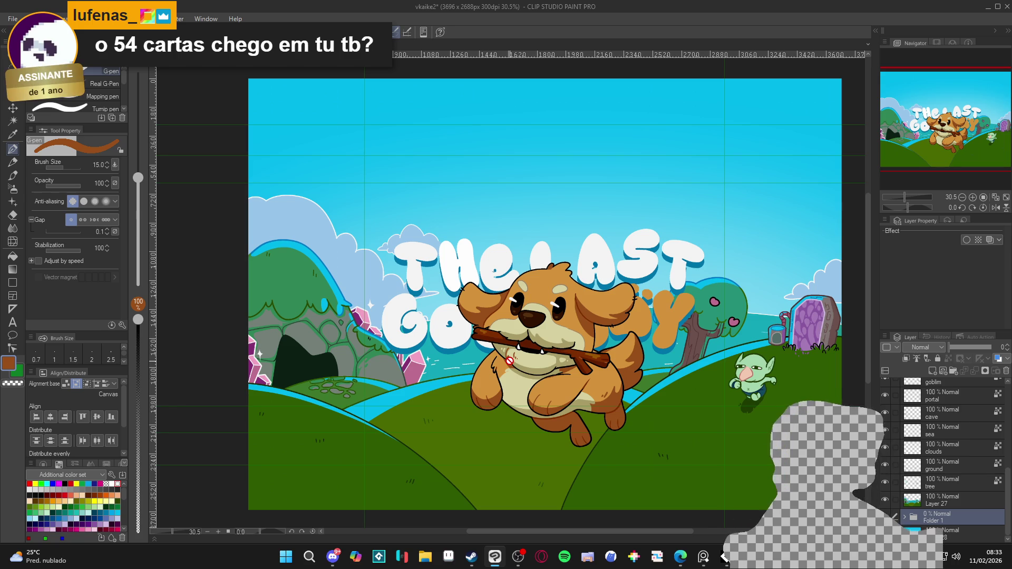
Toggle the title lettering to compare, then select the lettering_original layer
{"action": "scroll", "coordinate": [887, 452], "scroll_direction": "up", "scroll_amount": 4}
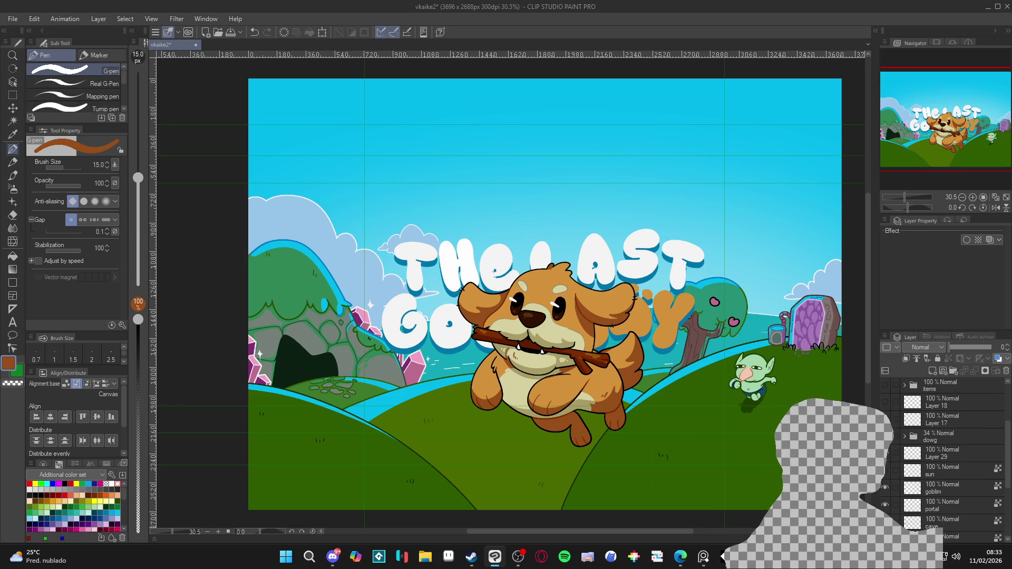
{"action": "scroll", "coordinate": [894, 459], "scroll_direction": "down", "scroll_amount": 5}
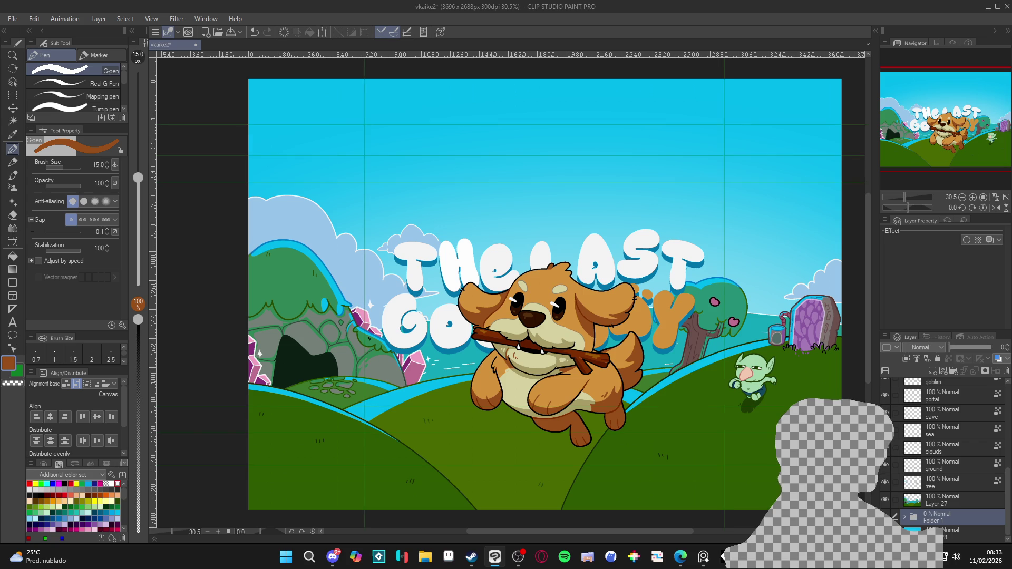
{"action": "scroll", "coordinate": [900, 509], "scroll_direction": "up", "scroll_amount": 4}
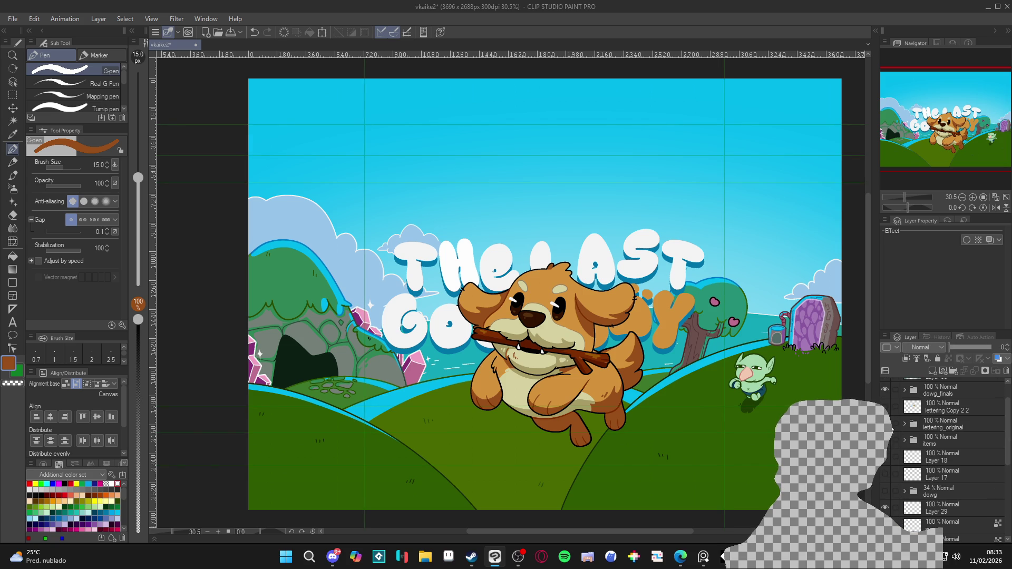
{"action": "left_click", "coordinate": [886, 424]}
{"action": "left_click", "coordinate": [885, 425]}
{"action": "left_click", "coordinate": [917, 427]}
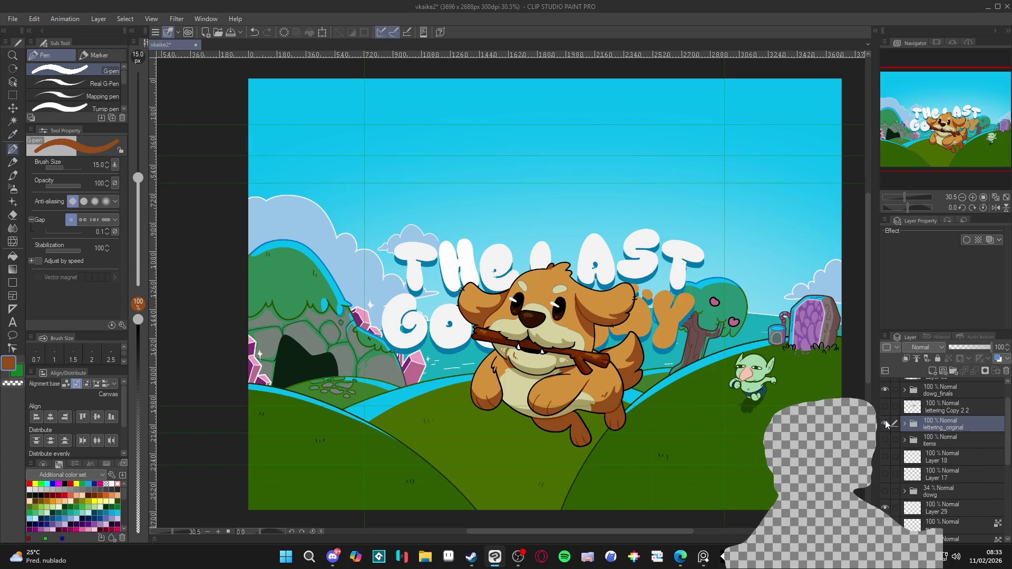
Start a transform on the title lettering, then cancel it
{"action": "key", "text": "ctrl+t"}
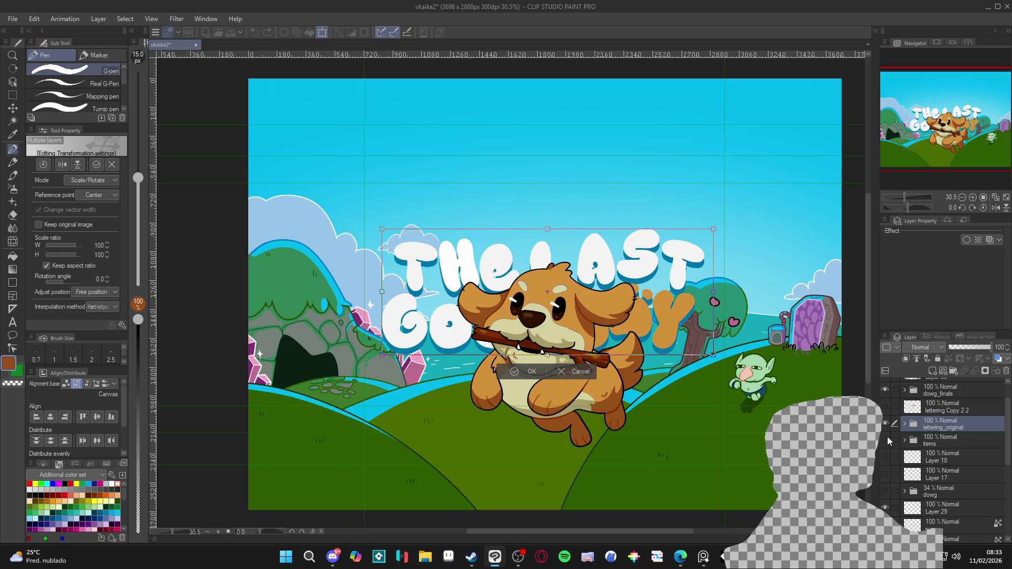
{"action": "left_click", "coordinate": [889, 441]}
{"action": "left_click", "coordinate": [460, 210]}
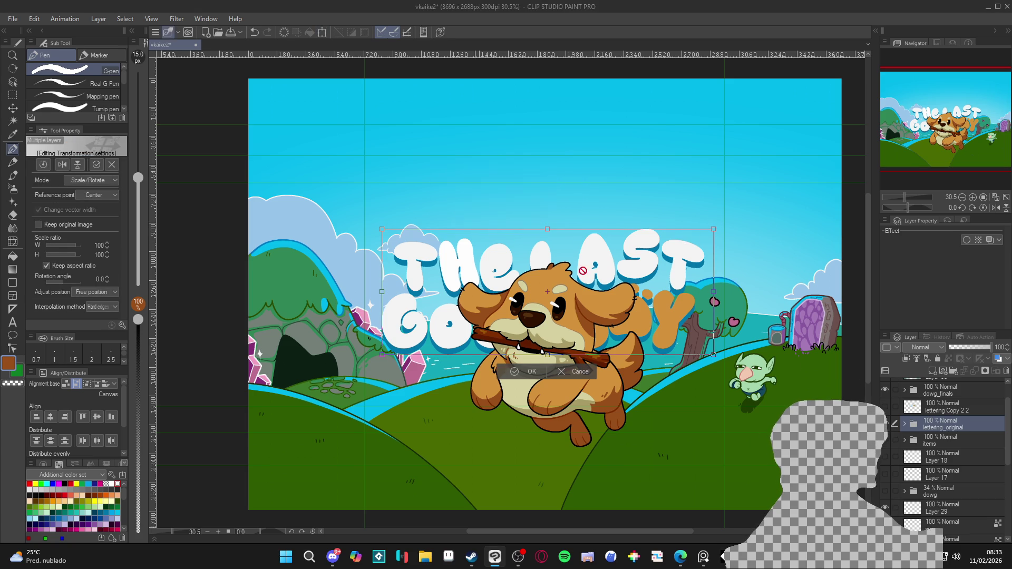
{"action": "key", "text": "Return"}
Briefly show the white item sketches, then repeatedly hide and show the title lettering to compare
{"action": "left_click", "coordinate": [891, 443]}
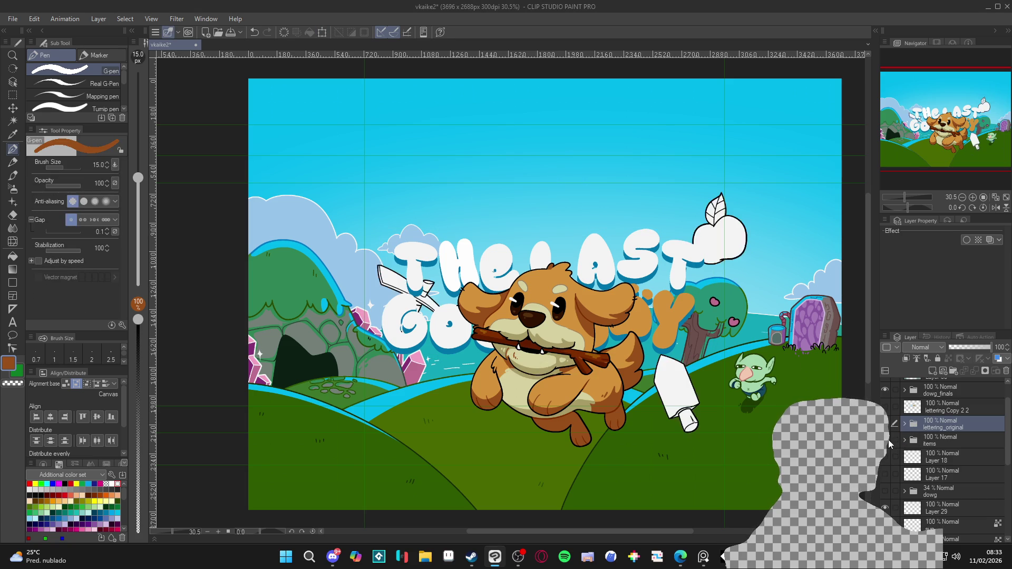
{"action": "left_click", "coordinate": [889, 444]}
{"action": "left_click", "coordinate": [886, 424]}
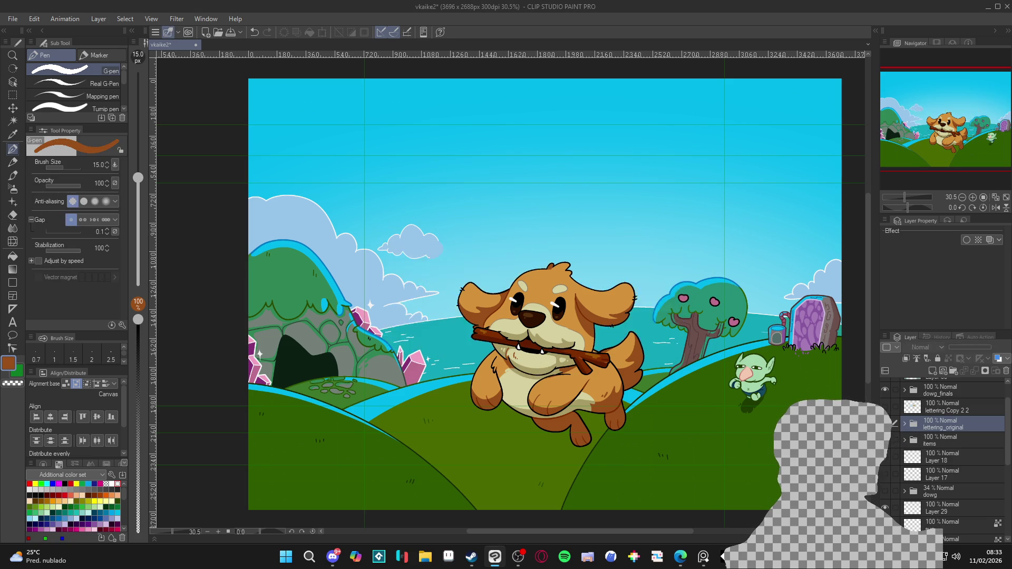
{"action": "left_click", "coordinate": [886, 424]}
{"action": "left_click", "coordinate": [886, 423]}
{"action": "left_click", "coordinate": [886, 424]}
{"action": "left_click", "coordinate": [885, 424]}
{"action": "left_click", "coordinate": [885, 424]}
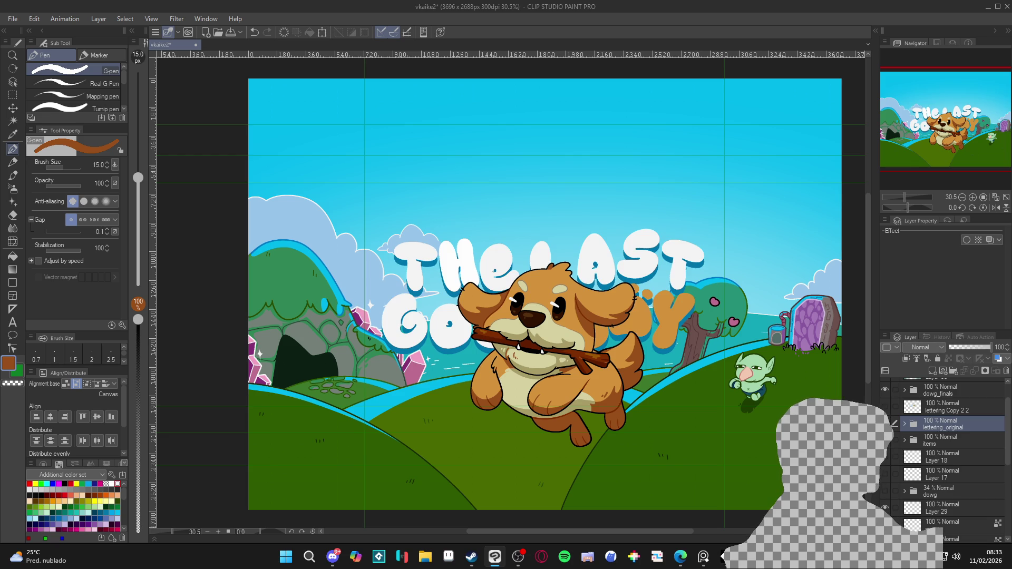
{"action": "left_click", "coordinate": [885, 423]}
{"action": "left_click", "coordinate": [886, 424]}
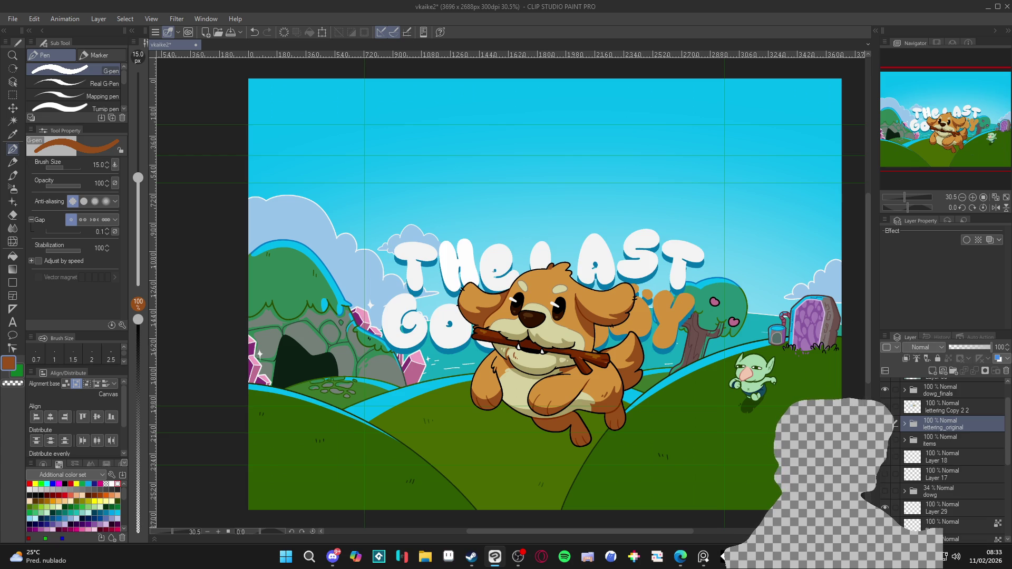
{"action": "left_click", "coordinate": [887, 424]}
{"action": "left_click", "coordinate": [886, 424]}
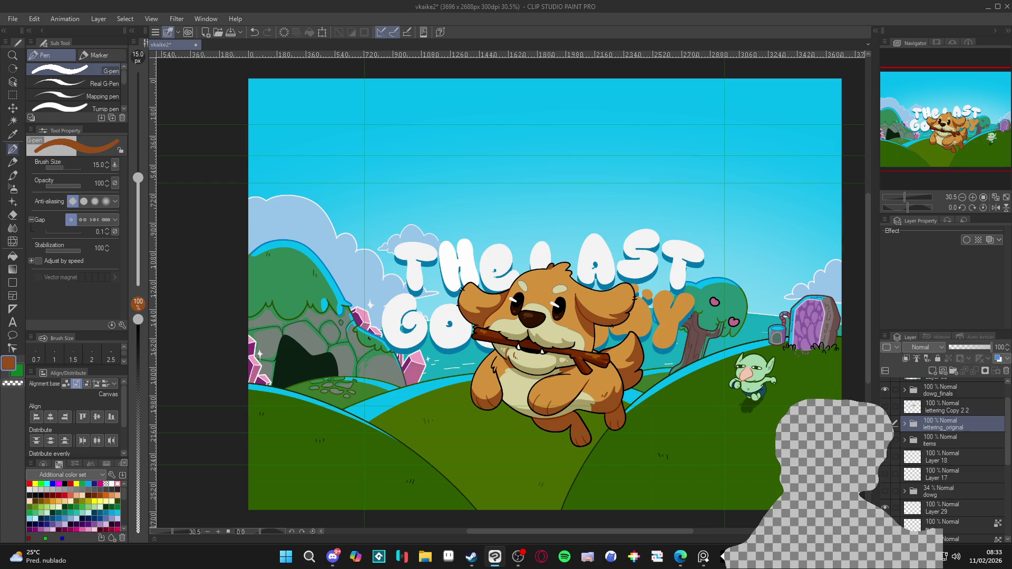
{"action": "left_click", "coordinate": [888, 424]}
{"action": "left_click", "coordinate": [888, 423]}
{"action": "left_click", "coordinate": [888, 424]}
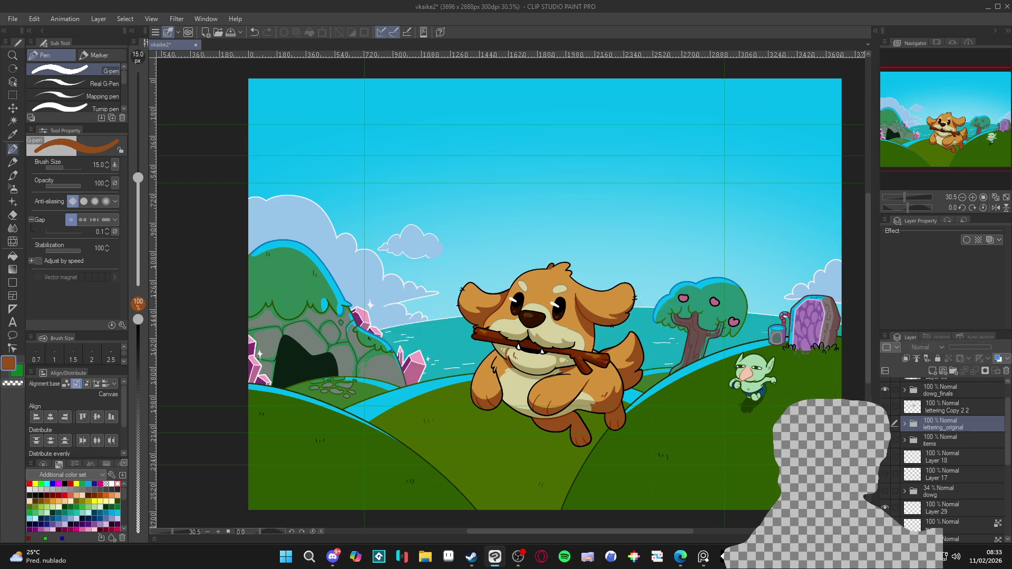
{"action": "left_click", "coordinate": [888, 423]}
Scale the title lettering to 71%, move it above the dog's head, and save
{"action": "key", "text": "ctrl+t"}
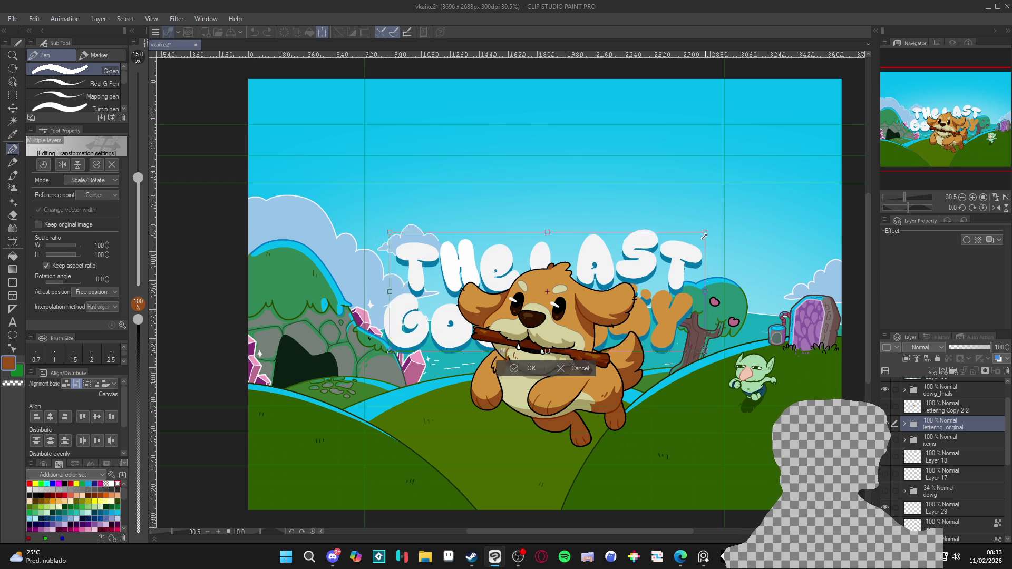
{"action": "left_click_drag", "start_coordinate": [705, 236], "coordinate": [660, 249]}
{"action": "left_click_drag", "start_coordinate": [626, 318], "coordinate": [624, 258]}
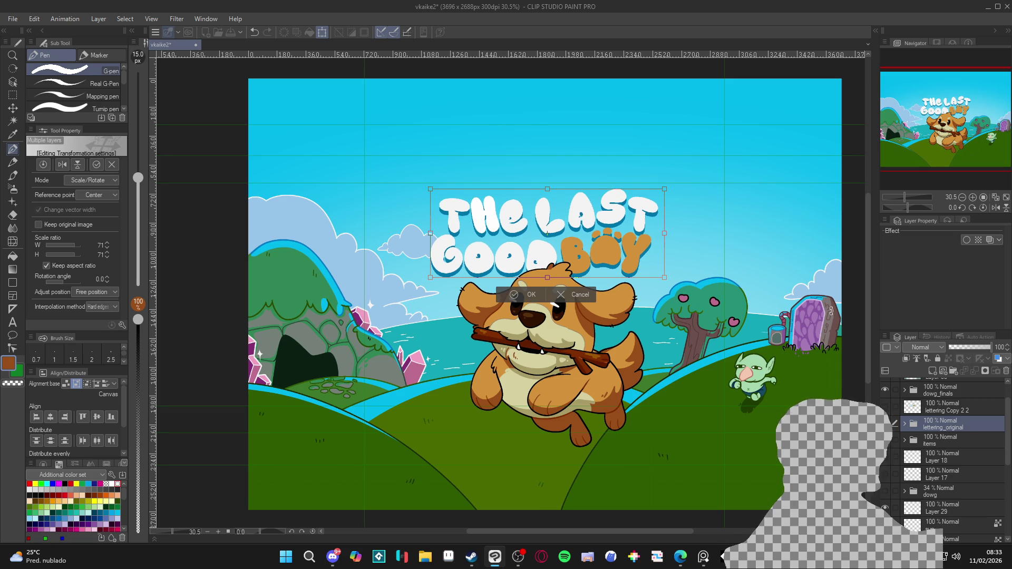
{"action": "key", "text": "Return"}
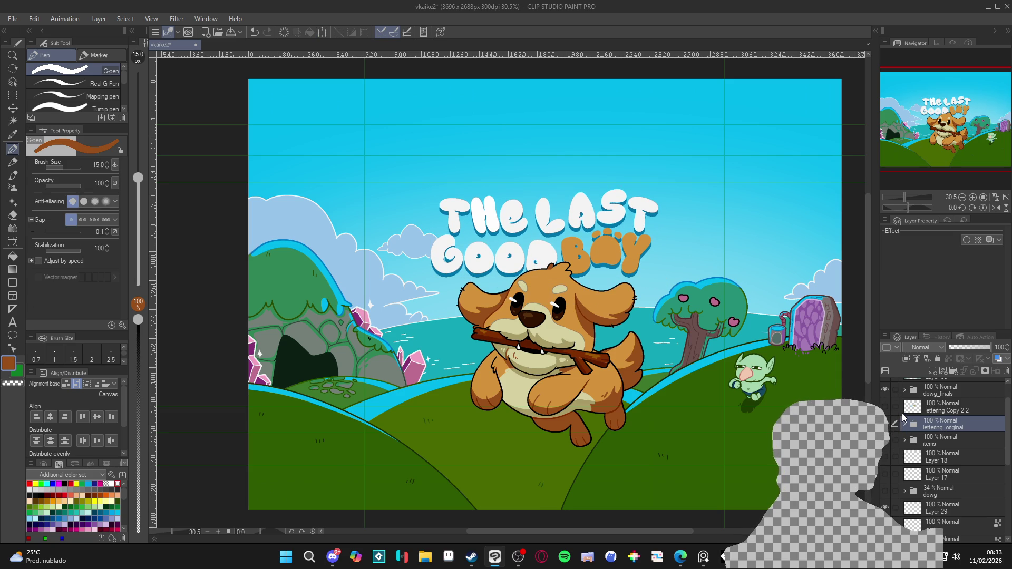
{"action": "key", "text": "ctrl+s"}
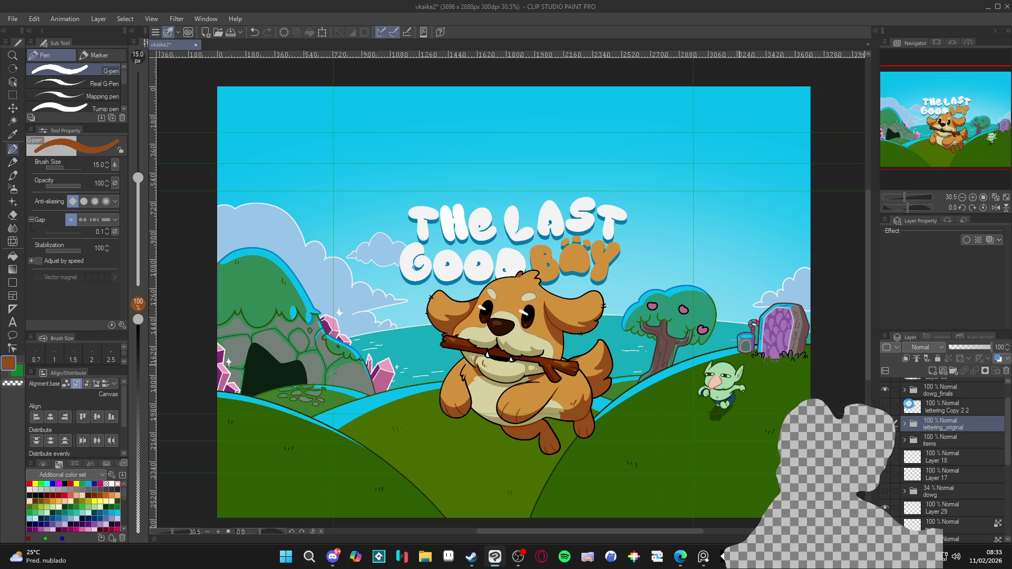
In the lettering_original folder, hide Folder 4 Copy 5 to remove the blue shadow
{"action": "left_click", "coordinate": [905, 424]}
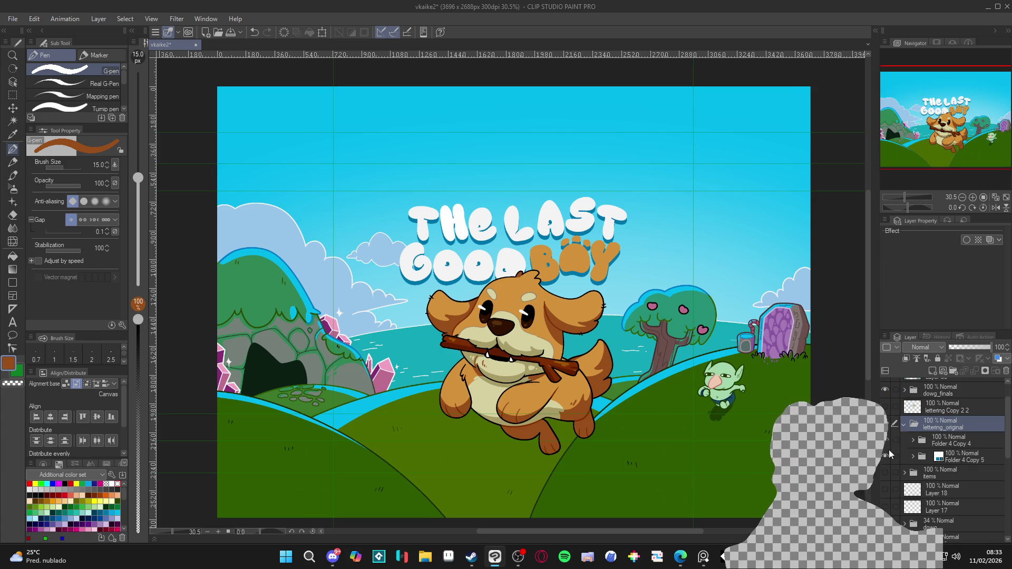
{"action": "left_click", "coordinate": [885, 456]}
{"action": "left_click", "coordinate": [885, 456]}
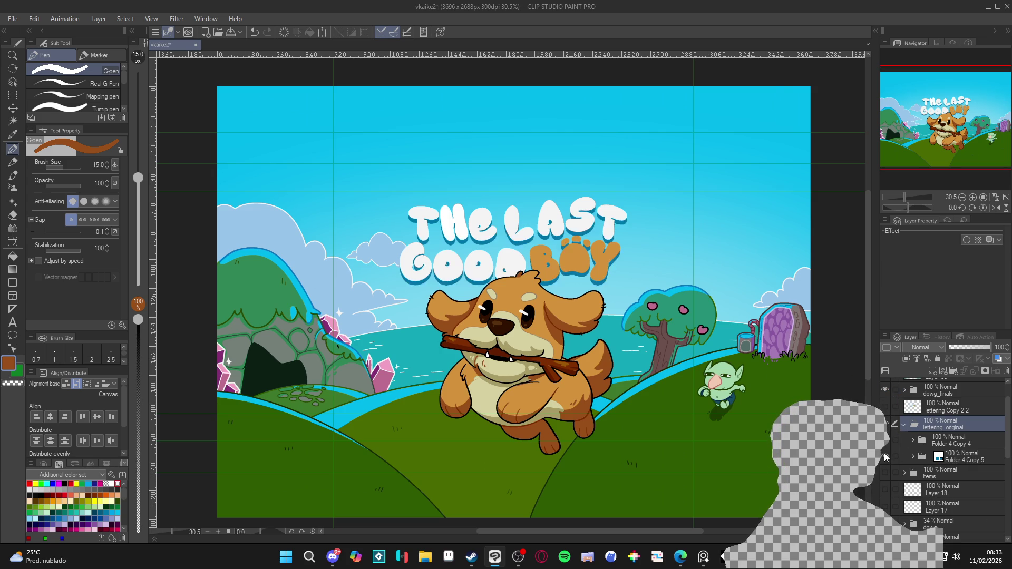
{"action": "left_click", "coordinate": [886, 457]}
{"action": "left_click", "coordinate": [888, 442]}
{"action": "left_click", "coordinate": [888, 442]}
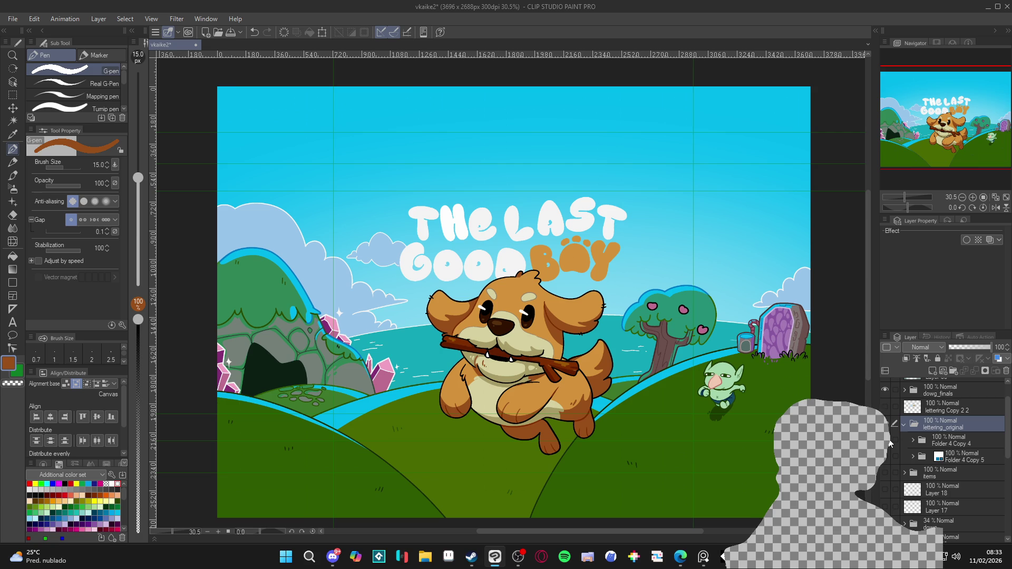
Select Folder 4 Copy 4 and hide then show it to compare, then switch to the web browser
{"action": "left_click", "coordinate": [930, 442]}
{"action": "left_click", "coordinate": [890, 442]}
{"action": "left_click", "coordinate": [890, 442]}
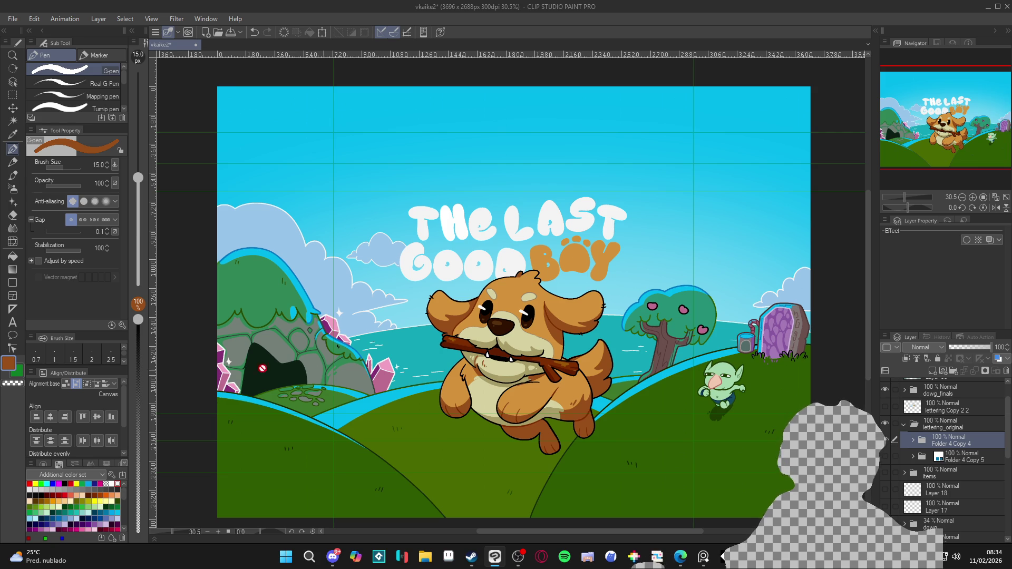
{"action": "key", "text": "alt+Tab"}
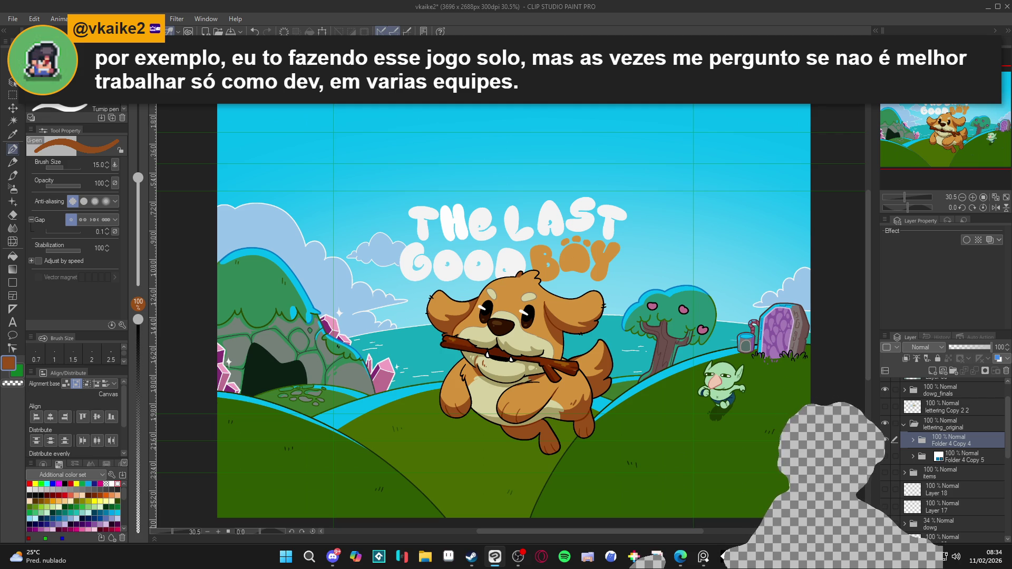
Hide and show the title lettering several times to compare the shadowless look
{"action": "left_click", "coordinate": [885, 423]}
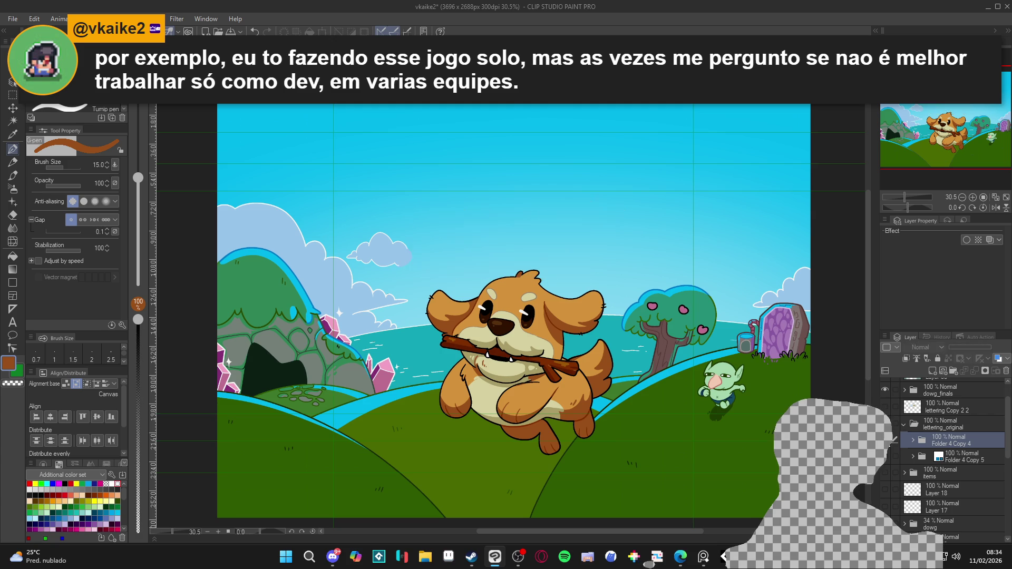
{"action": "left_click", "coordinate": [885, 423]}
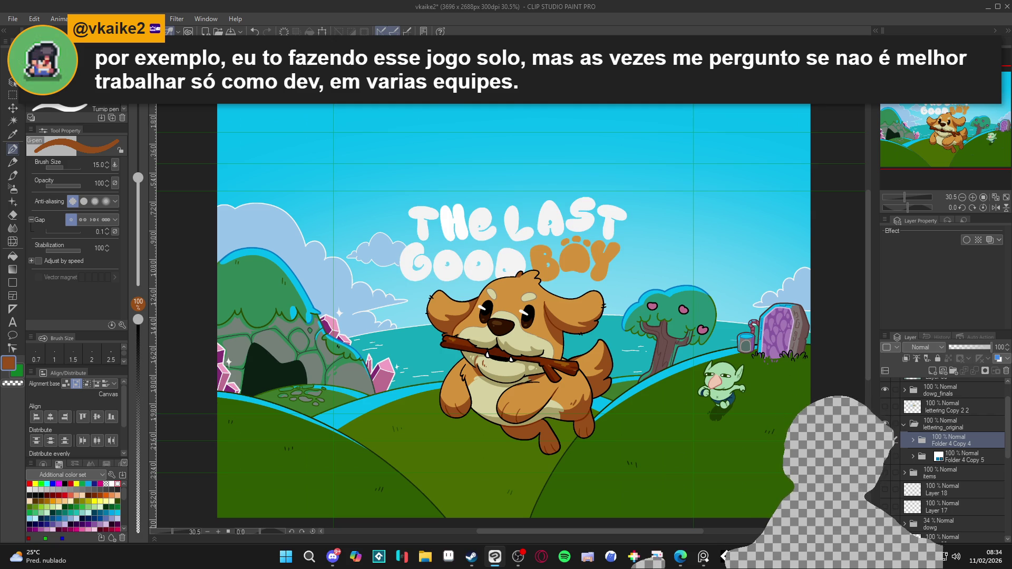
{"action": "left_click", "coordinate": [888, 446]}
{"action": "left_click", "coordinate": [888, 445]}
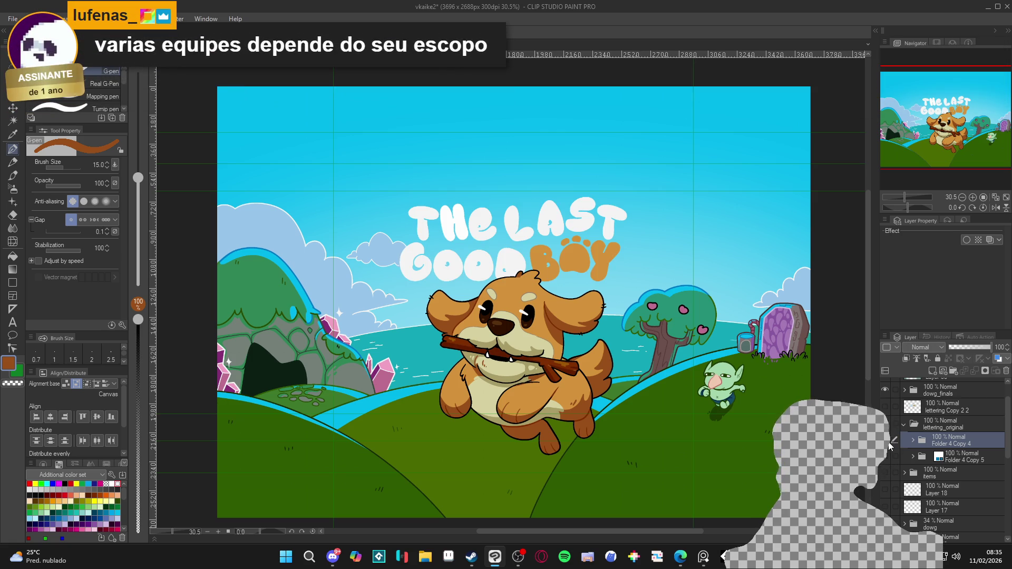
{"action": "left_click", "coordinate": [889, 445]}
{"action": "left_click", "coordinate": [889, 445]}
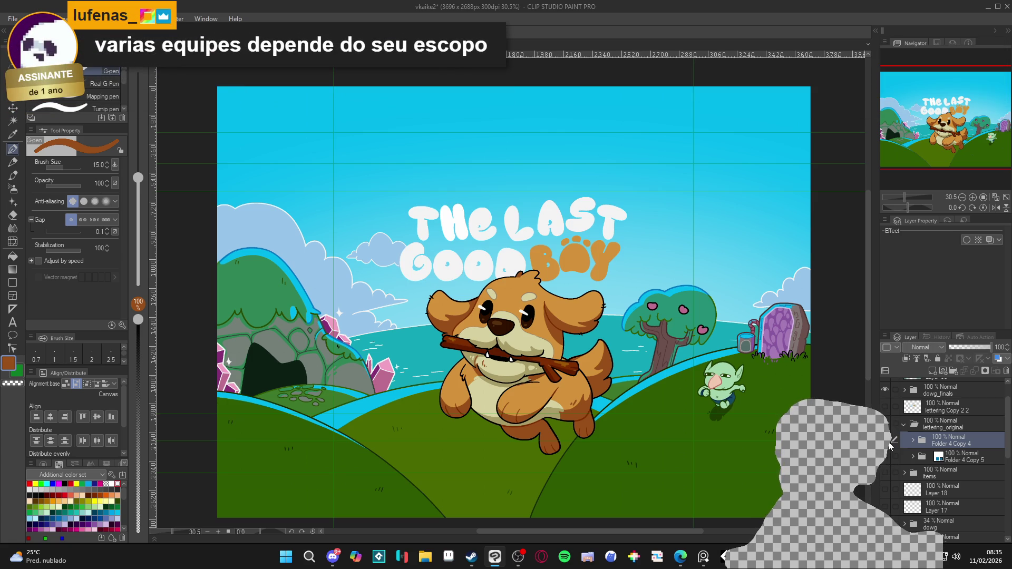
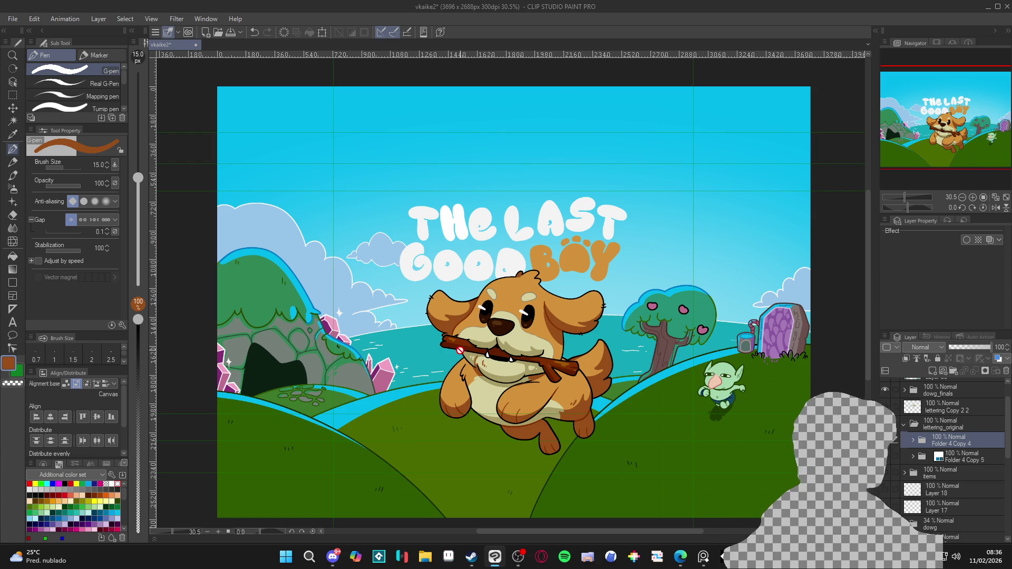
Nudge the canvas view and toggle the title lettering off and on to compare
{"action": "left_click_drag", "start_coordinate": [471, 377], "coordinate": [468, 365]}
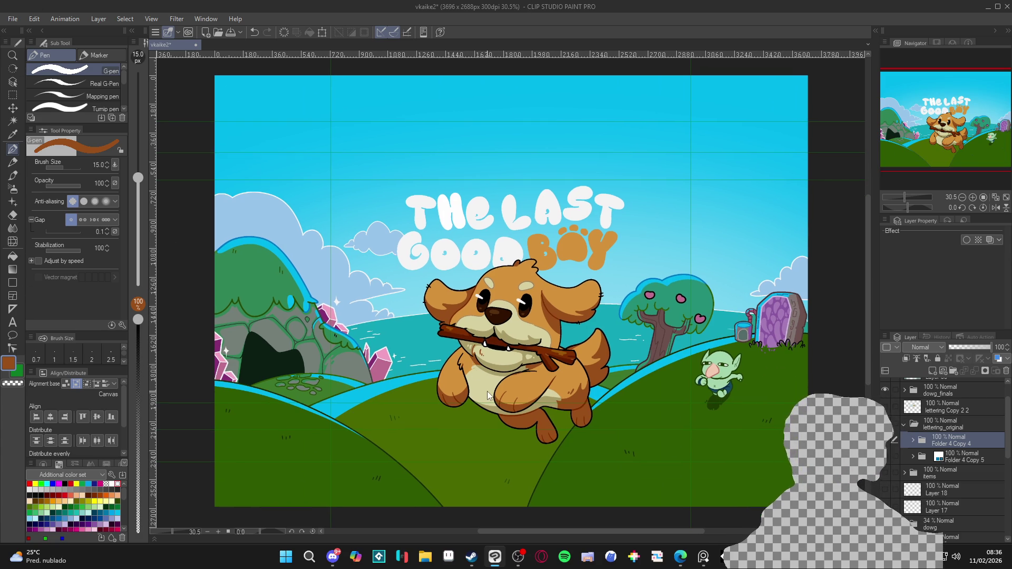
{"action": "left_click", "coordinate": [893, 441]}
{"action": "left_click", "coordinate": [892, 441]}
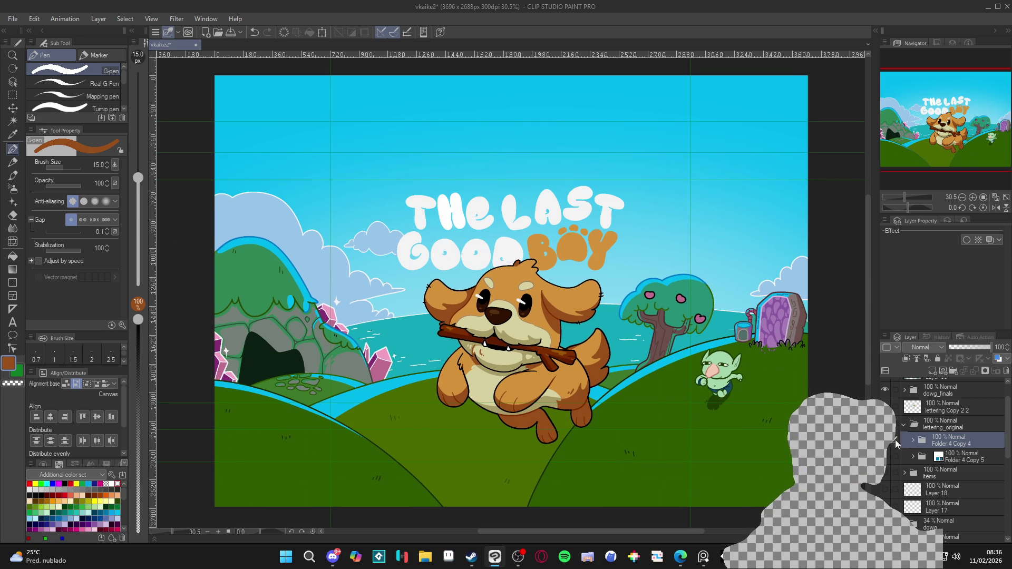
{"action": "left_click", "coordinate": [891, 442]}
{"action": "left_click", "coordinate": [891, 441]}
Inspect Folder 4 Copy 4's sublayers, then briefly hide and reshow the title lettering
{"action": "left_click", "coordinate": [913, 440]}
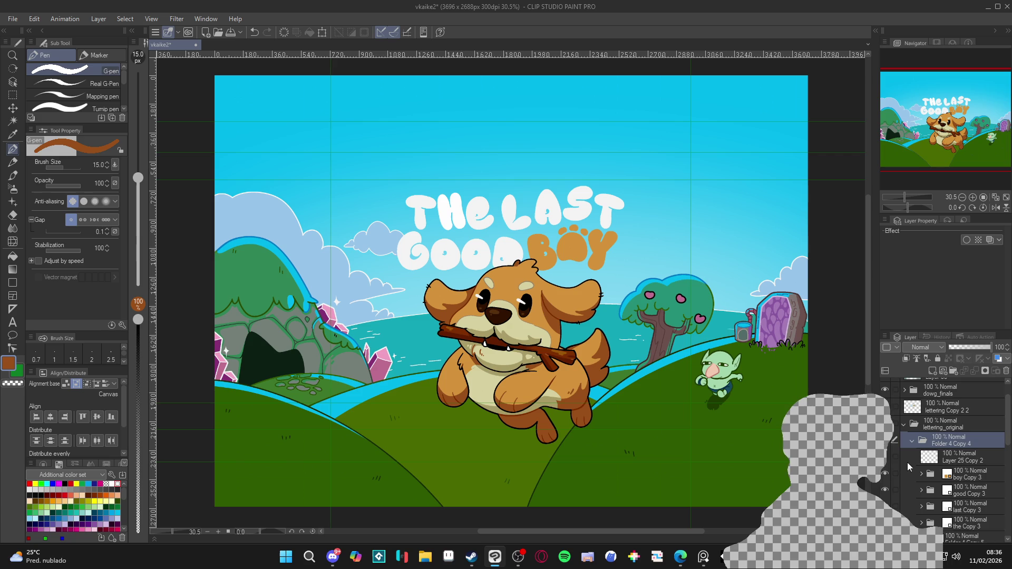
{"action": "scroll", "coordinate": [910, 464], "scroll_direction": "down", "scroll_amount": 2}
{"action": "scroll", "coordinate": [912, 459], "scroll_direction": "up", "scroll_amount": 2}
{"action": "left_click", "coordinate": [913, 454]}
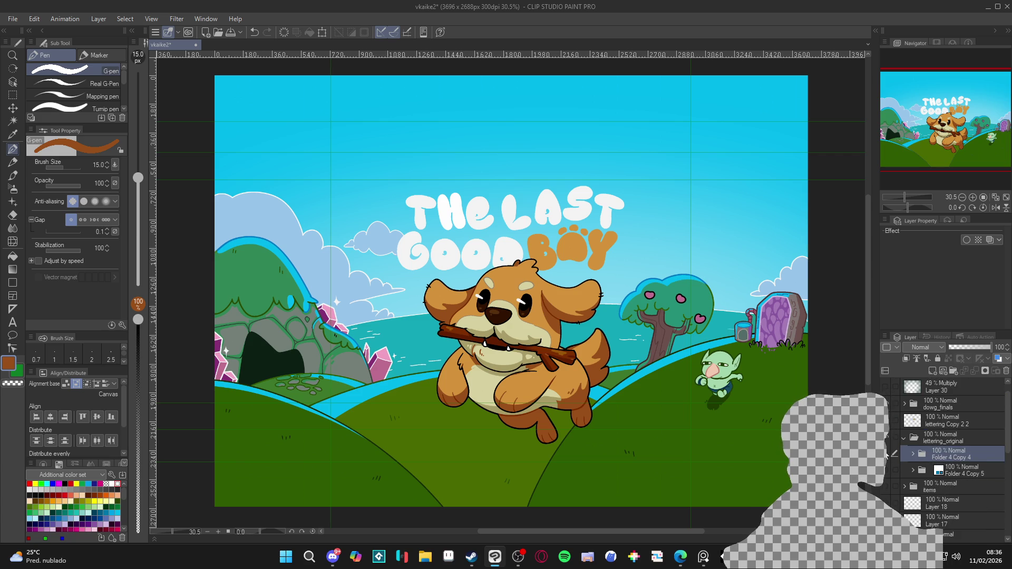
{"action": "left_click", "coordinate": [886, 455]}
{"action": "left_click", "coordinate": [886, 455]}
{"action": "left_click", "coordinate": [886, 455]}
{"action": "left_click", "coordinate": [886, 455]}
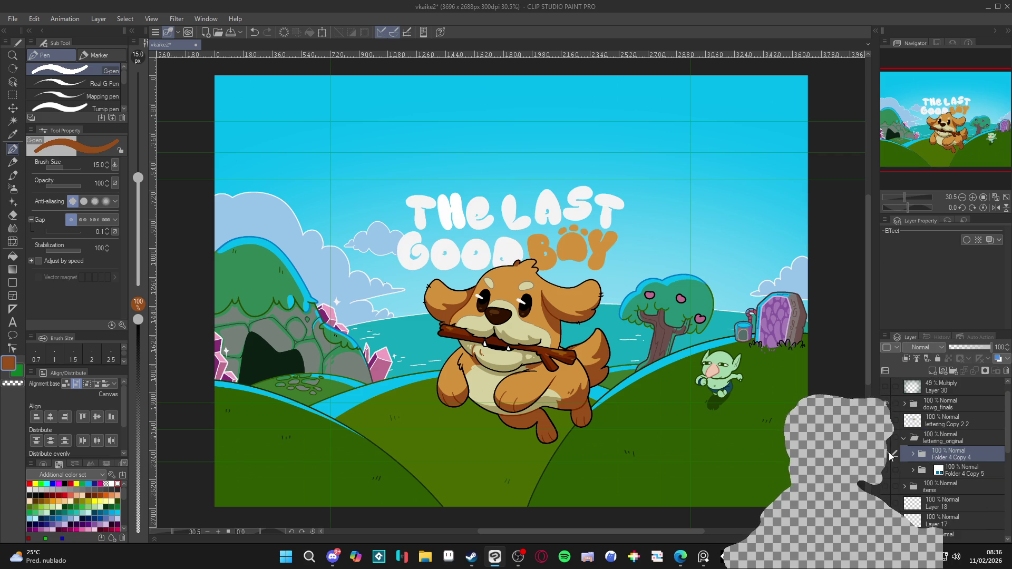
Duplicate the Folder 4 Copy 4 lettering folder and check the copy's visibility
{"action": "left_click", "coordinate": [931, 457]}
{"action": "right_click", "coordinate": [931, 456]}
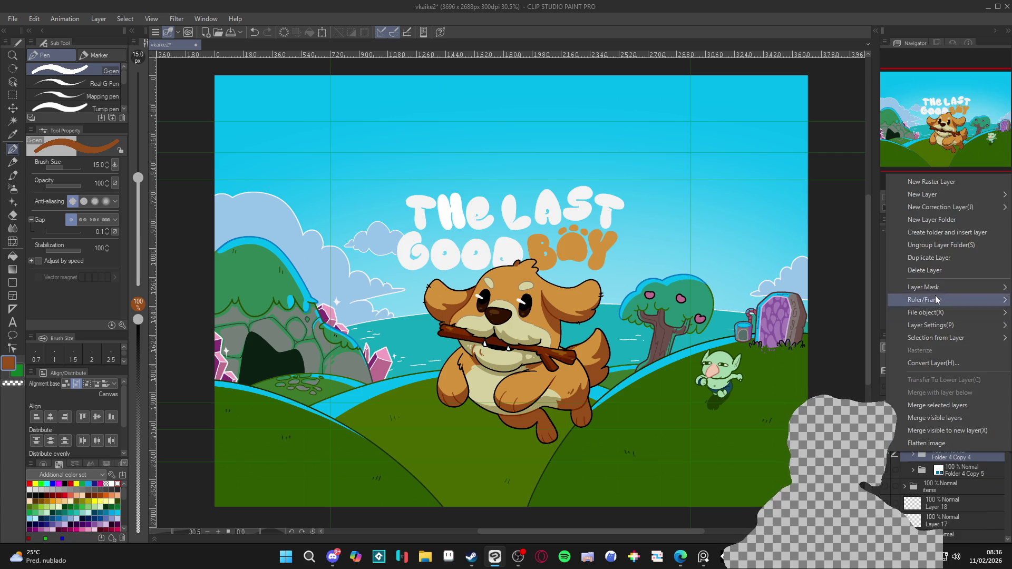
{"action": "left_click", "coordinate": [938, 260]}
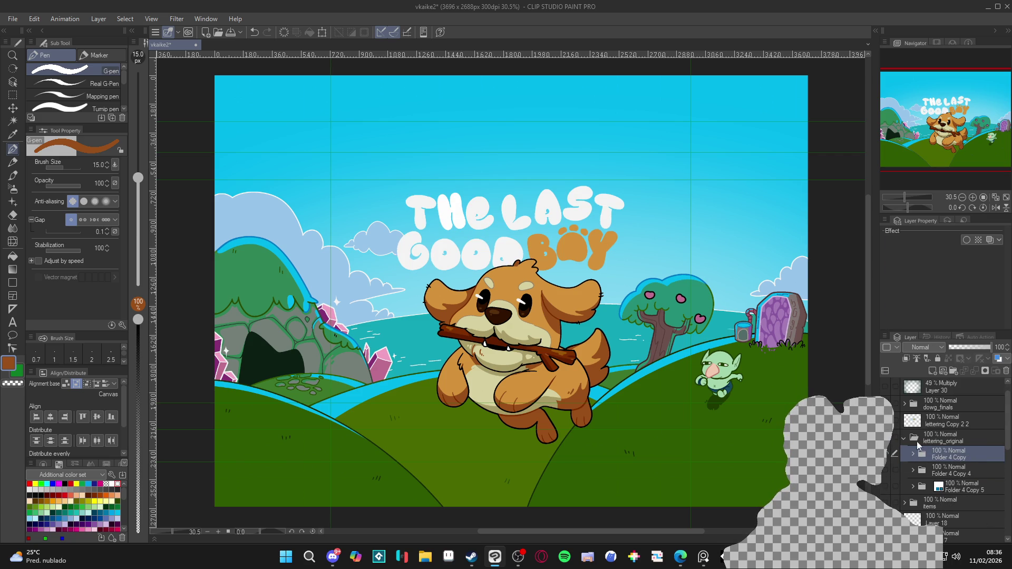
{"action": "left_click", "coordinate": [886, 456]}
{"action": "left_click", "coordinate": [886, 457]}
Delete the duplicated Folder 4 Copy and switch back to the smaller title lettering
{"action": "left_click", "coordinate": [904, 439]}
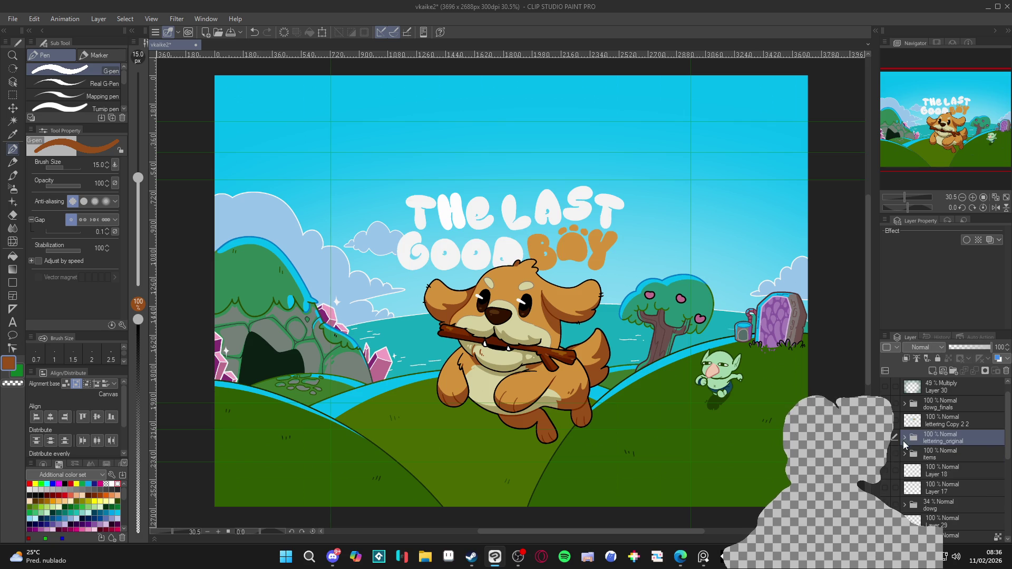
{"action": "left_click", "coordinate": [904, 438]}
{"action": "left_click", "coordinate": [905, 455]}
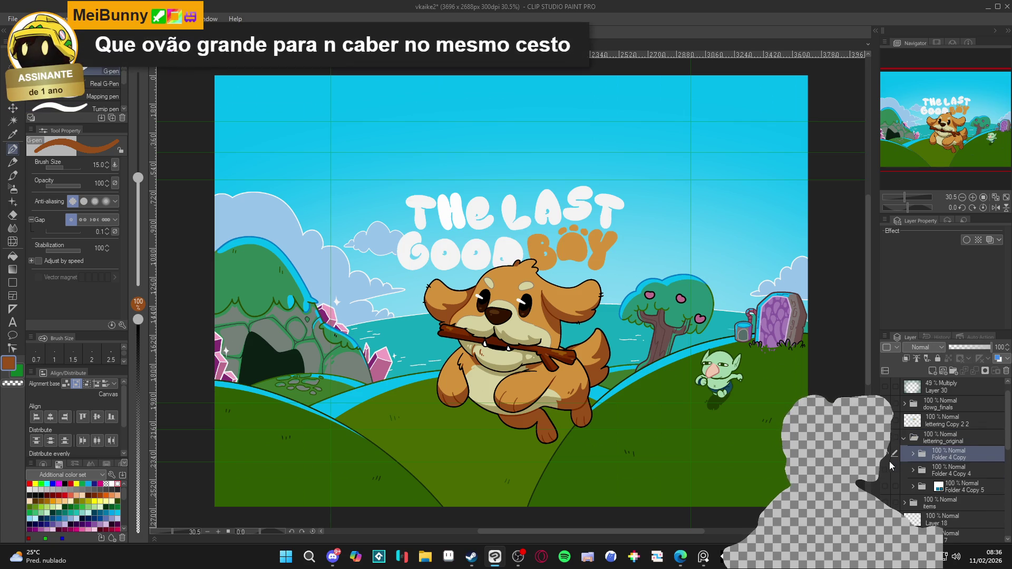
{"action": "left_click", "coordinate": [887, 458]}
{"action": "key", "text": "Delete"}
{"action": "left_click", "coordinate": [886, 454]}
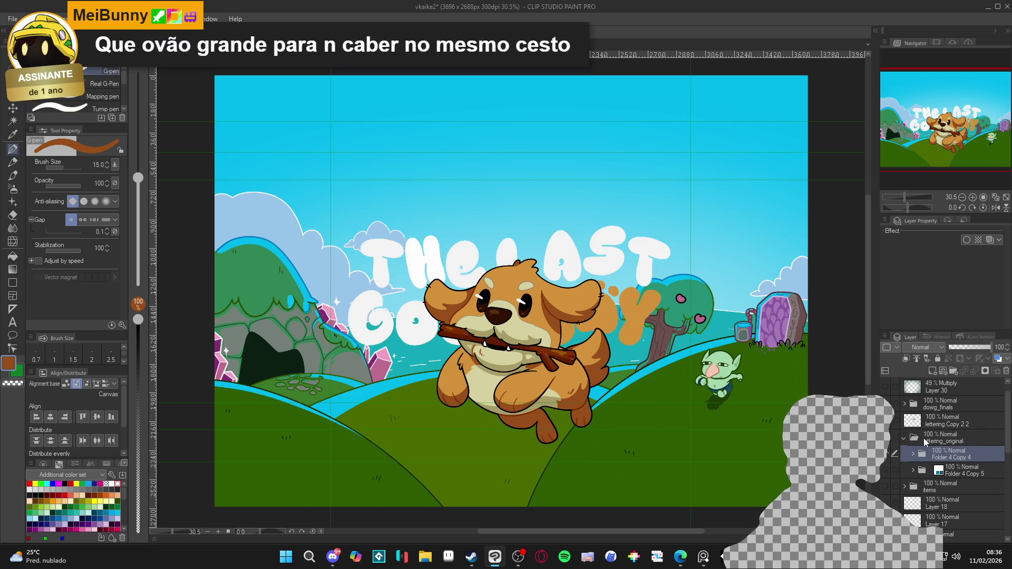
{"action": "left_click", "coordinate": [916, 439]}
{"action": "left_click", "coordinate": [886, 454]}
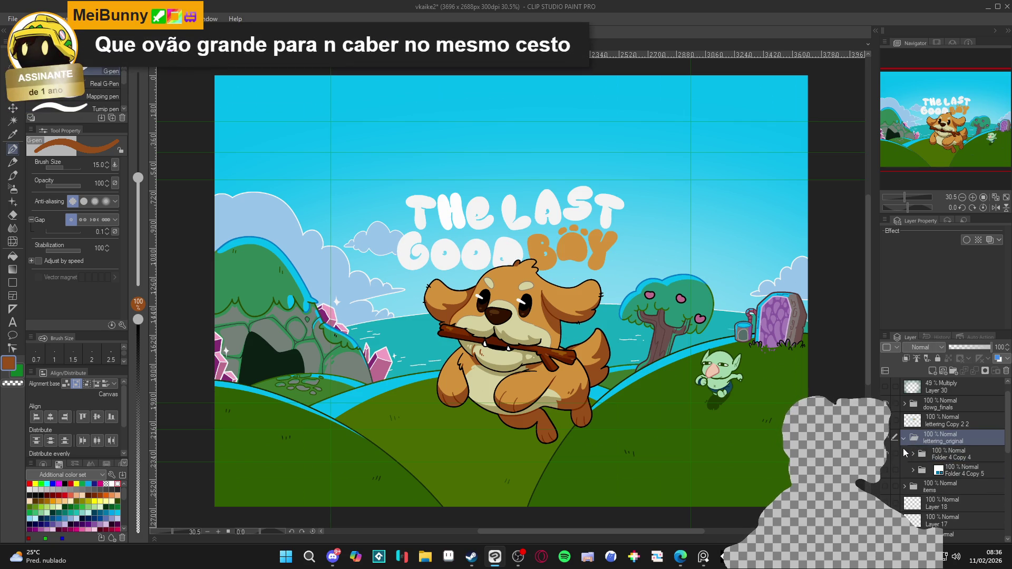
Duplicate lettering_original as lettering_original Copy and select Folder 4 Copy inside it
{"action": "right_click", "coordinate": [959, 447]}
{"action": "left_click", "coordinate": [951, 252]}
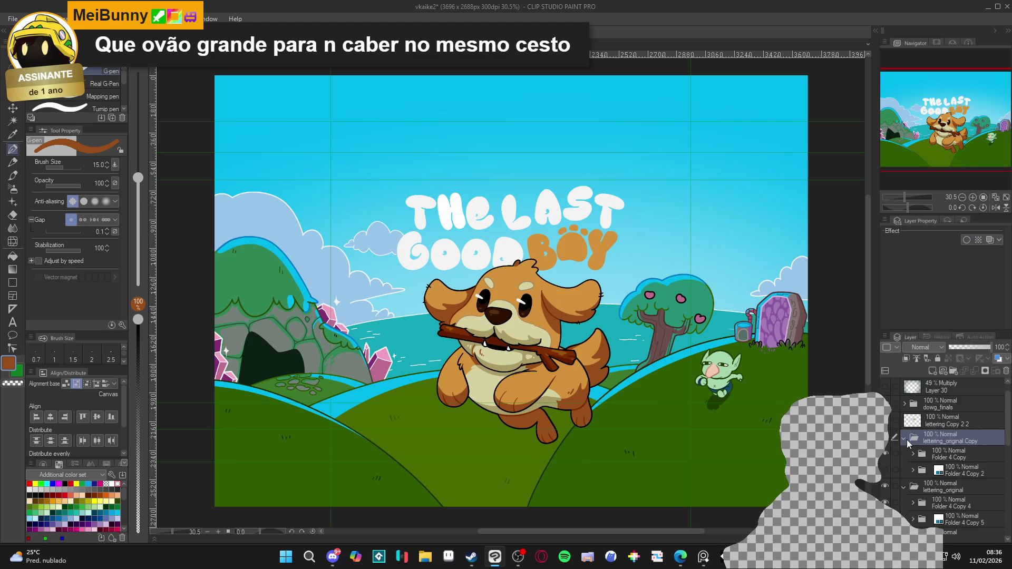
{"action": "left_click", "coordinate": [904, 487]}
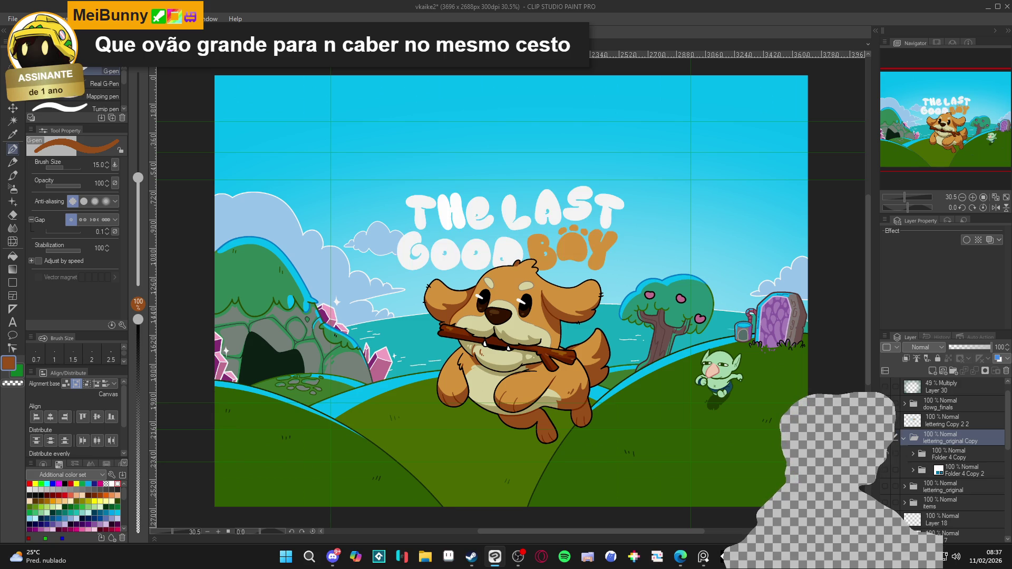
{"action": "left_click", "coordinate": [920, 453]}
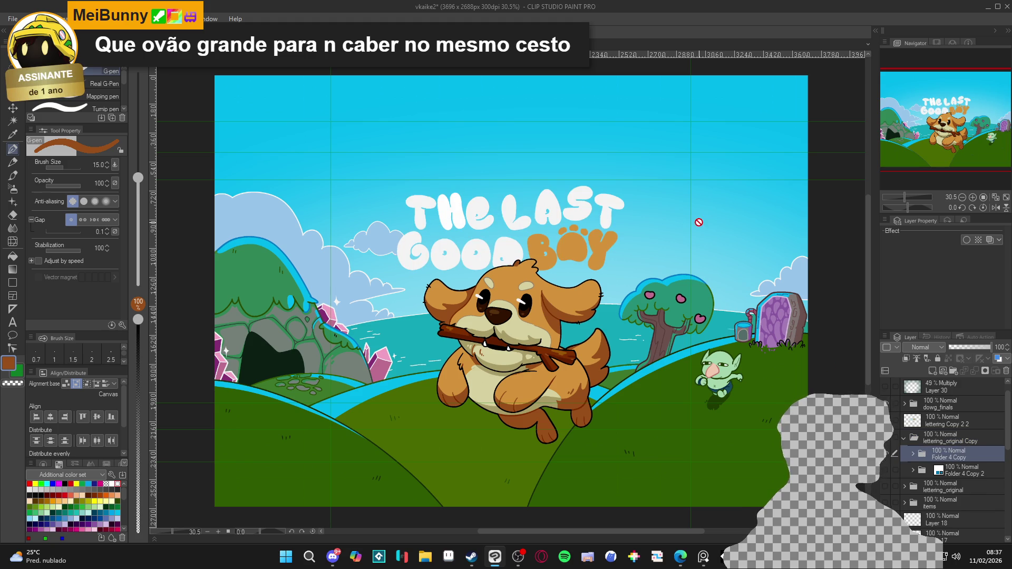
Compare the title with the duplicate's Folder 4 Copy hidden and shown
{"action": "left_click", "coordinate": [885, 455]}
{"action": "left_click", "coordinate": [885, 456]}
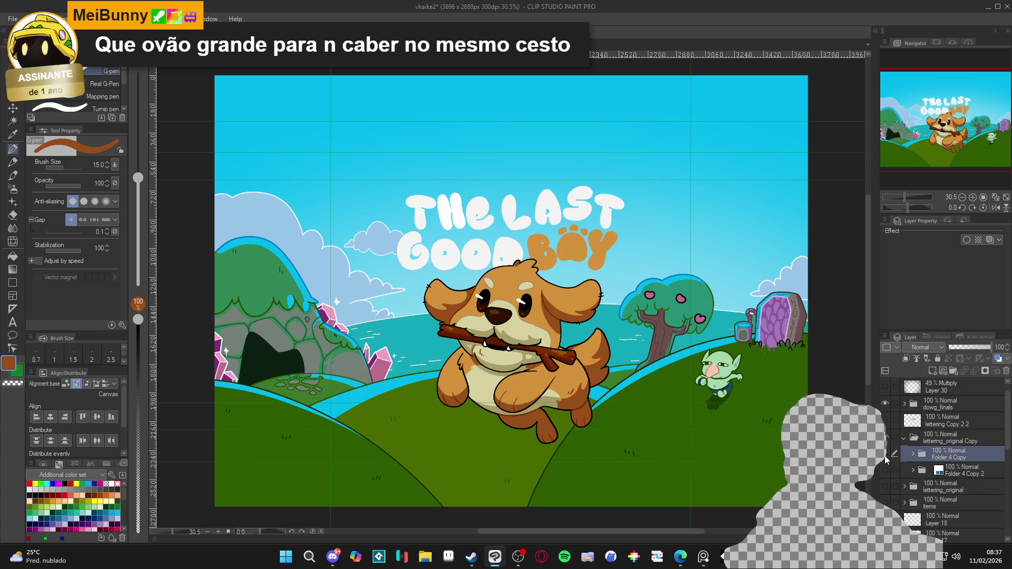
{"action": "left_click", "coordinate": [885, 455]}
{"action": "left_click", "coordinate": [885, 455]}
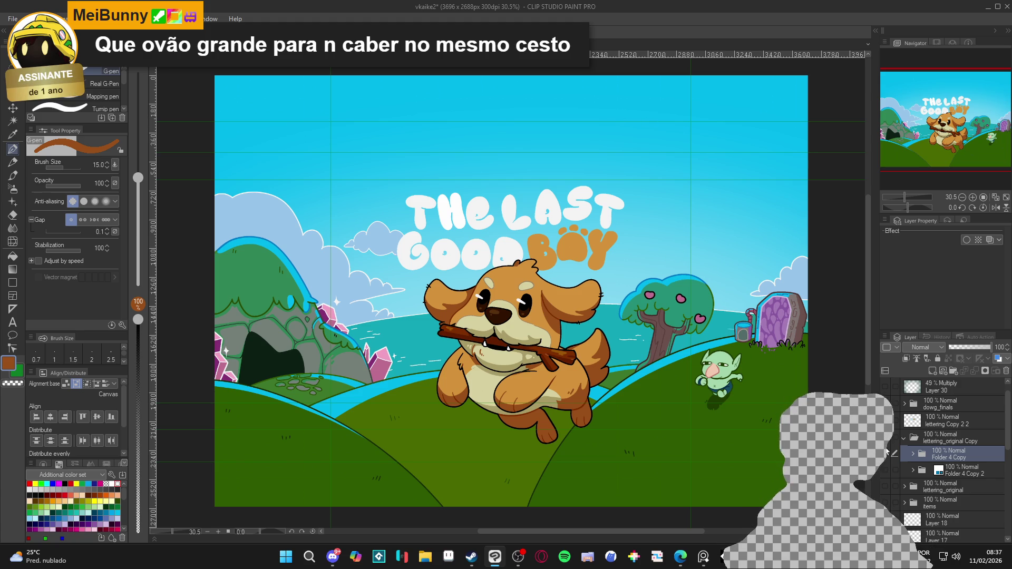
{"action": "left_click", "coordinate": [885, 456]}
{"action": "left_click", "coordinate": [885, 455]}
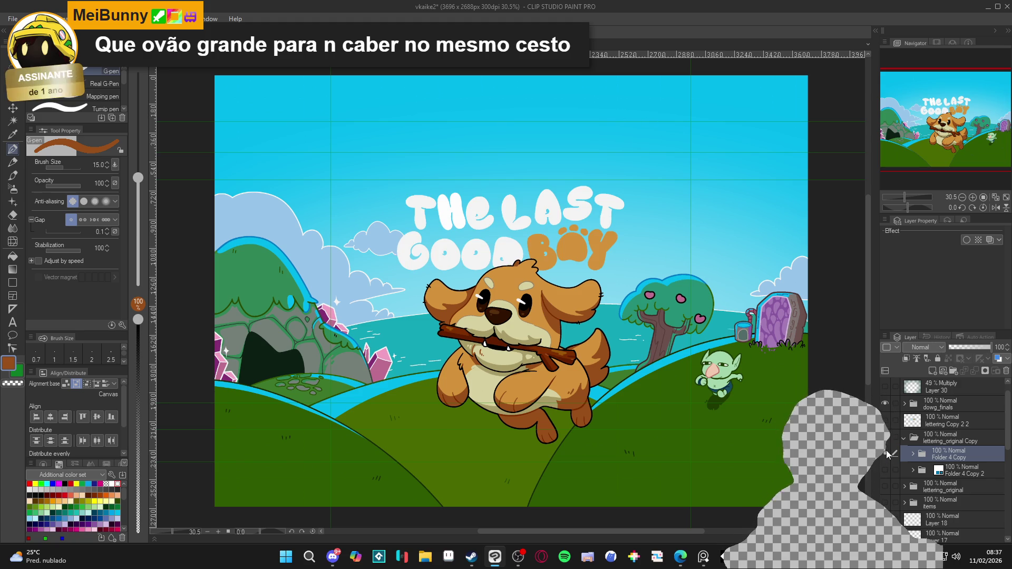
{"action": "left_click", "coordinate": [886, 455]}
{"action": "left_click", "coordinate": [886, 454]}
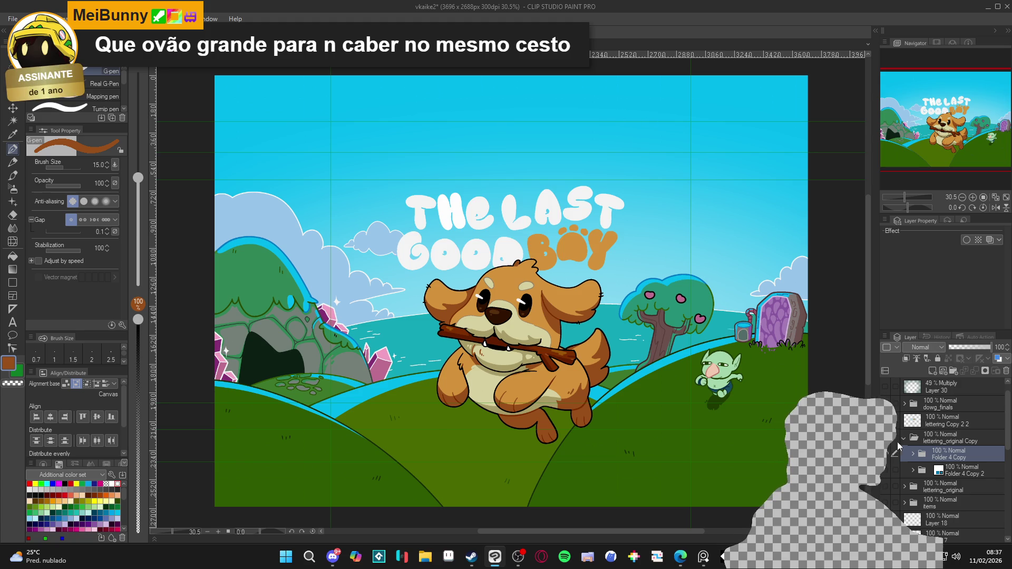
Toggle Folder 4 Copy's visibility once more and collapse the lettering_original Copy folder
{"action": "left_click", "coordinate": [886, 455]}
{"action": "left_click", "coordinate": [886, 456]}
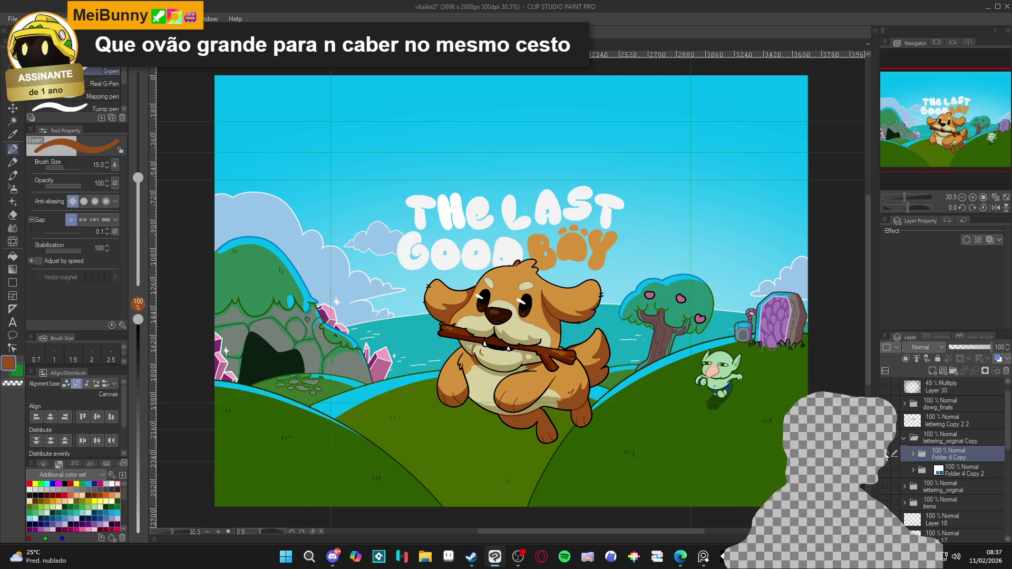
{"action": "left_click", "coordinate": [886, 456]}
{"action": "left_click", "coordinate": [886, 455]}
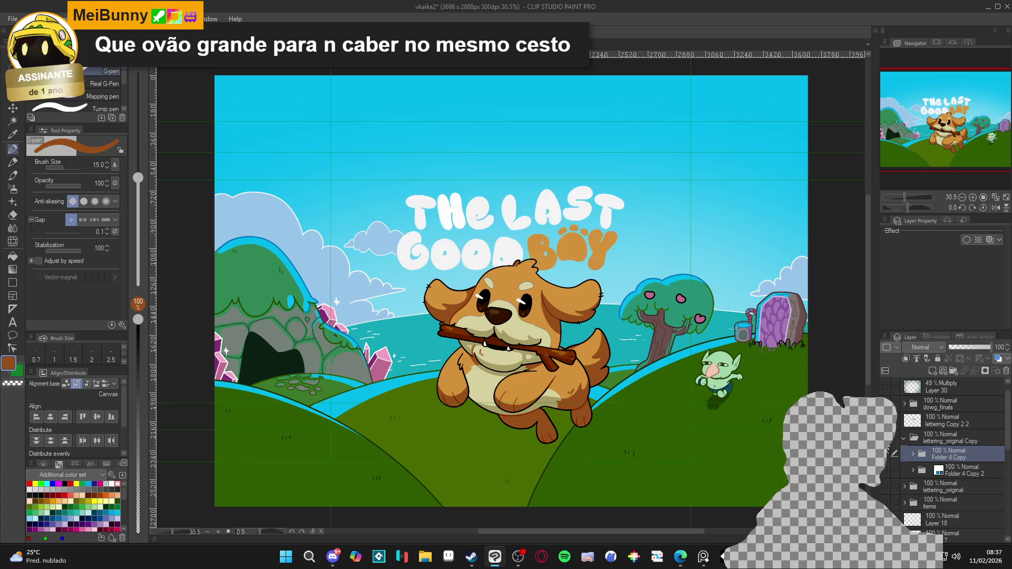
{"action": "left_click", "coordinate": [904, 437]}
Add a green Border effect to the lettering copy, trying thicknesses up to 23.2, settling at 18.5
{"action": "left_click", "coordinate": [887, 455]}
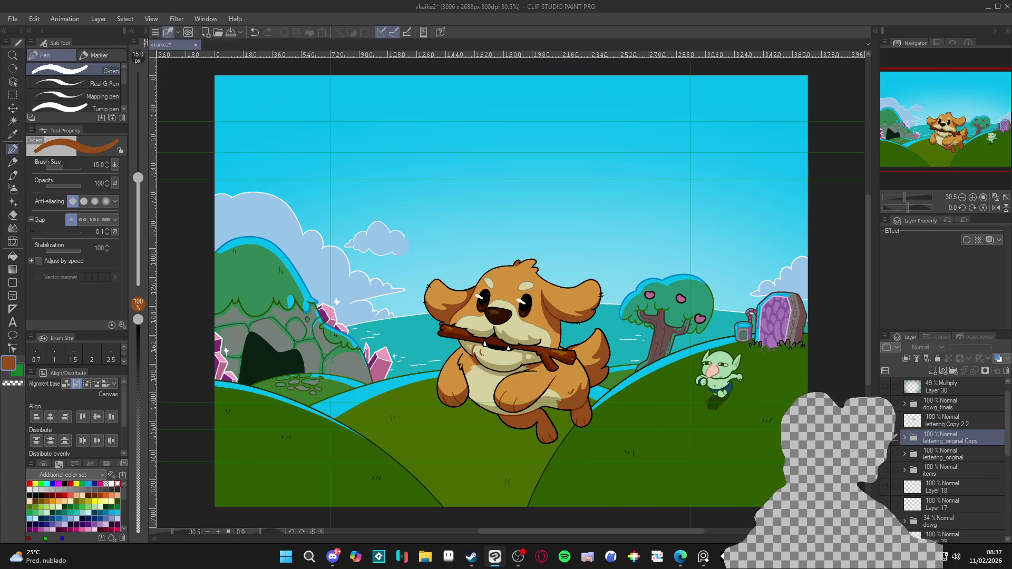
{"action": "left_click", "coordinate": [886, 456]}
{"action": "key", "text": "g"}
{"action": "scroll", "coordinate": [629, 362], "scroll_direction": "up", "scroll_amount": 6}
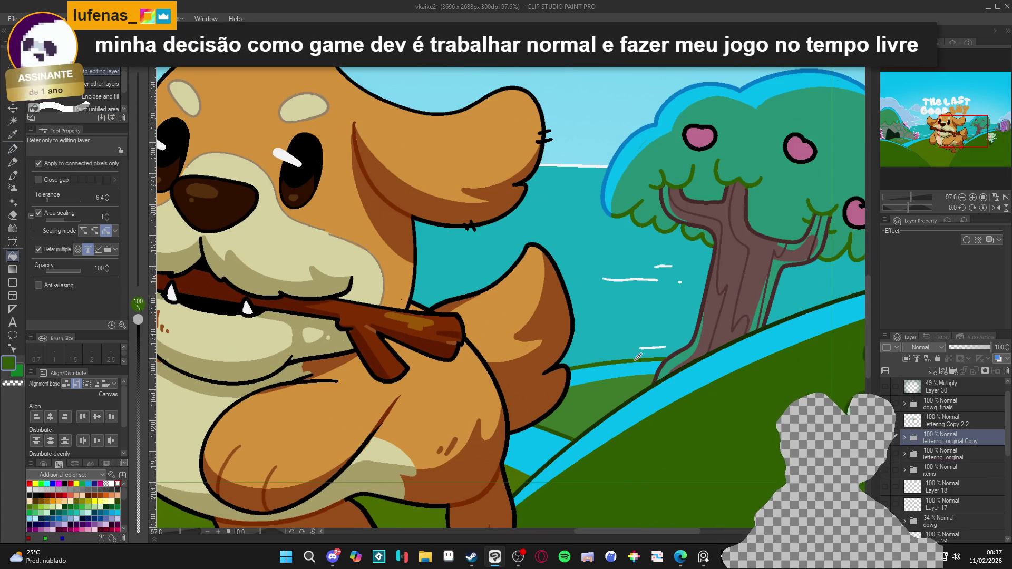
{"action": "scroll", "coordinate": [629, 361], "scroll_direction": "down", "scroll_amount": 5}
{"action": "left_click", "coordinate": [966, 240]}
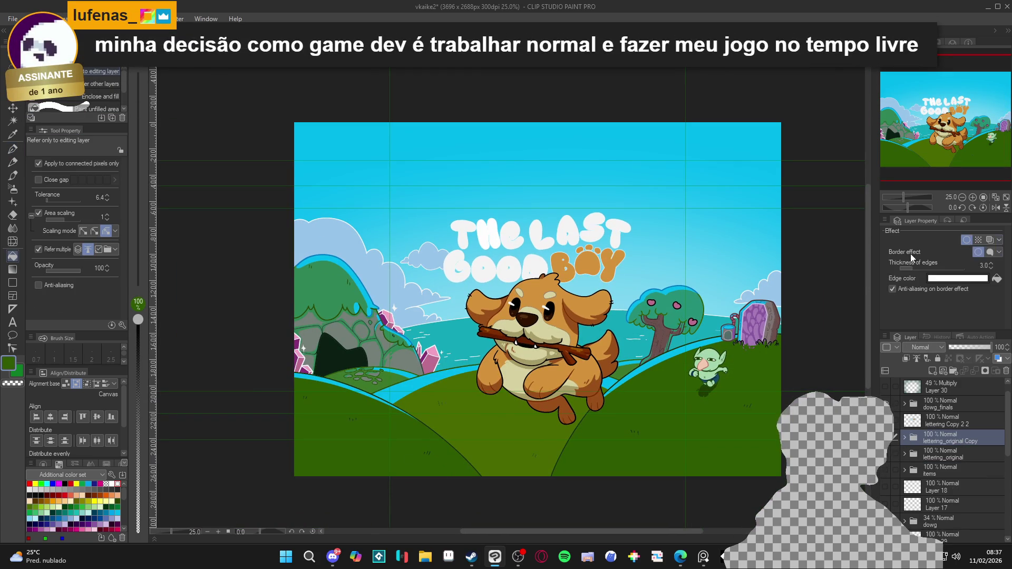
{"action": "left_click", "coordinate": [997, 277]}
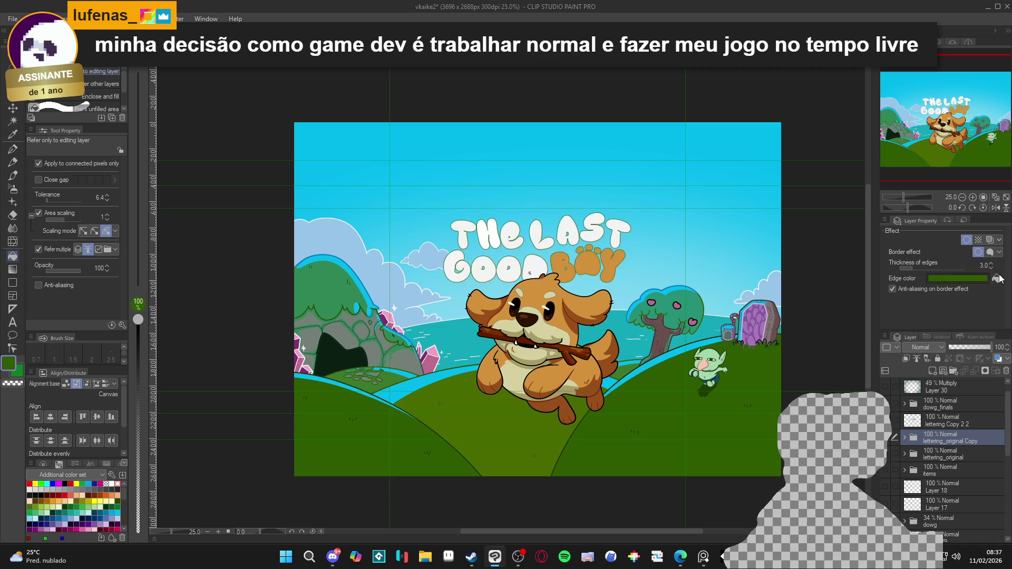
{"action": "left_click", "coordinate": [918, 267]}
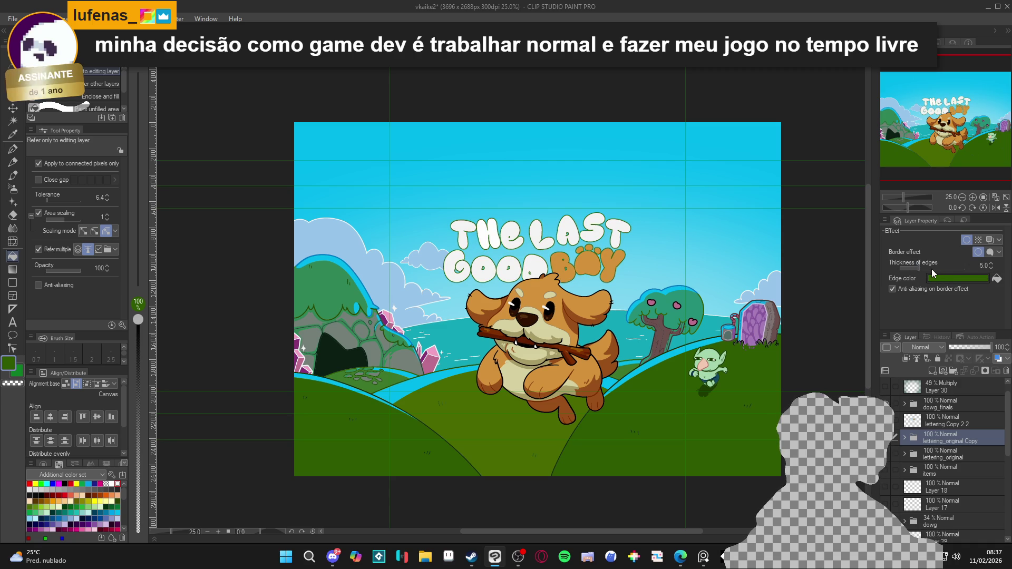
{"action": "left_click", "coordinate": [929, 267]}
{"action": "left_click", "coordinate": [936, 266]}
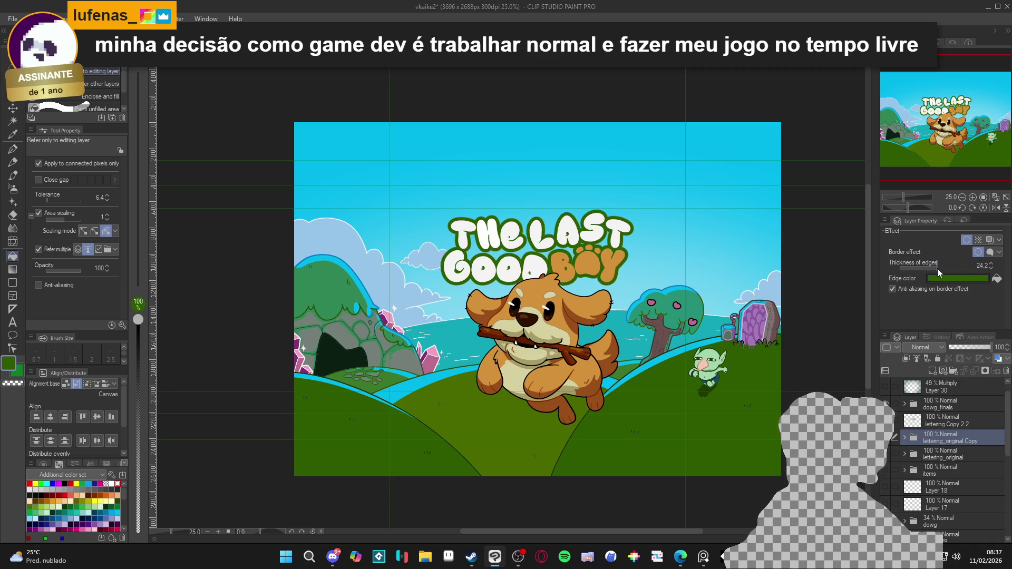
{"action": "left_click", "coordinate": [936, 270]}
Recolour the title border dark navy and set its edge thickness to 20.2
{"action": "scroll", "coordinate": [648, 295], "scroll_direction": "up", "scroll_amount": 1}
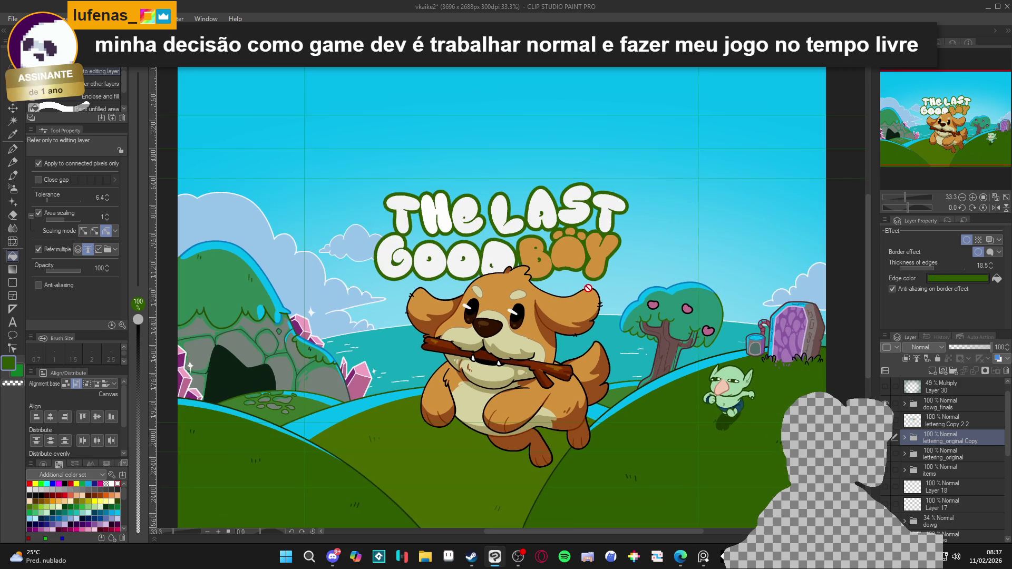
{"action": "left_click", "coordinate": [94, 512]}
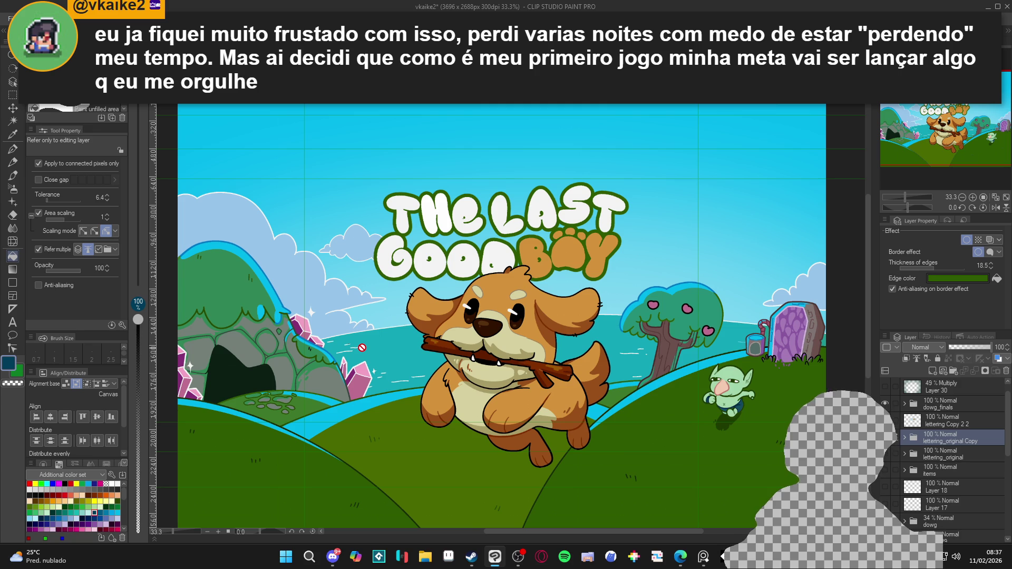
{"action": "scroll", "coordinate": [350, 335], "scroll_direction": "down", "scroll_amount": 1}
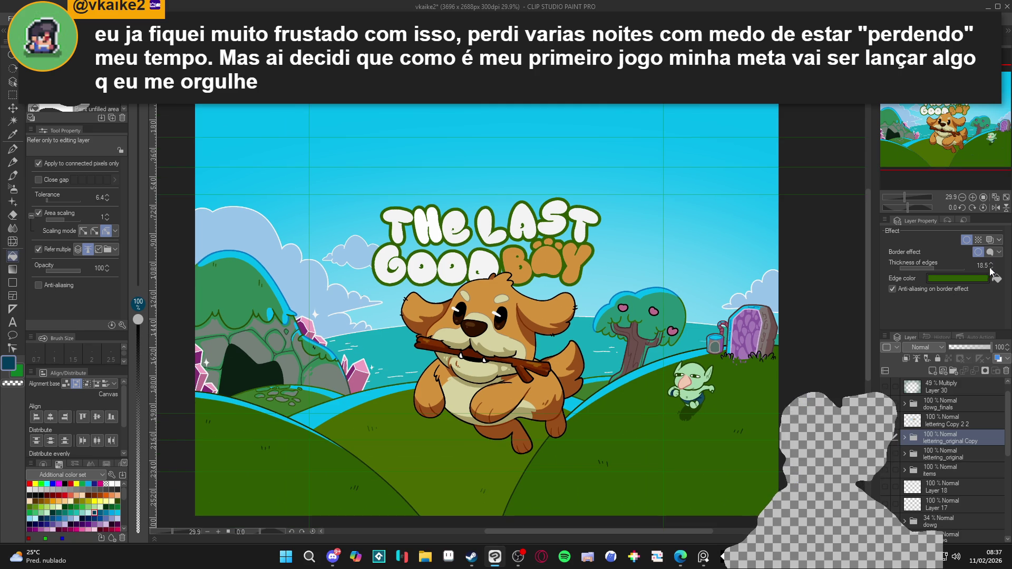
{"action": "left_click", "coordinate": [996, 279]}
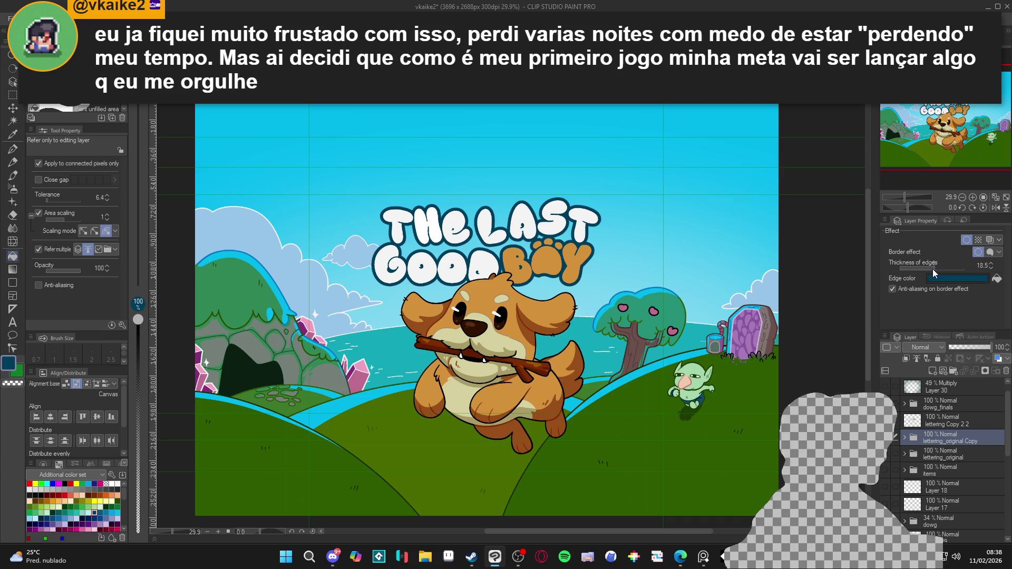
{"action": "left_click_drag", "start_coordinate": [932, 268], "coordinate": [926, 275]}
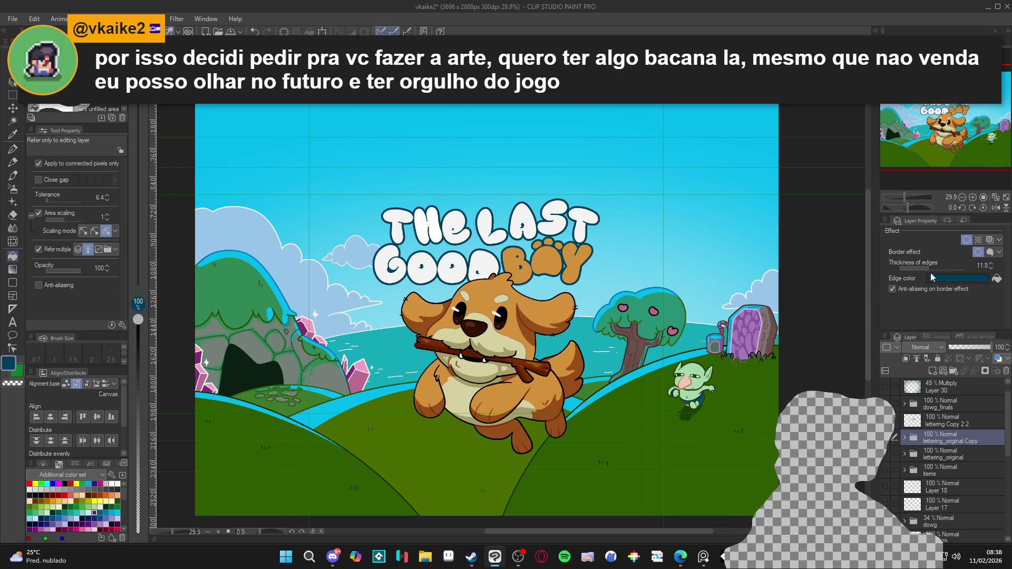
{"action": "left_click_drag", "start_coordinate": [931, 267], "coordinate": [935, 266]}
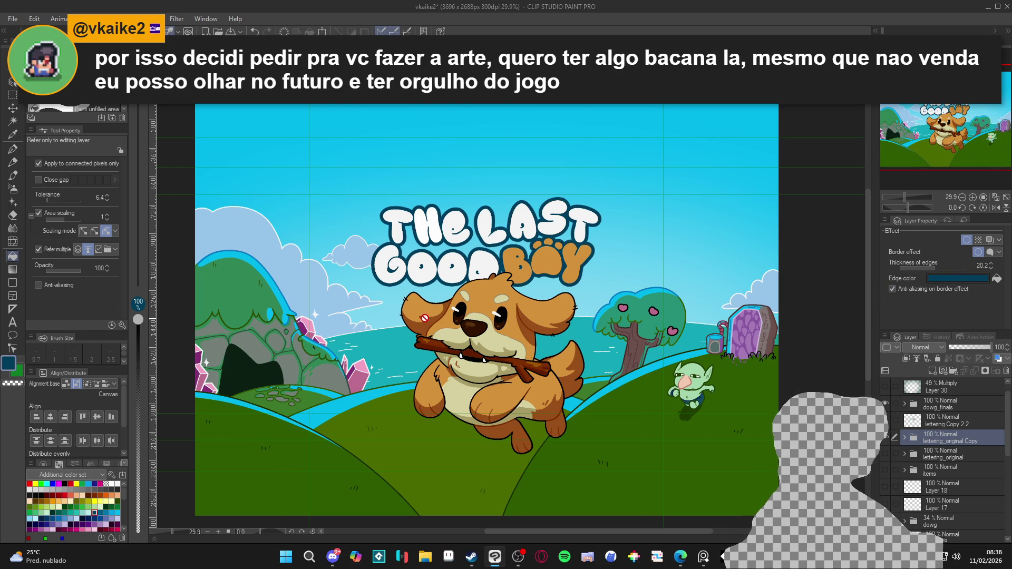
Recheck the lettering copy's visibility and duplicate the lettering_original Copy folder
{"action": "scroll", "coordinate": [468, 303], "scroll_direction": "up", "scroll_amount": 1}
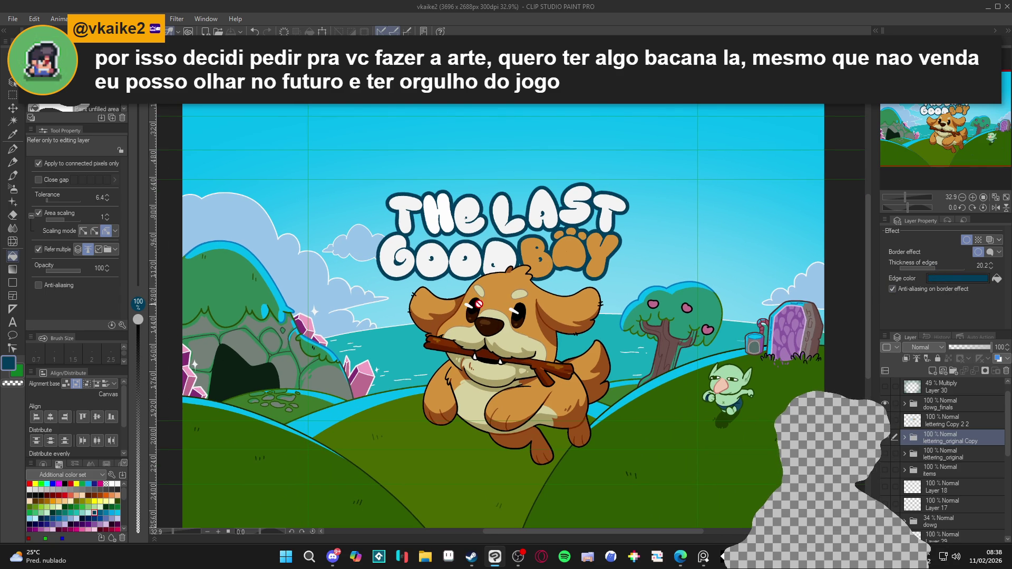
{"action": "scroll", "coordinate": [472, 304], "scroll_direction": "down", "scroll_amount": 2}
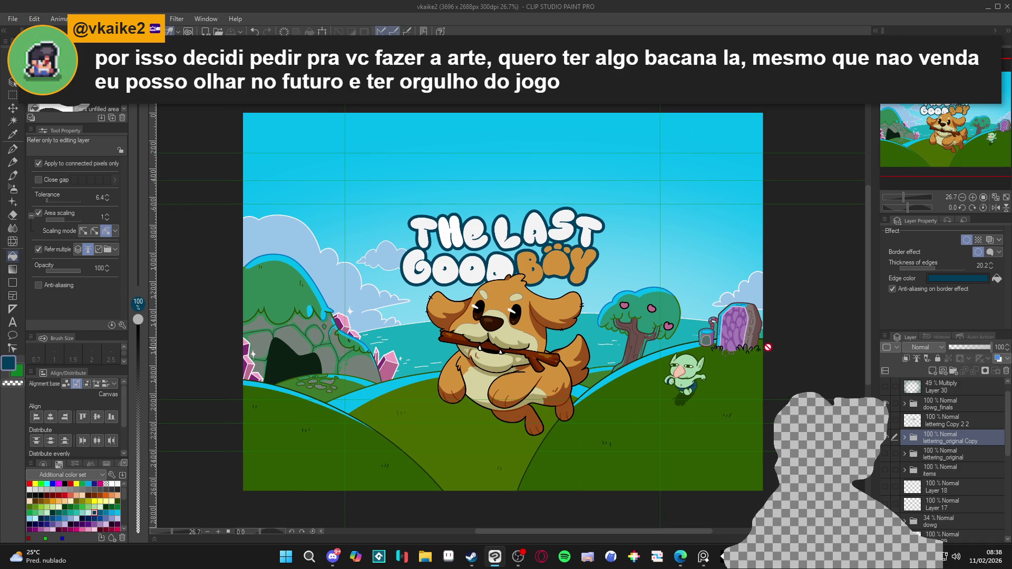
{"action": "scroll", "coordinate": [499, 288], "scroll_direction": "up", "scroll_amount": 2}
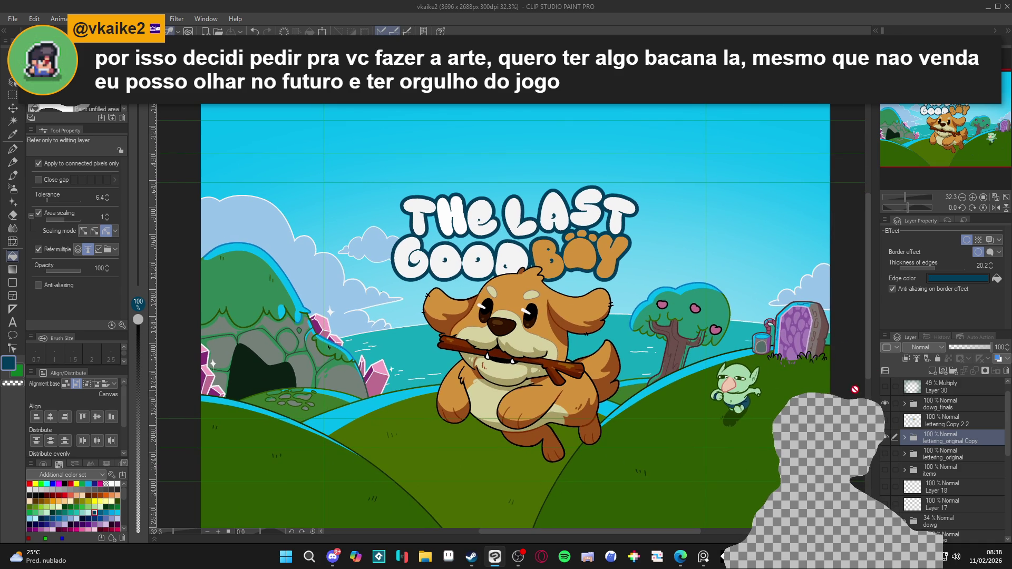
{"action": "scroll", "coordinate": [712, 344], "scroll_direction": "down", "scroll_amount": 1}
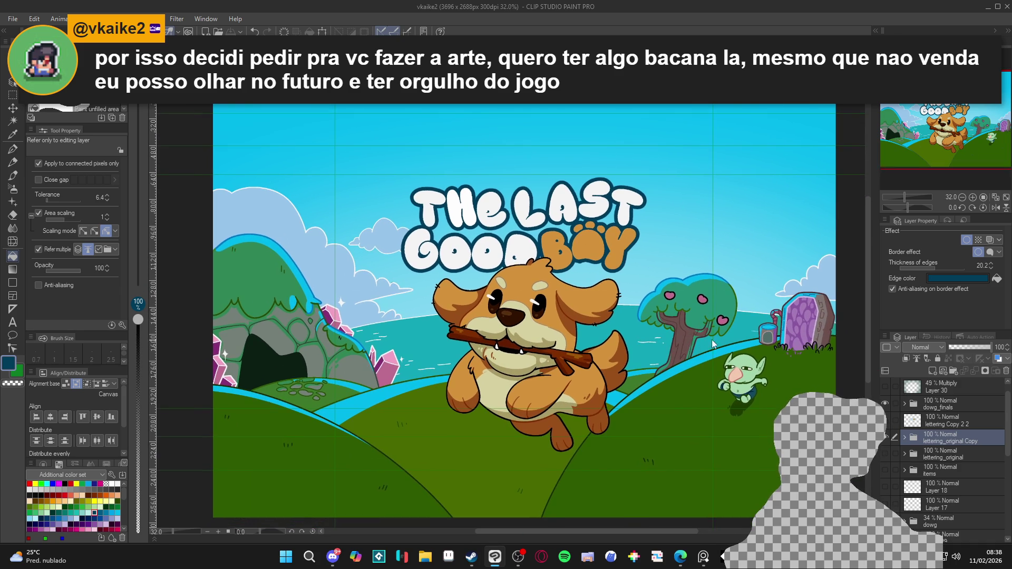
{"action": "left_click", "coordinate": [890, 436]}
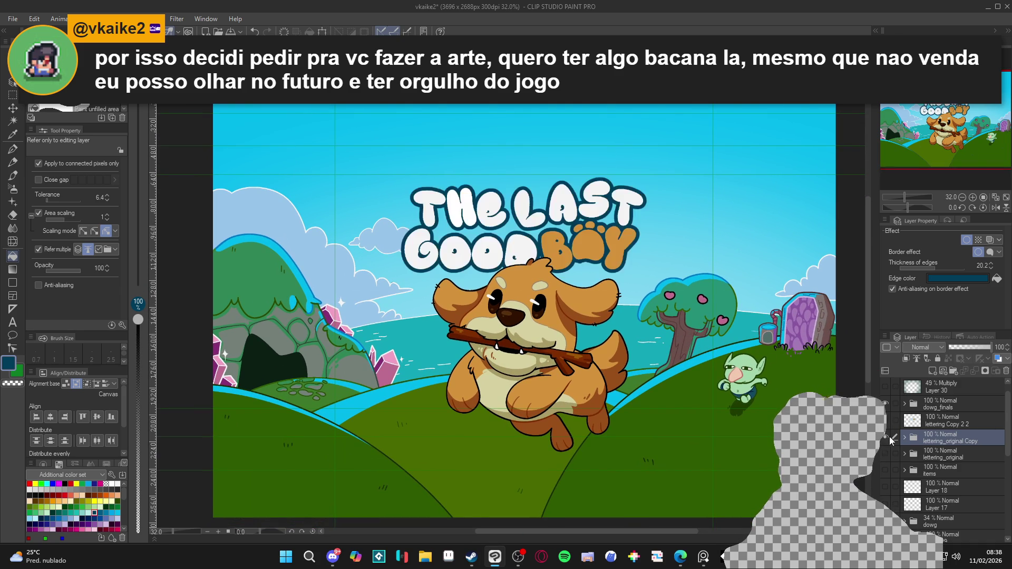
{"action": "left_click", "coordinate": [886, 437]}
{"action": "left_click", "coordinate": [885, 437]}
{"action": "right_click", "coordinate": [958, 439]}
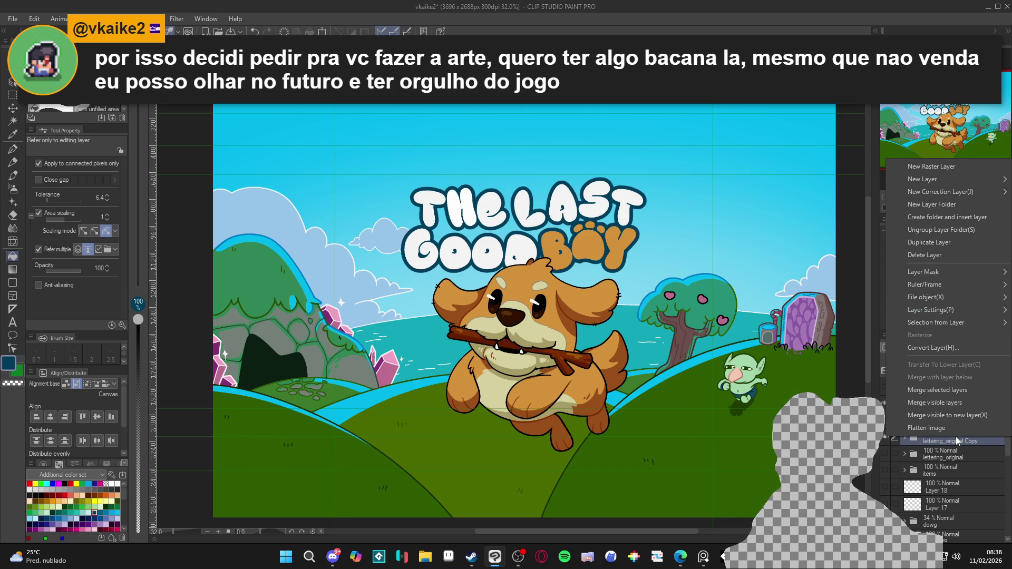
{"action": "left_click", "coordinate": [964, 244]}
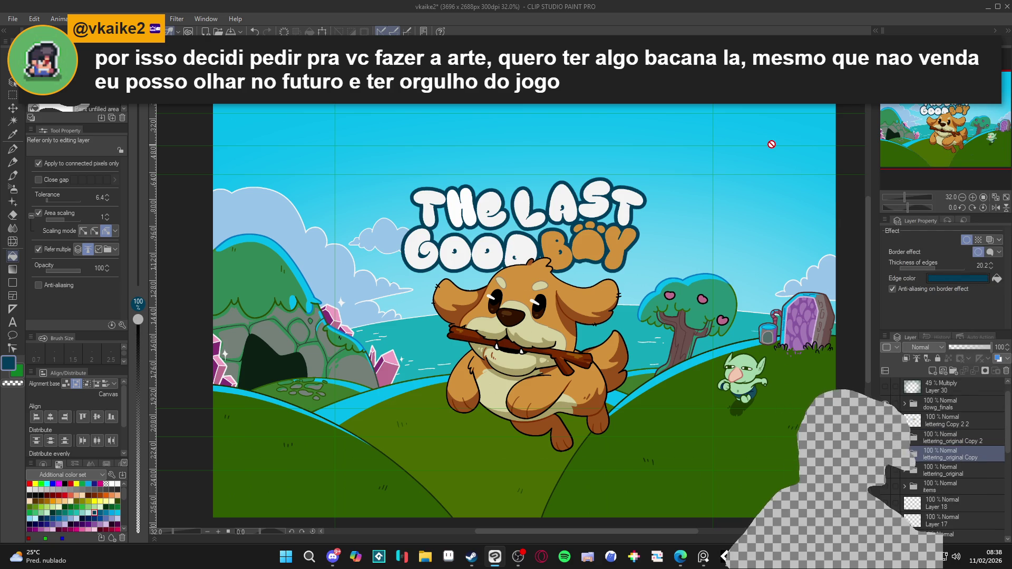
Switch to the Move layer tool and duplicate the lettering folder again with Ctrl+J
{"action": "key", "text": "k"}
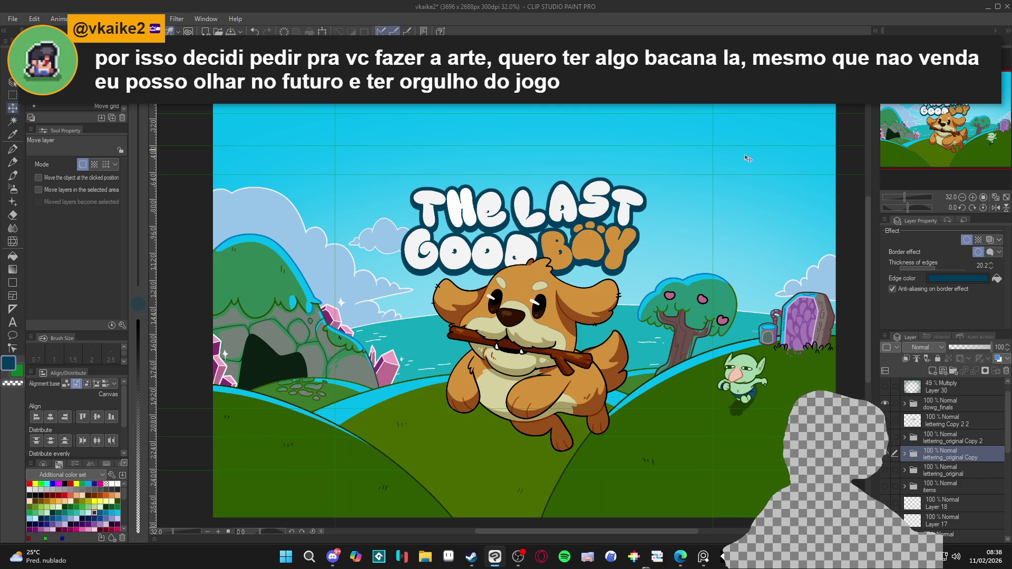
{"action": "scroll", "coordinate": [558, 238], "scroll_direction": "down", "scroll_amount": 2}
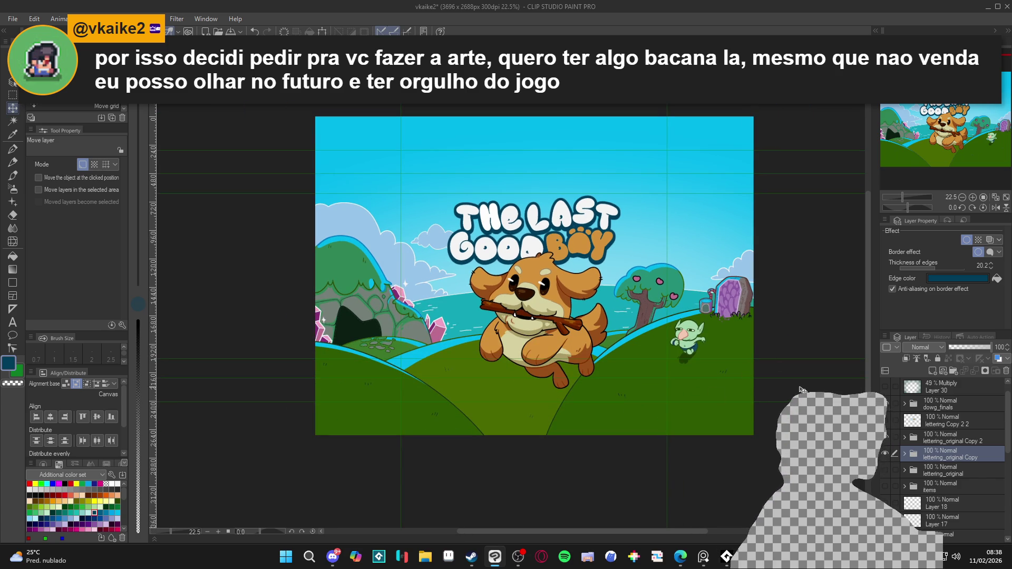
{"action": "key", "text": "ctrl+j"}
Convert lettering_original Copy 3 into a single flat raster layer
{"action": "left_click", "coordinate": [933, 476]}
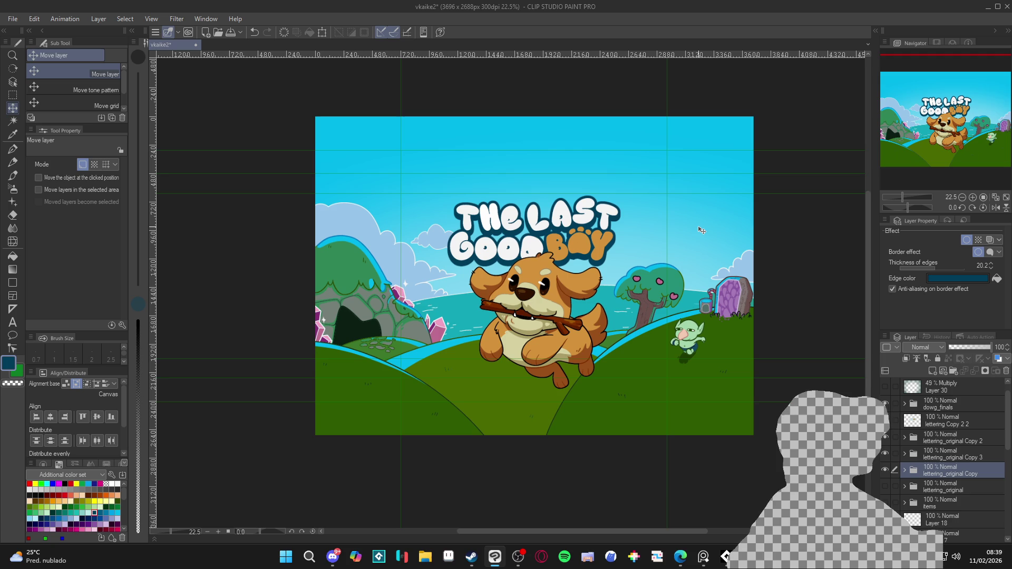
{"action": "left_click", "coordinate": [922, 456]}
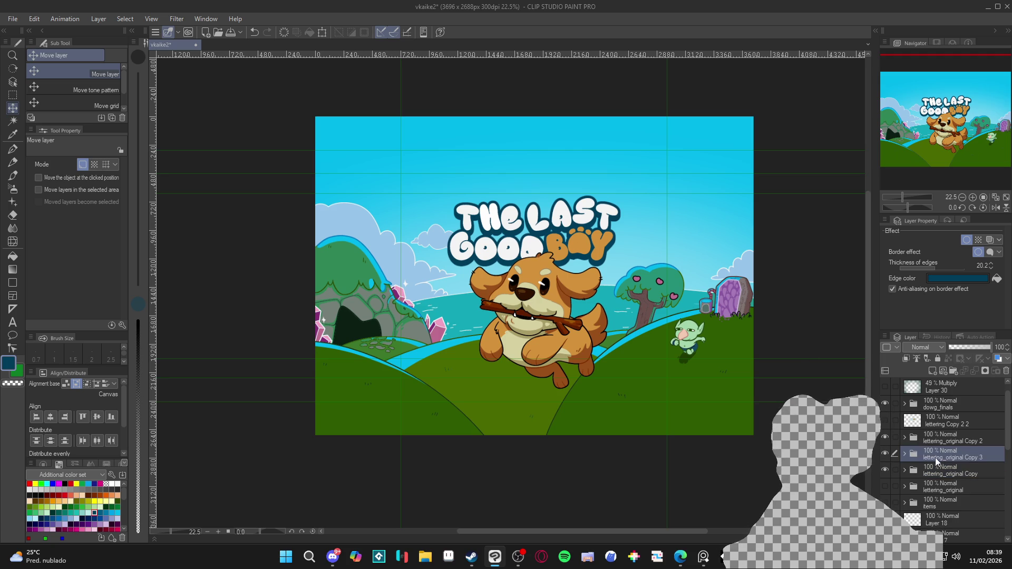
{"action": "right_click", "coordinate": [933, 455]}
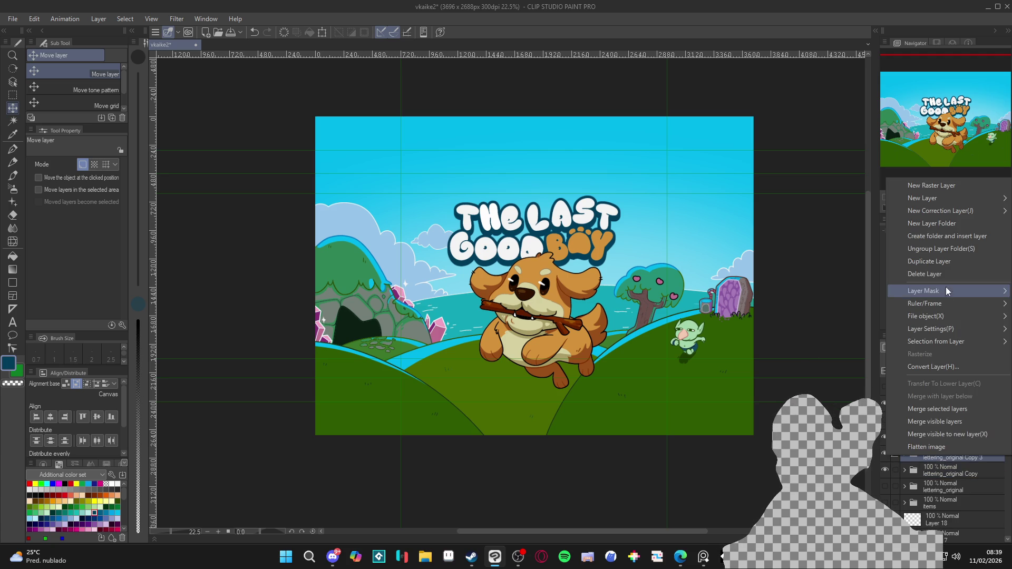
{"action": "left_click", "coordinate": [938, 370]}
{"action": "left_click", "coordinate": [522, 139]}
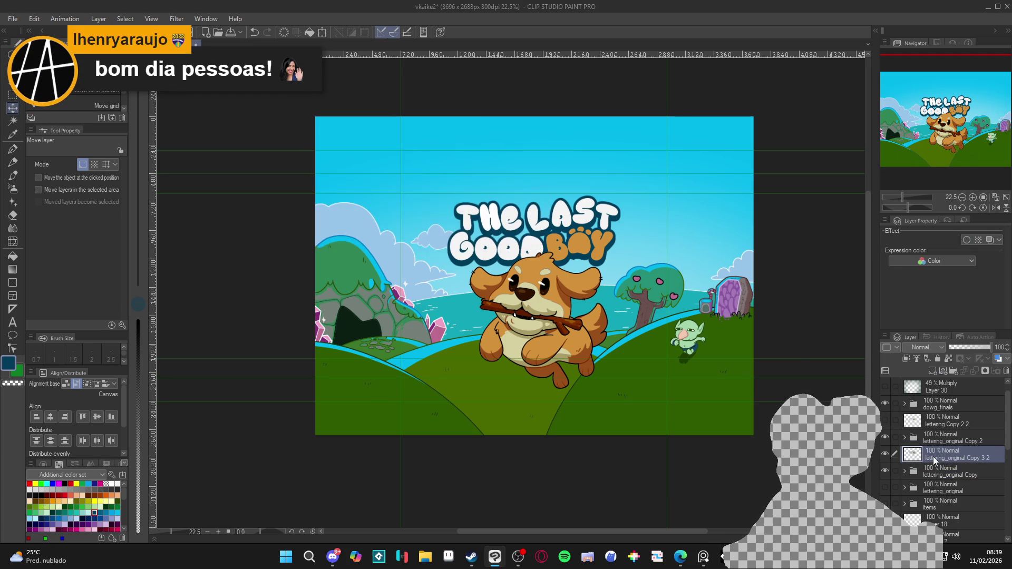
Convert the lettering copy again, delete the extra Copy 3 2 layer, and select the Copy 2 folder
{"action": "right_click", "coordinate": [948, 469]}
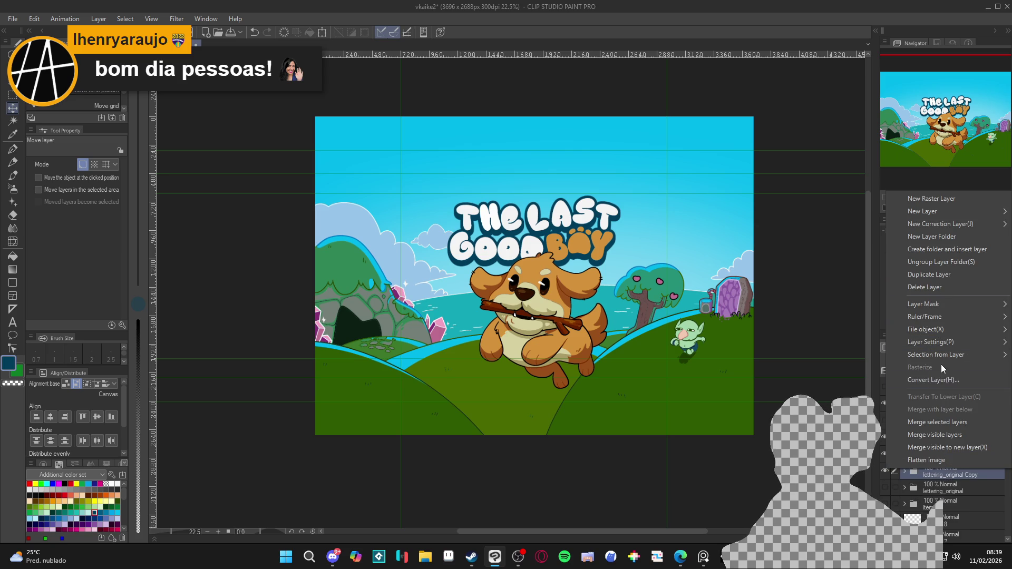
{"action": "left_click", "coordinate": [938, 380]}
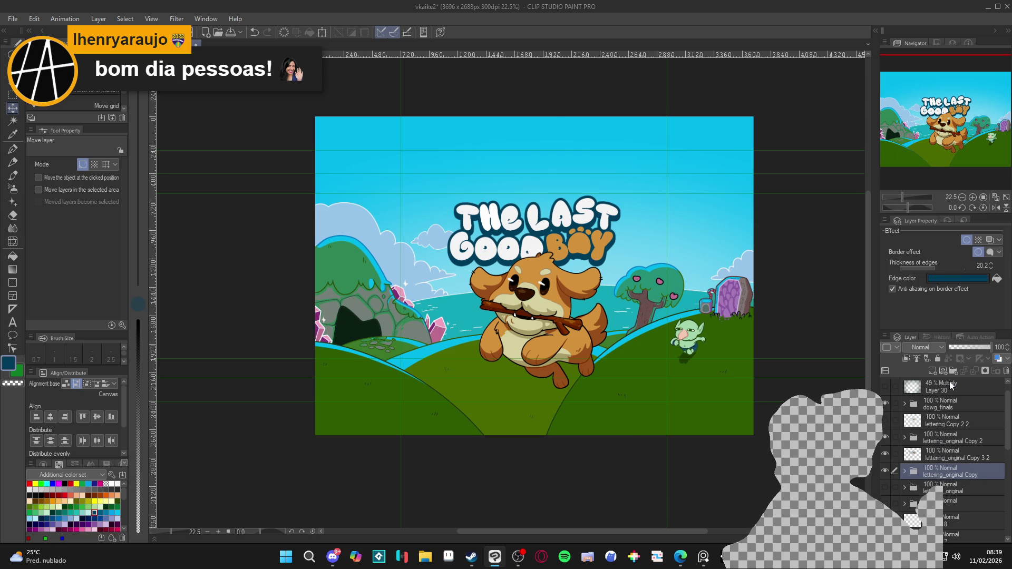
{"action": "left_click", "coordinate": [522, 138]}
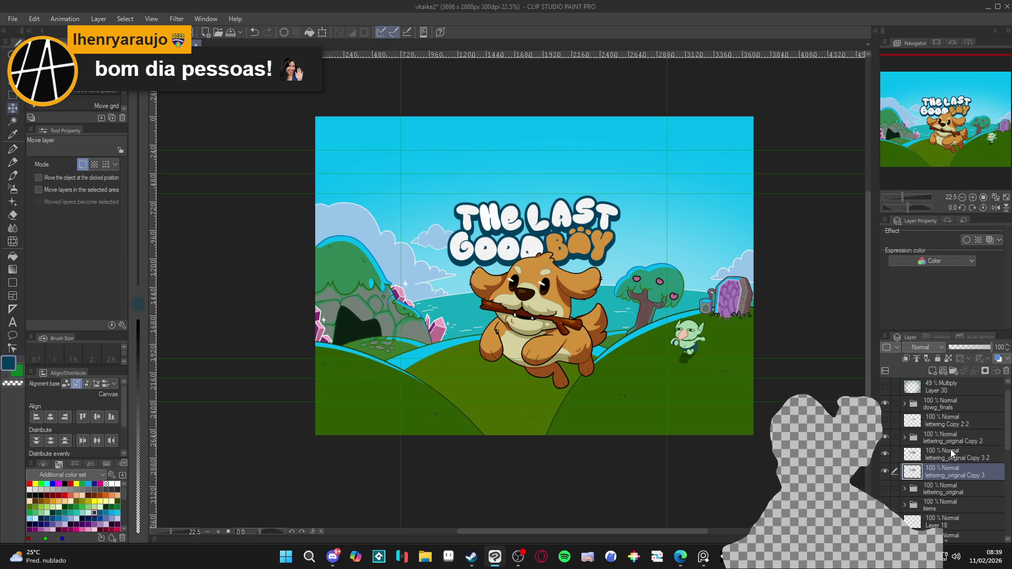
{"action": "left_click", "coordinate": [889, 454]}
{"action": "key", "text": "Delete"}
{"action": "left_click", "coordinate": [917, 439]}
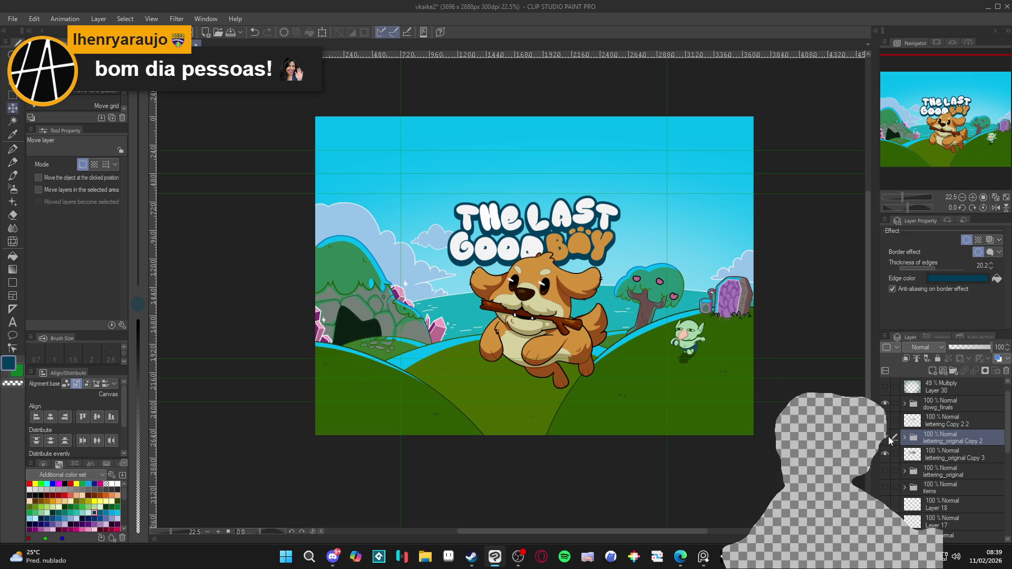
{"action": "scroll", "coordinate": [635, 325], "scroll_direction": "up", "scroll_amount": 3}
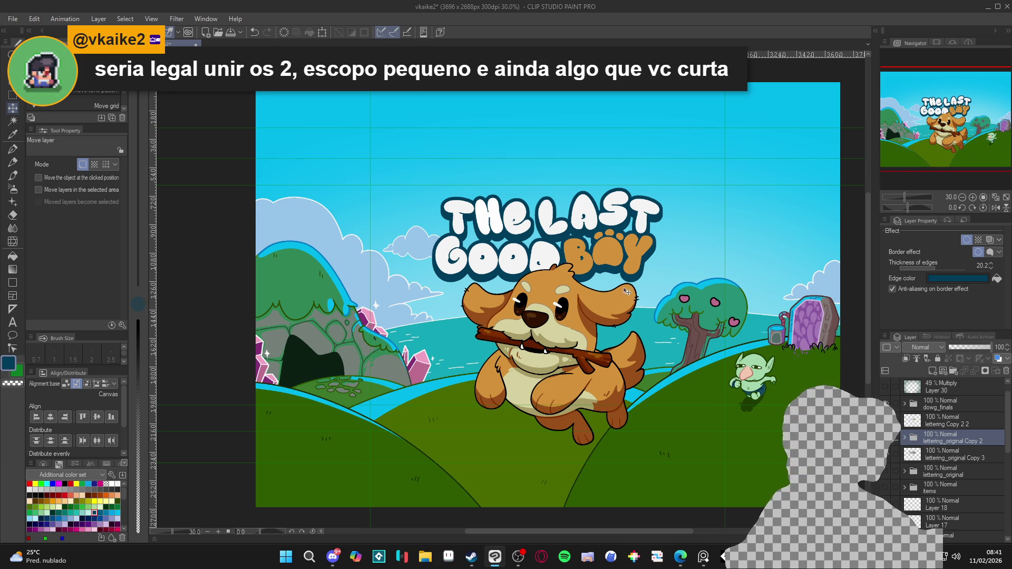
Save with Ctrl+S, expand lettering_original Copy 2, and peek inside Folder 4 Copy 3
{"action": "scroll", "coordinate": [606, 294], "scroll_direction": "down", "scroll_amount": 1}
{"action": "key", "text": "ctrl+s"}
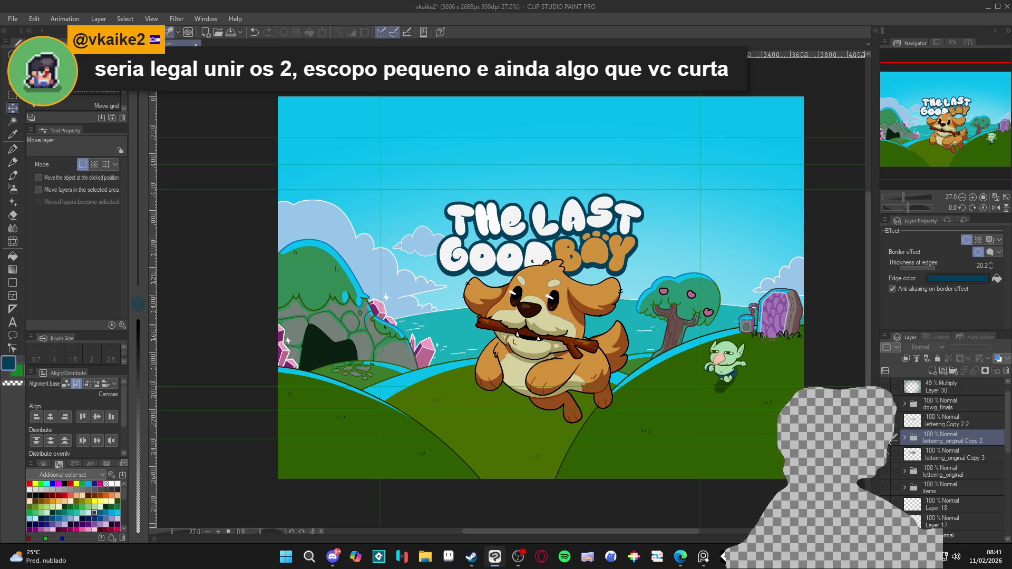
{"action": "left_click", "coordinate": [906, 438]}
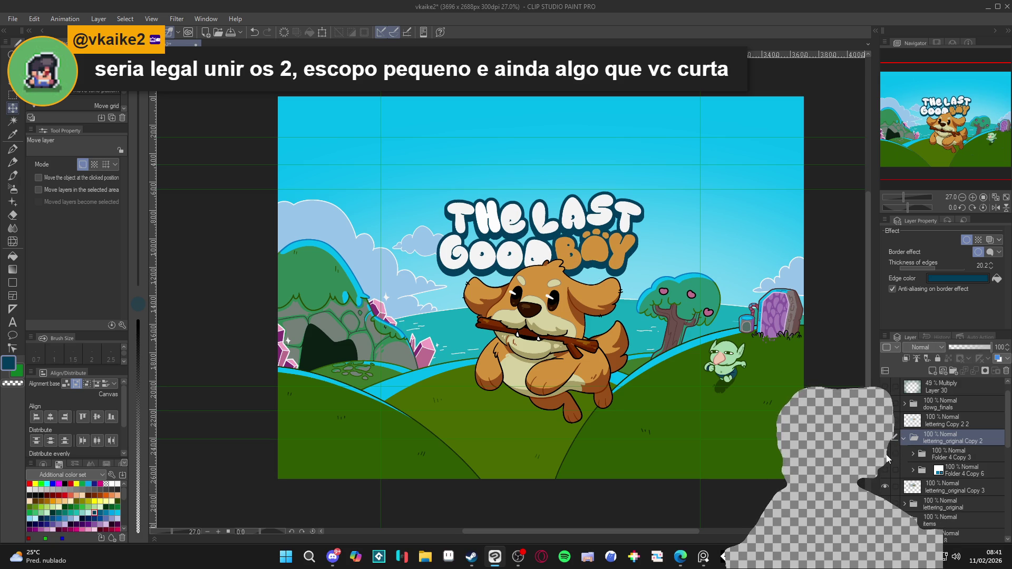
{"action": "left_click", "coordinate": [912, 455]}
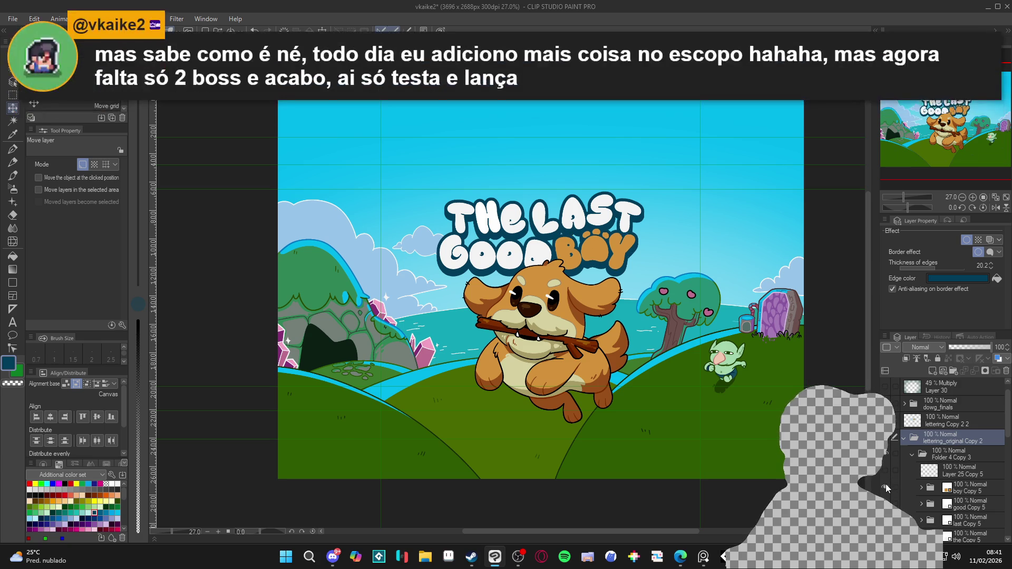
{"action": "left_click", "coordinate": [912, 454]}
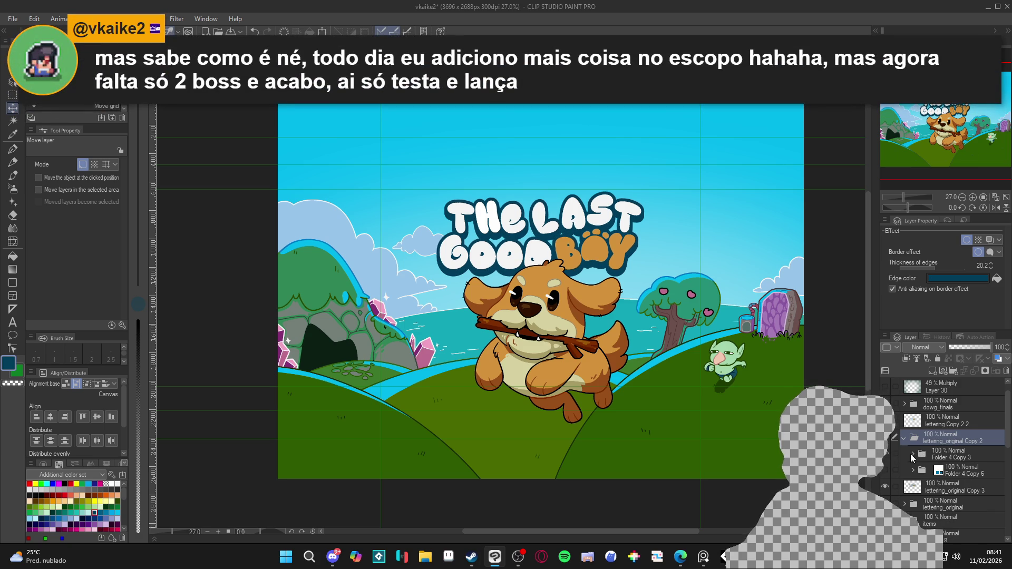